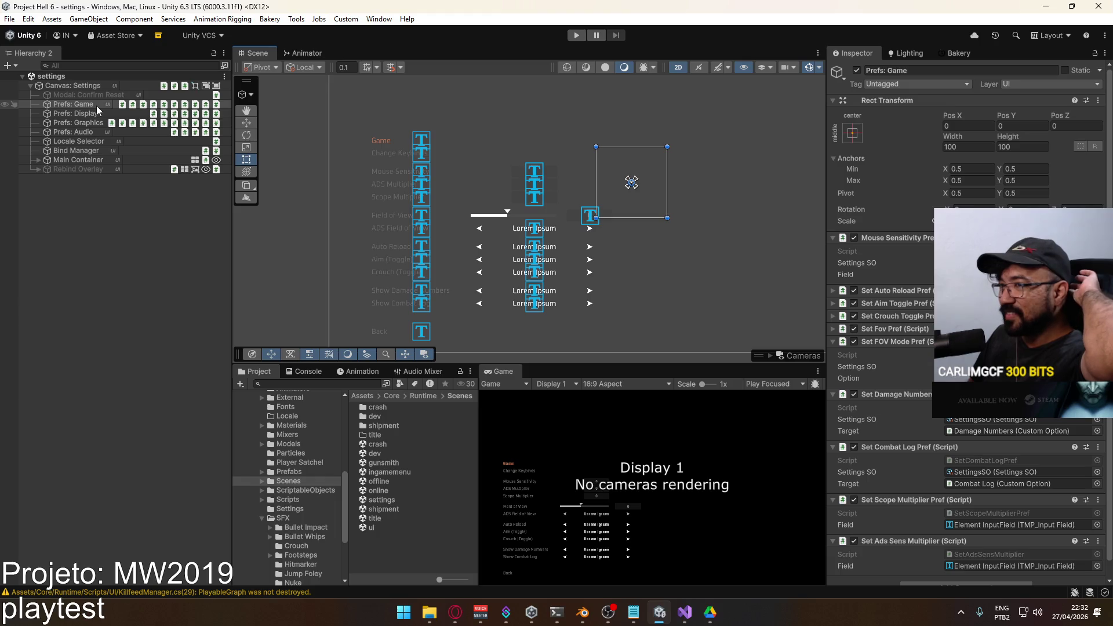
Disable Panel: Game and enable Panel: Default under Main Container.
{"action": "left_click", "coordinate": [37, 160]}
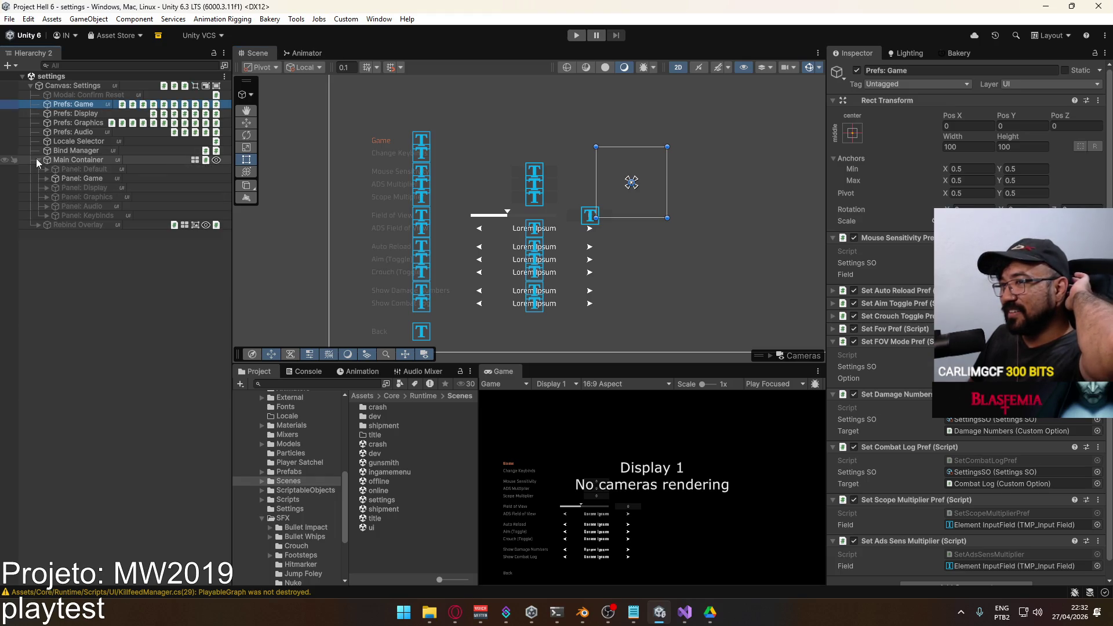
{"action": "left_click", "coordinate": [82, 178]}
{"action": "left_click", "coordinate": [857, 70]}
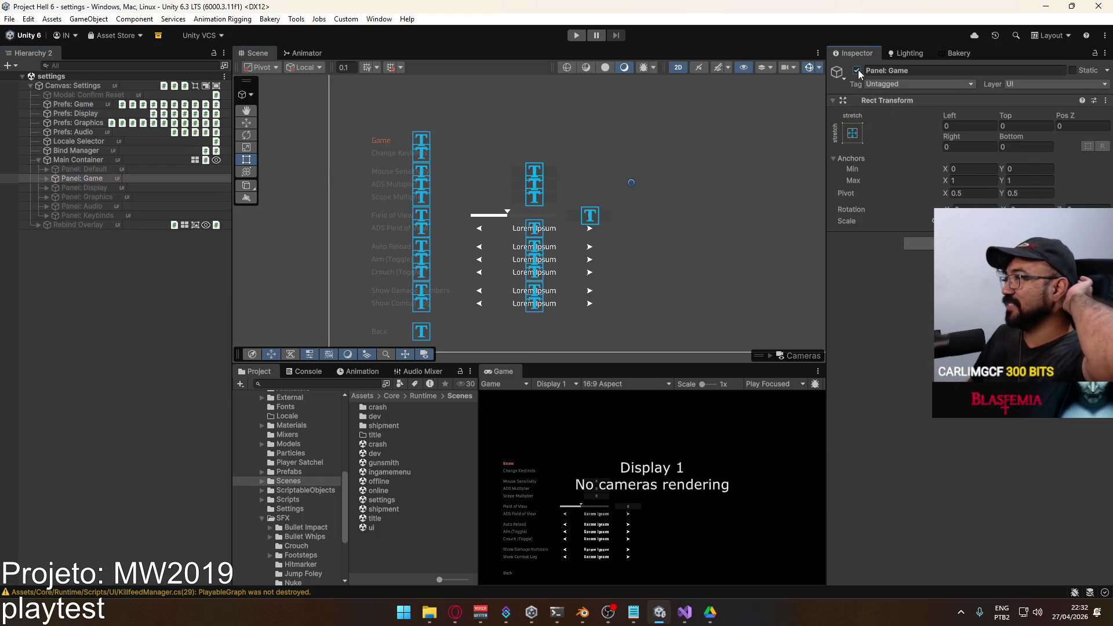
{"action": "left_click", "coordinate": [109, 171]}
{"action": "left_click", "coordinate": [860, 71]}
{"action": "left_click", "coordinate": [861, 71]}
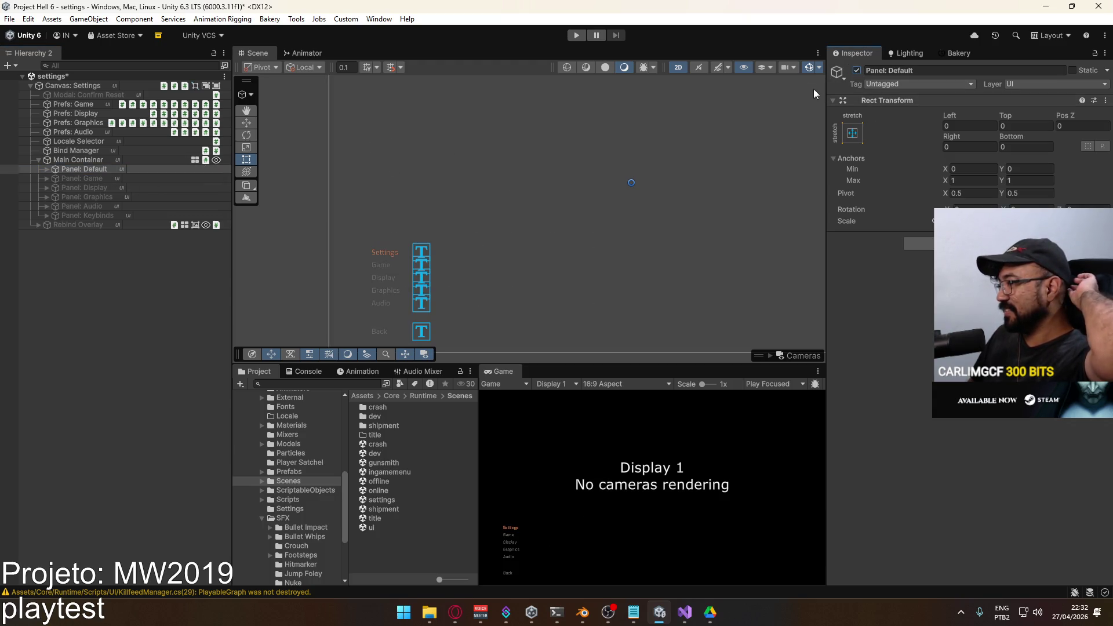
Move Change Keybinds Button from Game's Vertical Group into Default's Vertical Group after Audio Button.
{"action": "left_click", "coordinate": [47, 178]}
{"action": "left_click", "coordinate": [55, 198]}
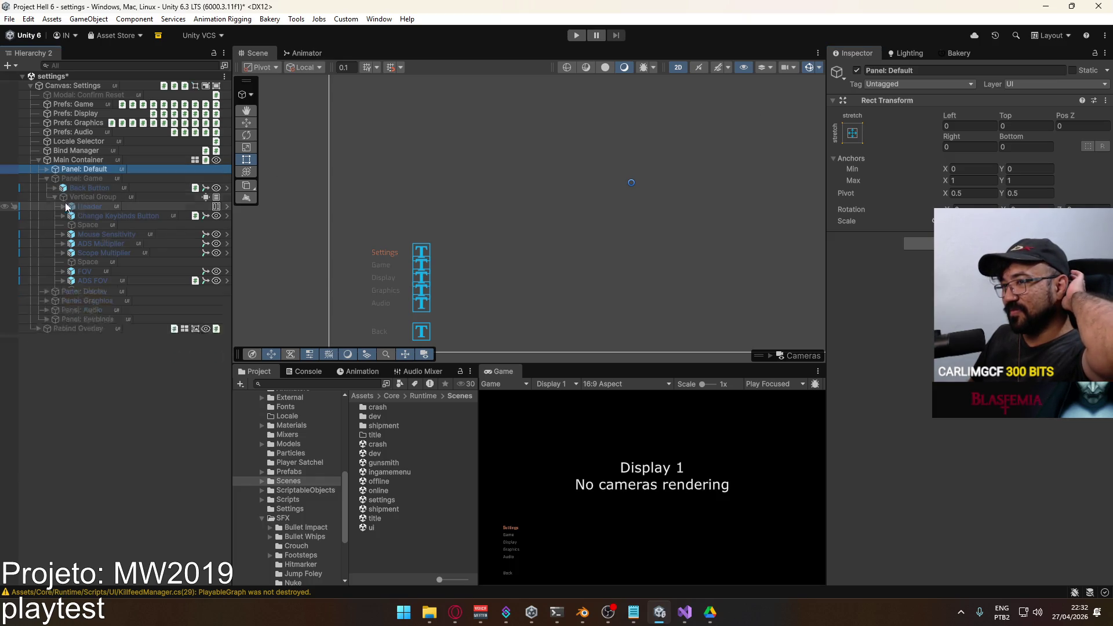
{"action": "left_click", "coordinate": [86, 213]}
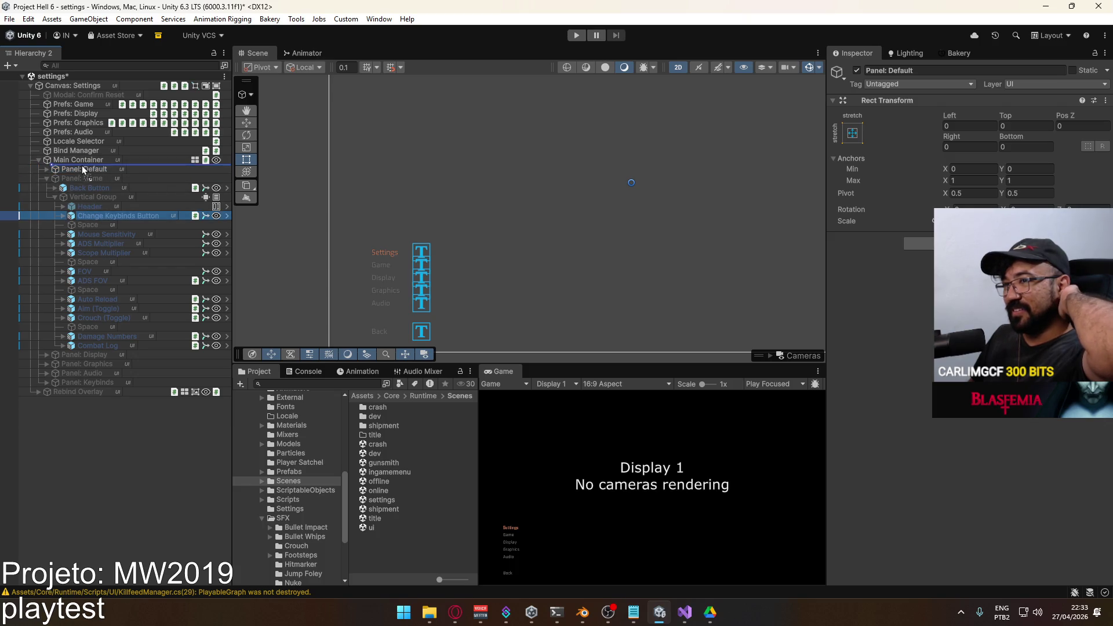
{"action": "left_click_drag", "start_coordinate": [81, 169], "coordinate": [82, 169]}
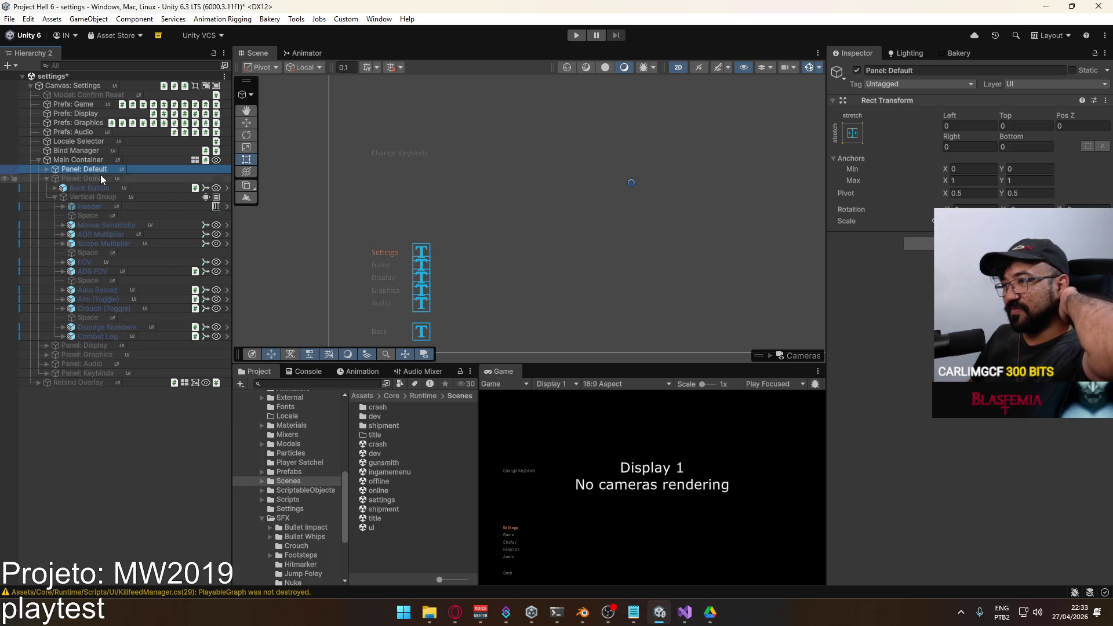
{"action": "left_click", "coordinate": [66, 179]}
{"action": "left_click", "coordinate": [46, 178]}
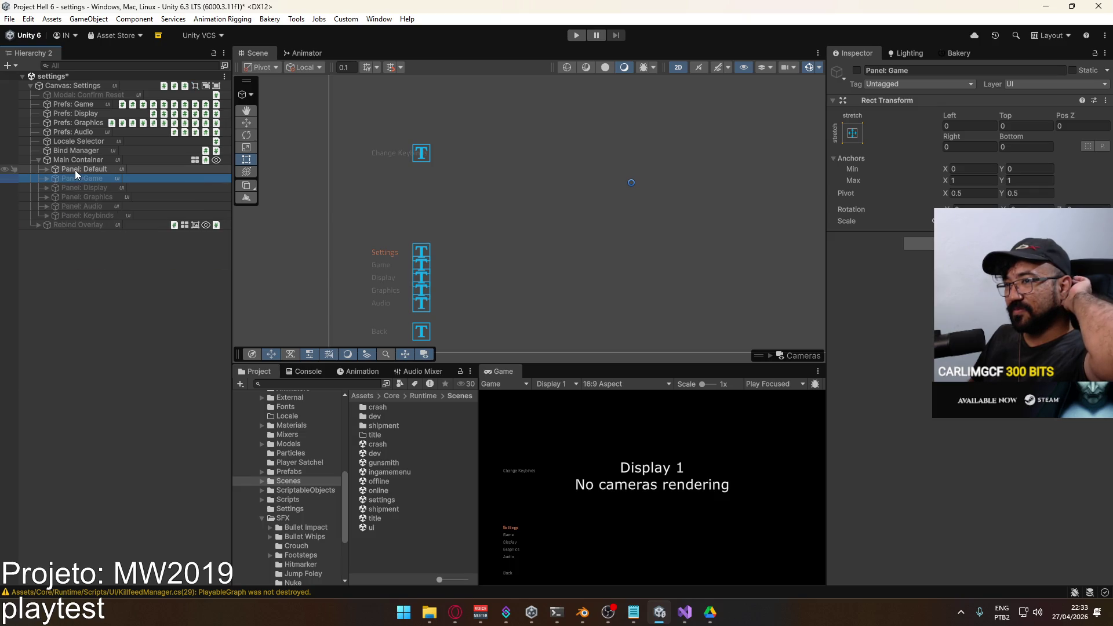
{"action": "left_click", "coordinate": [47, 170]}
{"action": "left_click", "coordinate": [103, 196]}
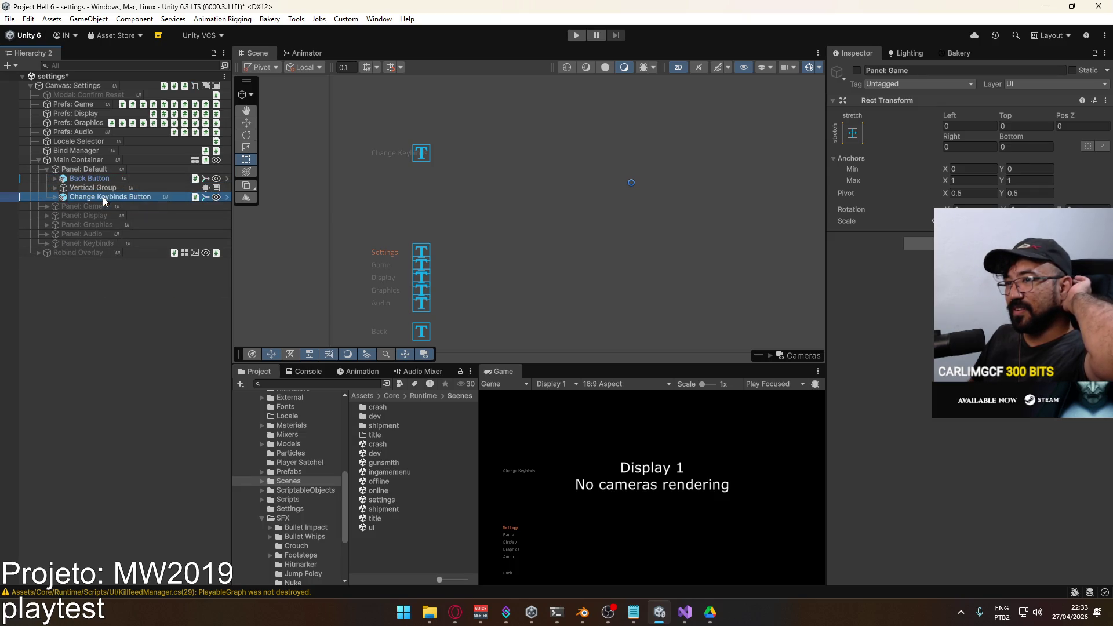
{"action": "left_click", "coordinate": [60, 189]}
{"action": "left_click_drag", "start_coordinate": [103, 242], "coordinate": [109, 239]}
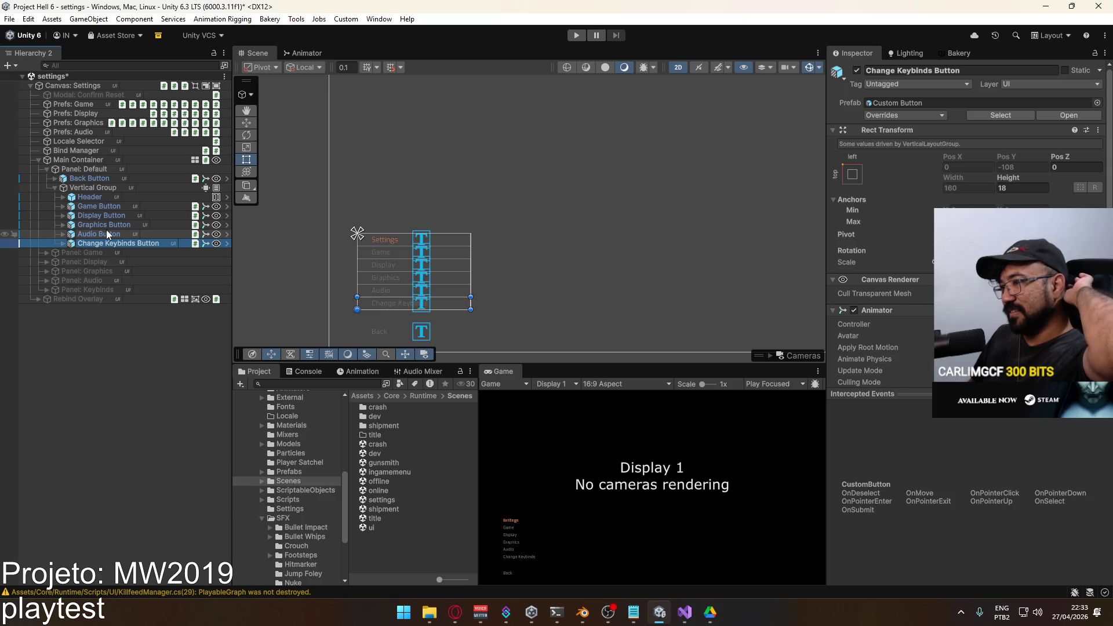
Briefly re-enable Panel: Game to preview it, disable it again, and expand Game Button.
{"action": "left_click", "coordinate": [101, 206]}
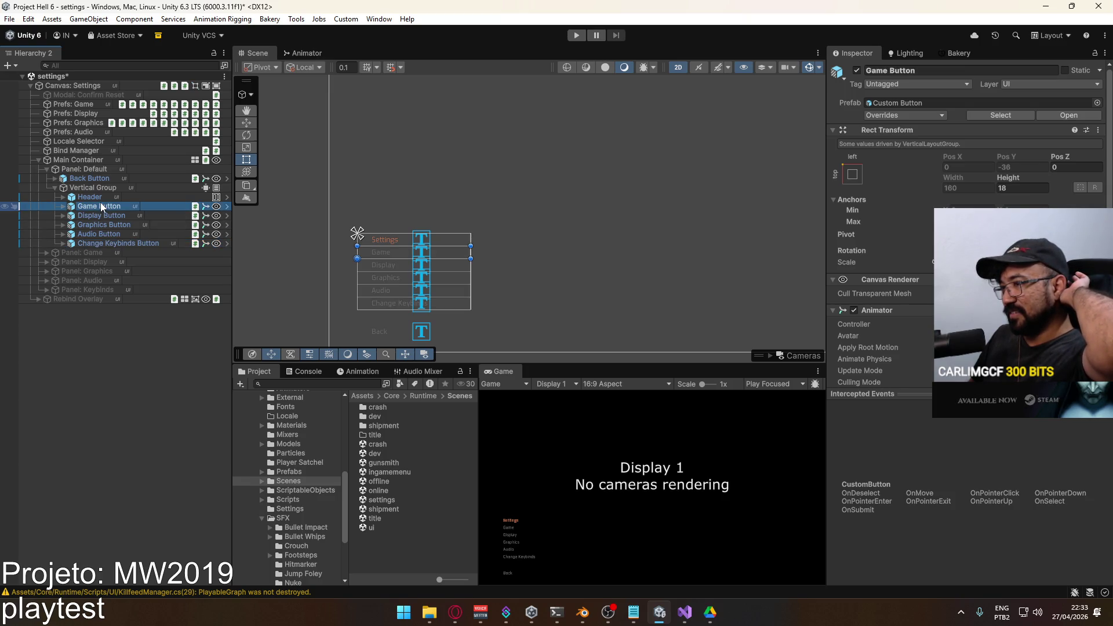
{"action": "left_click", "coordinate": [79, 253]}
{"action": "left_click", "coordinate": [857, 71]}
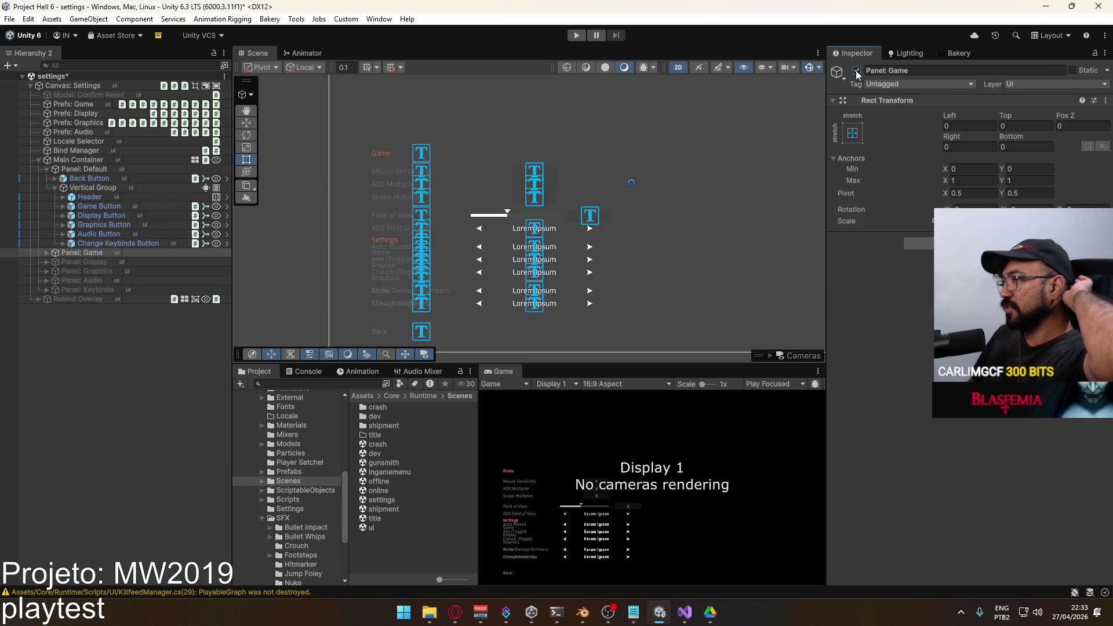
{"action": "left_click", "coordinate": [856, 70]}
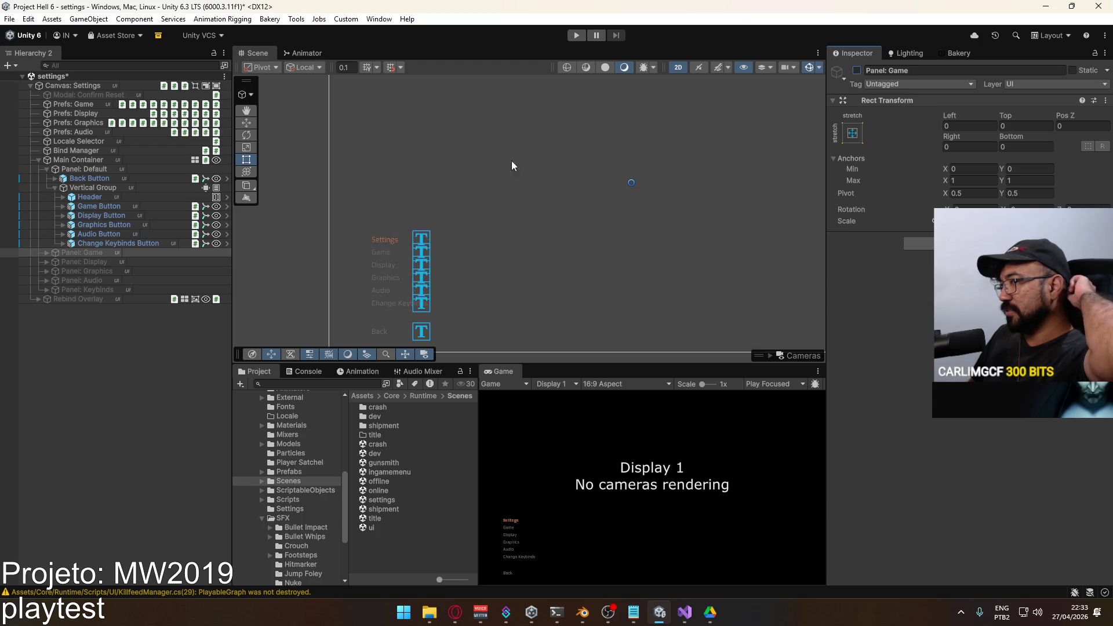
{"action": "left_click", "coordinate": [62, 207]}
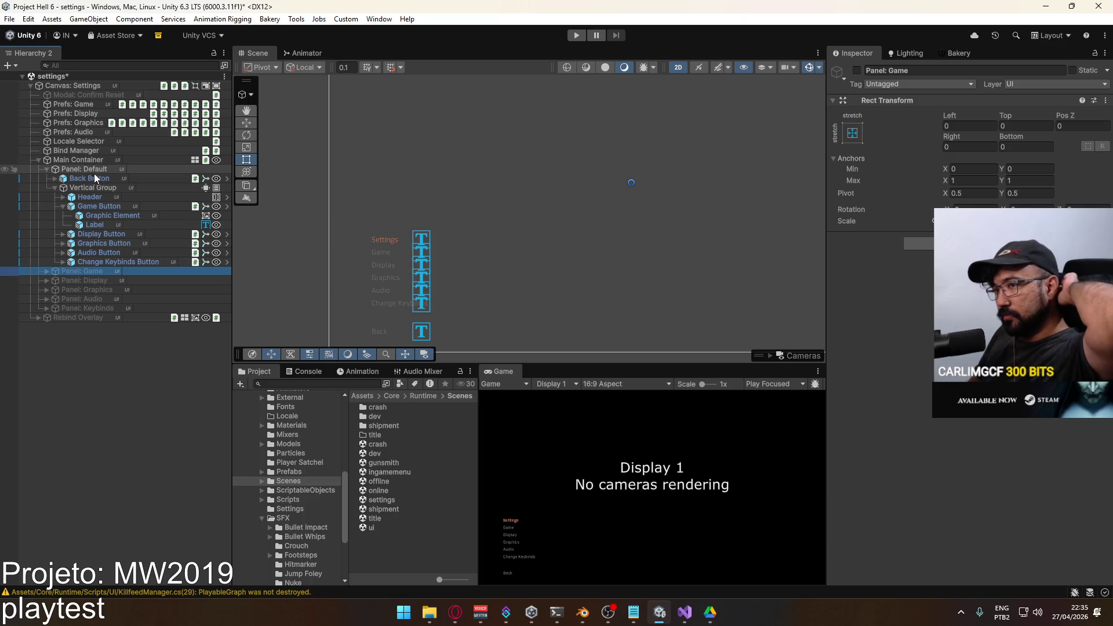
Collapse Panel: Default, enable Panel: Game, and expand it to show its option rows.
{"action": "left_click", "coordinate": [47, 169]}
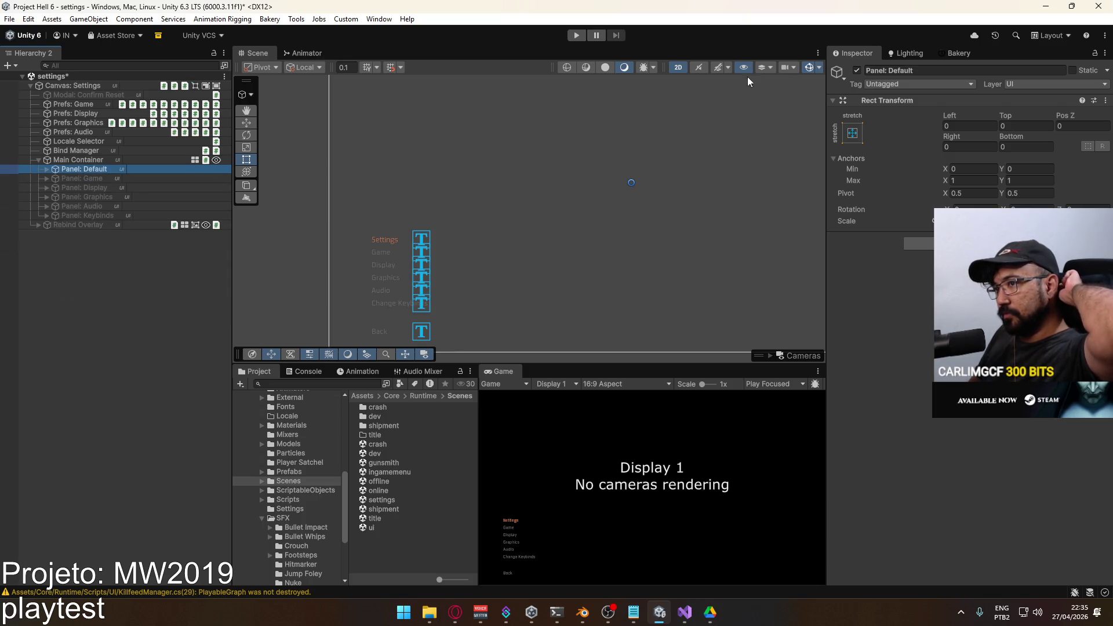
{"action": "left_click", "coordinate": [98, 178]}
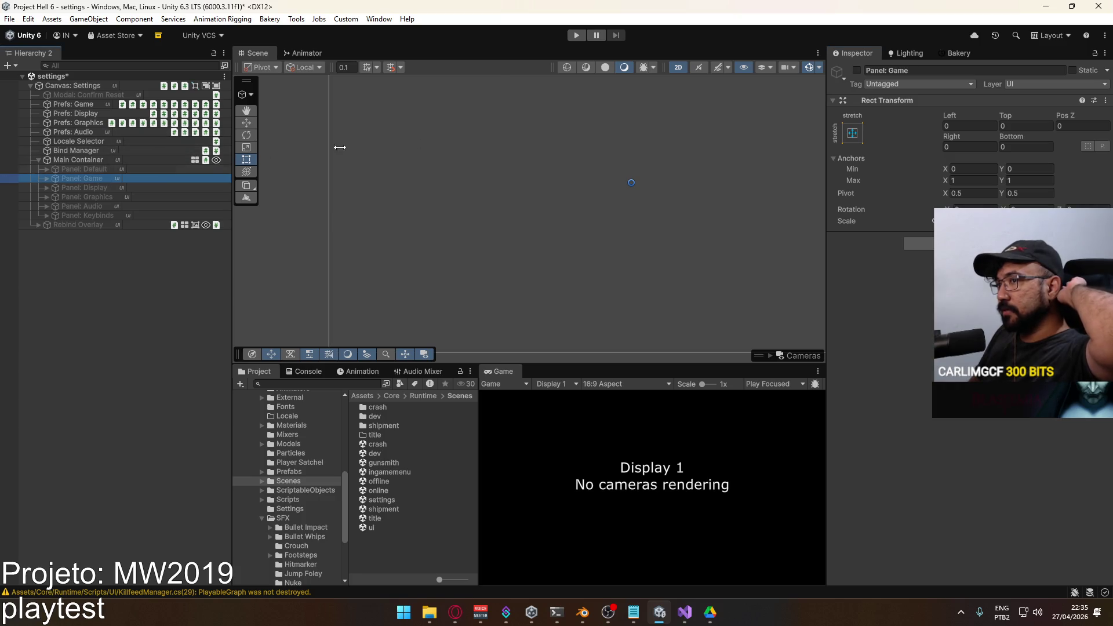
{"action": "left_click", "coordinate": [857, 71]}
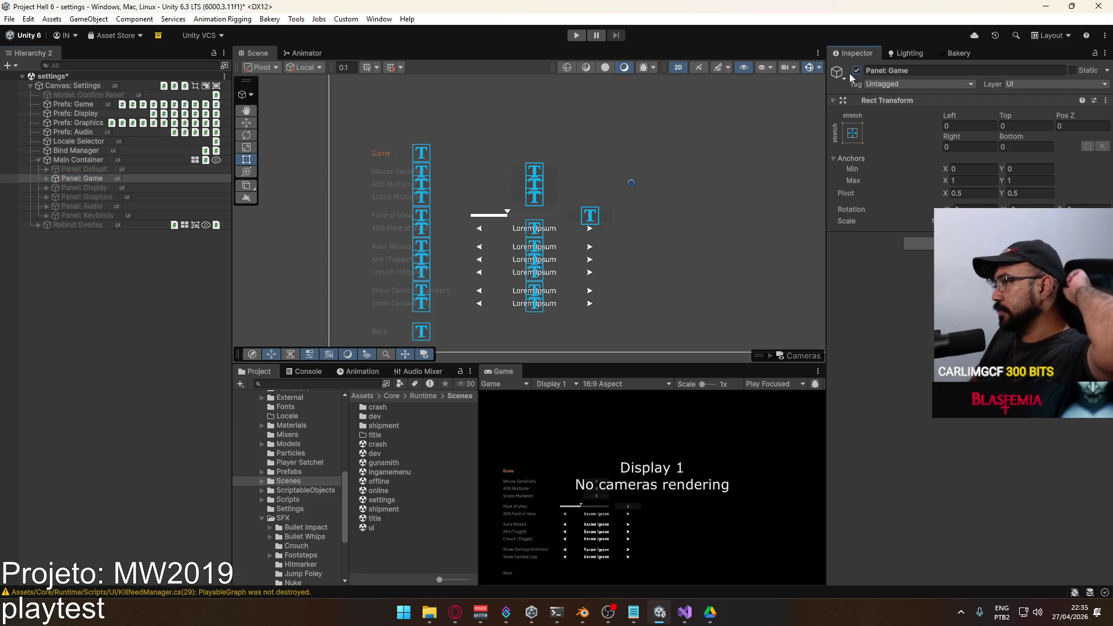
{"action": "left_click", "coordinate": [47, 178]}
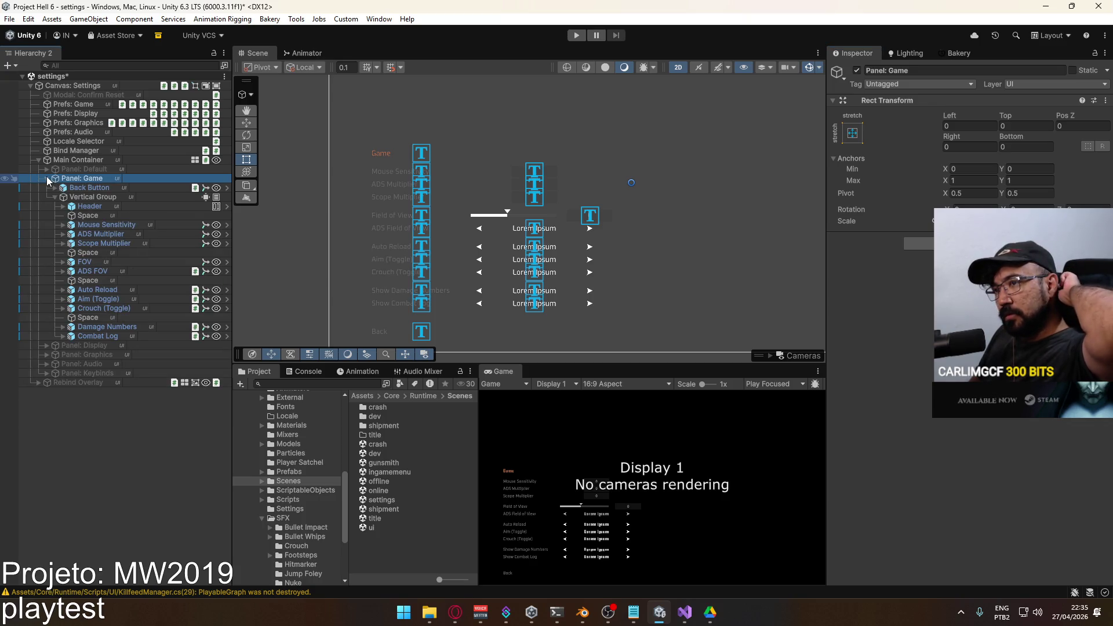
{"action": "scroll", "coordinate": [312, 504], "scroll_direction": "down", "scroll_amount": 5}
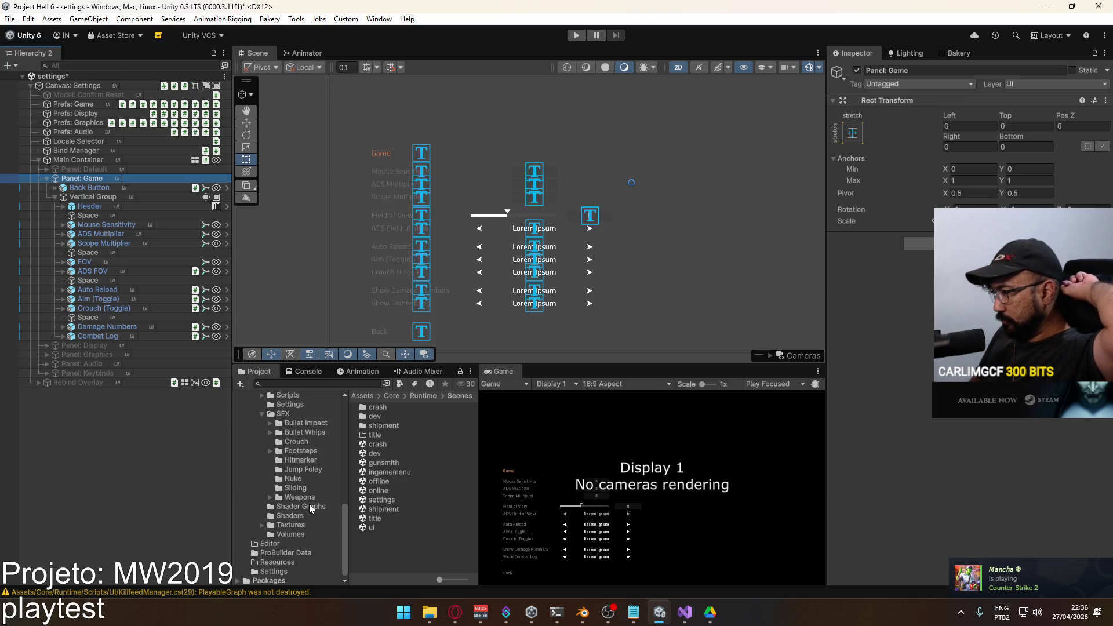
Browse the Prefabs, Modular, Runtime, ScriptableObjects and Weapons folders in the Project window.
{"action": "scroll", "coordinate": [291, 475], "scroll_direction": "up", "scroll_amount": 5}
{"action": "scroll", "coordinate": [290, 473], "scroll_direction": "up", "scroll_amount": 2}
{"action": "left_click", "coordinate": [293, 506]}
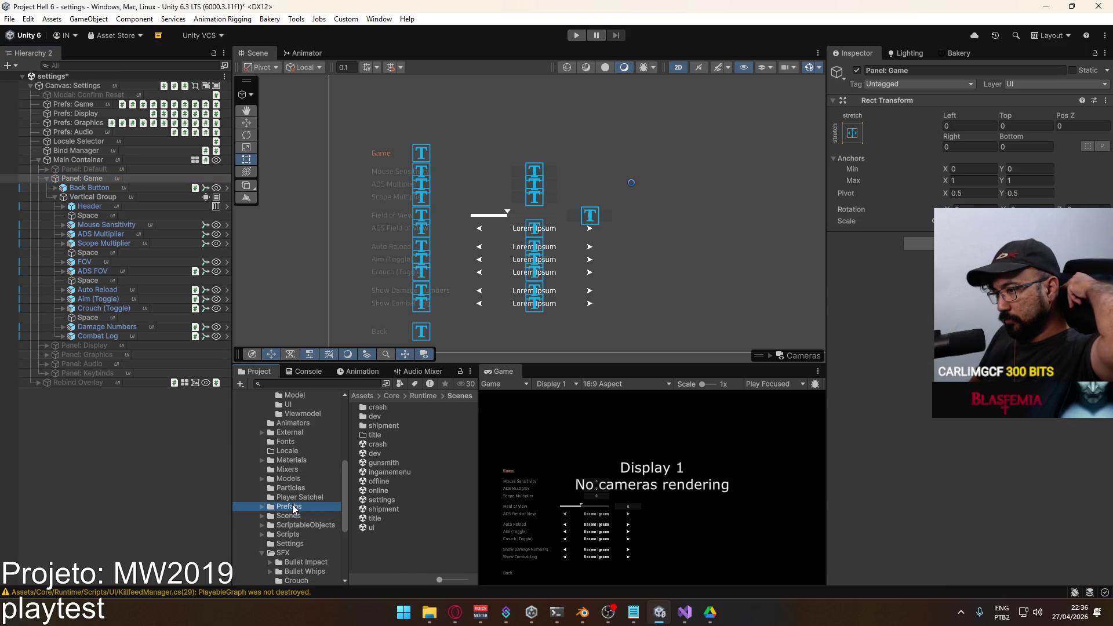
{"action": "scroll", "coordinate": [376, 492], "scroll_direction": "down", "scroll_amount": 2}
{"action": "scroll", "coordinate": [377, 492], "scroll_direction": "up", "scroll_amount": 3}
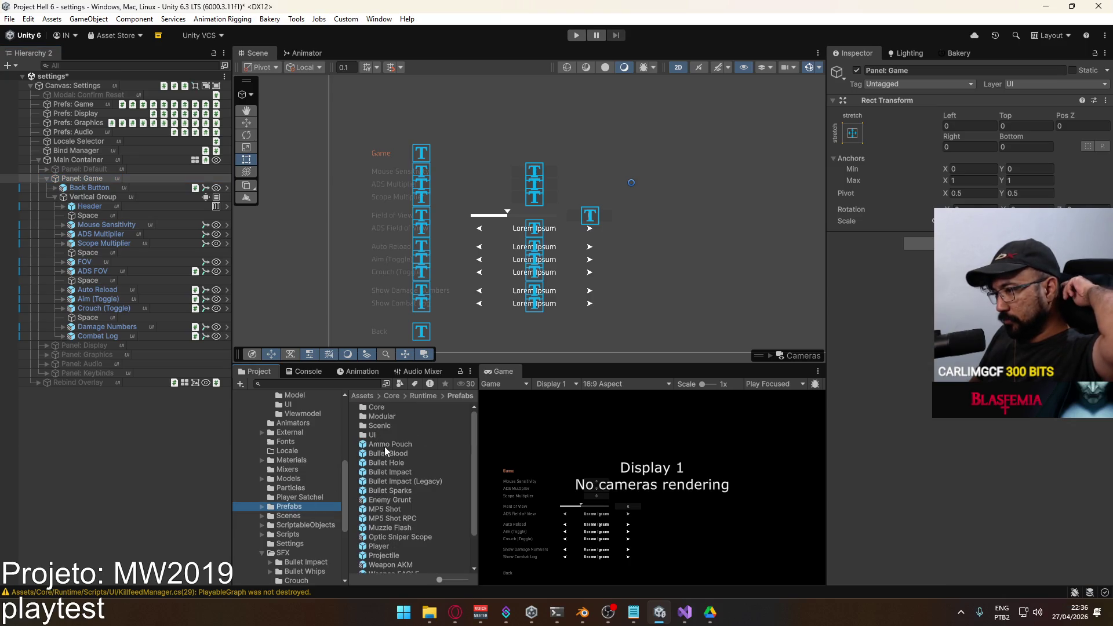
{"action": "double_click", "coordinate": [396, 417]}
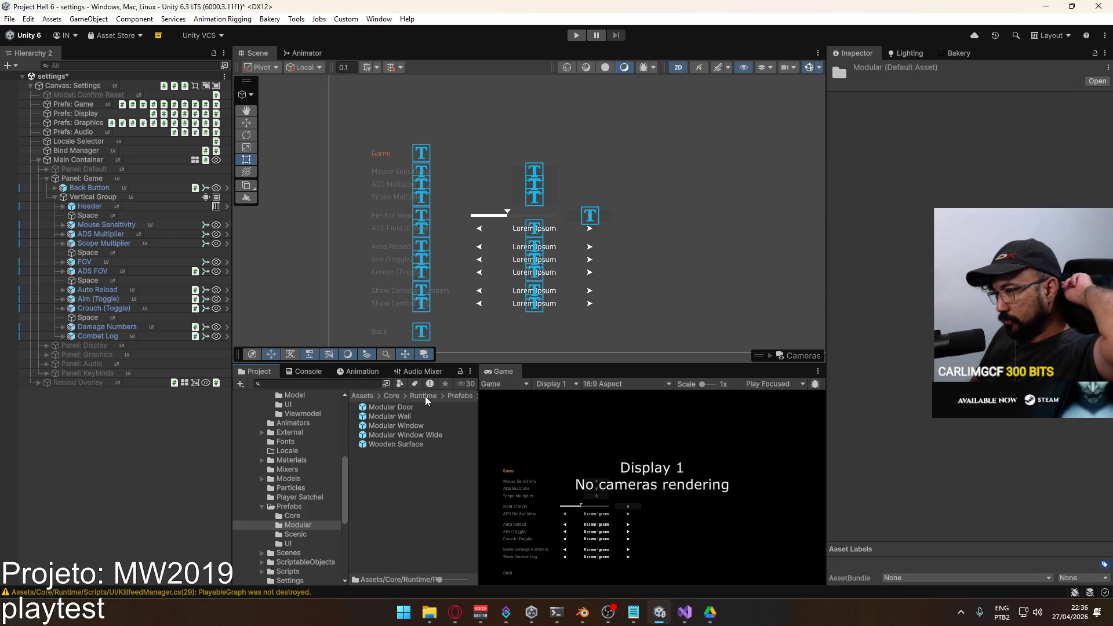
{"action": "left_click", "coordinate": [423, 397]}
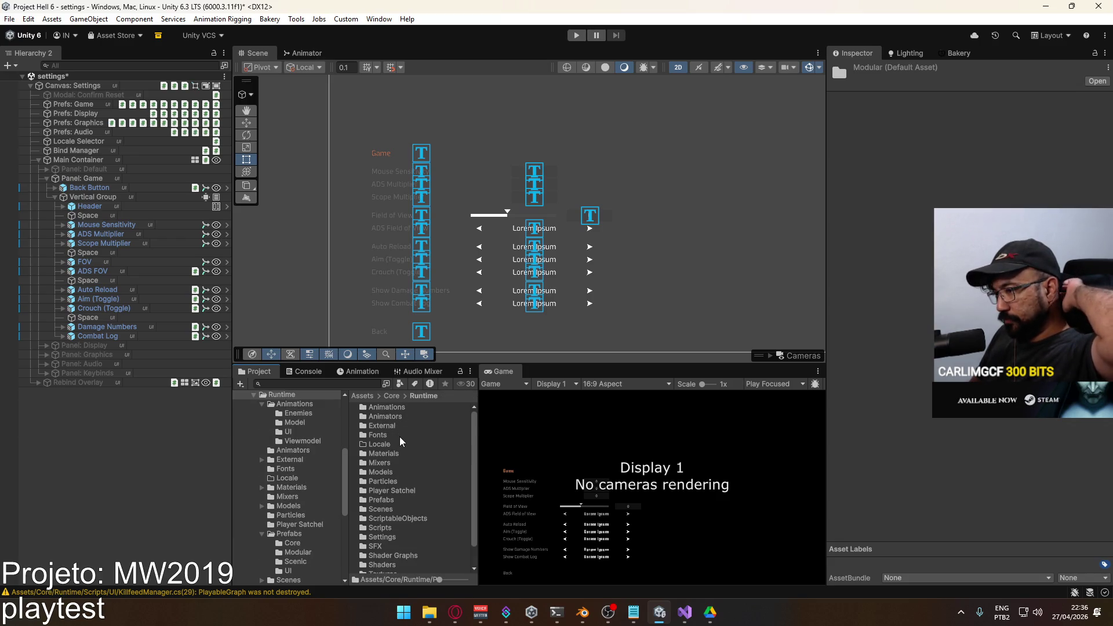
{"action": "scroll", "coordinate": [400, 441], "scroll_direction": "down", "scroll_amount": 2}
{"action": "double_click", "coordinate": [399, 494]}
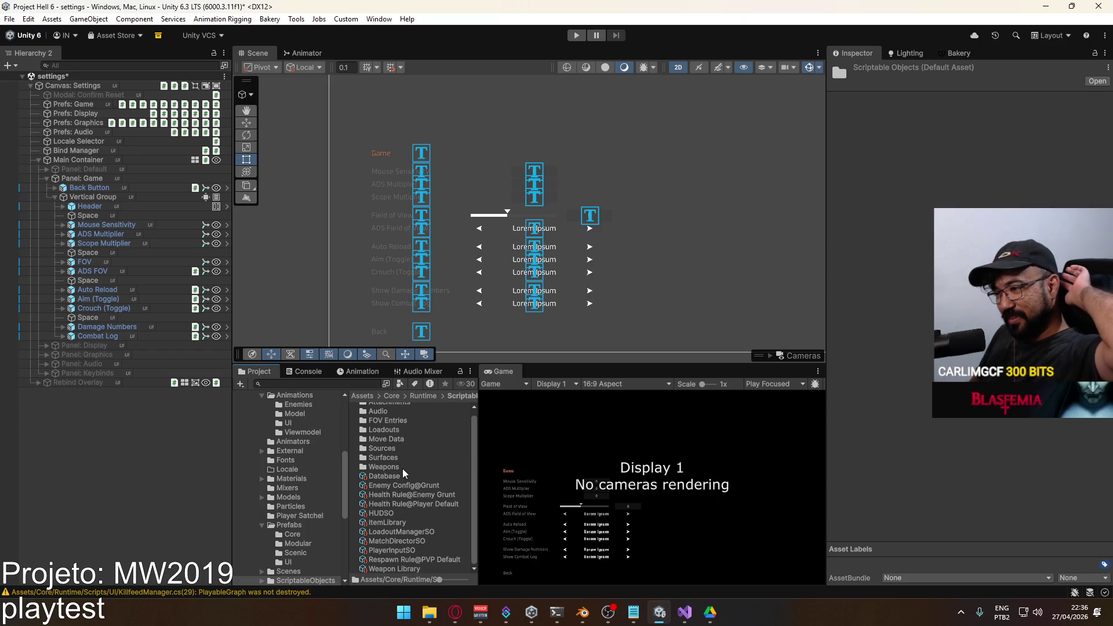
{"action": "double_click", "coordinate": [402, 468]}
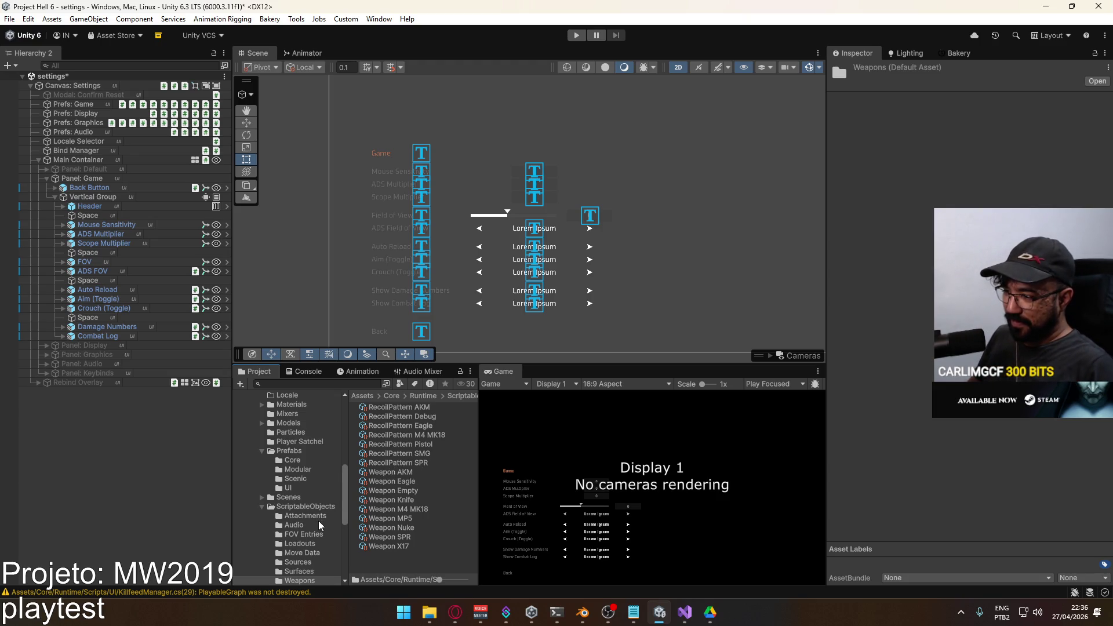
Open Prefabs > UI and look through its prefabs, including Scroll View Weapon Category.
{"action": "scroll", "coordinate": [319, 525], "scroll_direction": "down", "scroll_amount": 3}
{"action": "scroll", "coordinate": [302, 490], "scroll_direction": "up", "scroll_amount": 6}
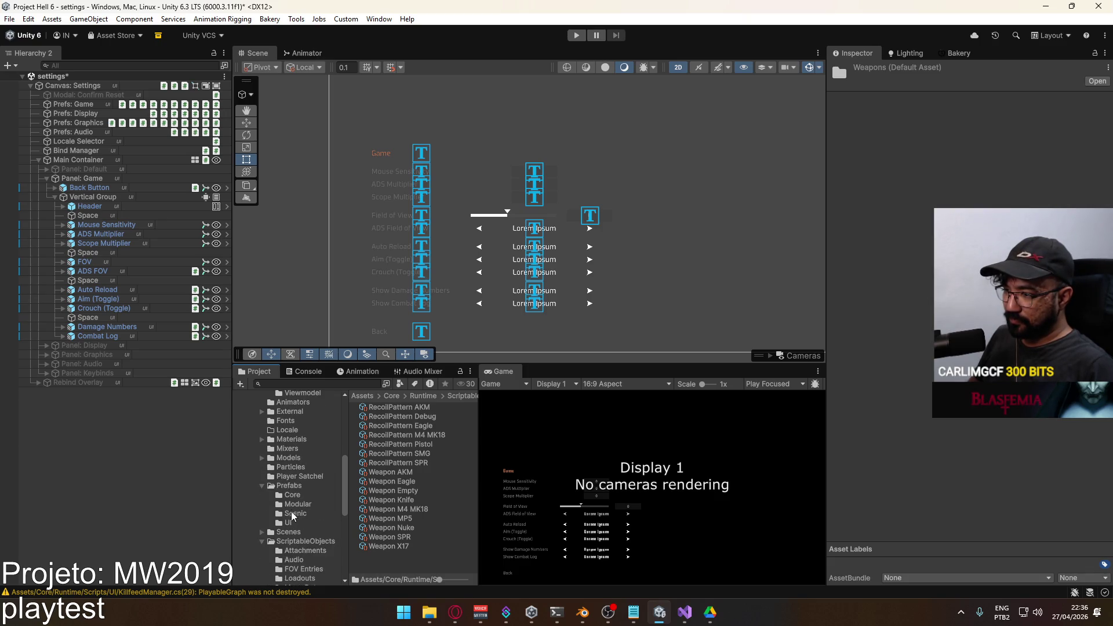
{"action": "left_click", "coordinate": [288, 522]}
{"action": "scroll", "coordinate": [423, 490], "scroll_direction": "down", "scroll_amount": 3}
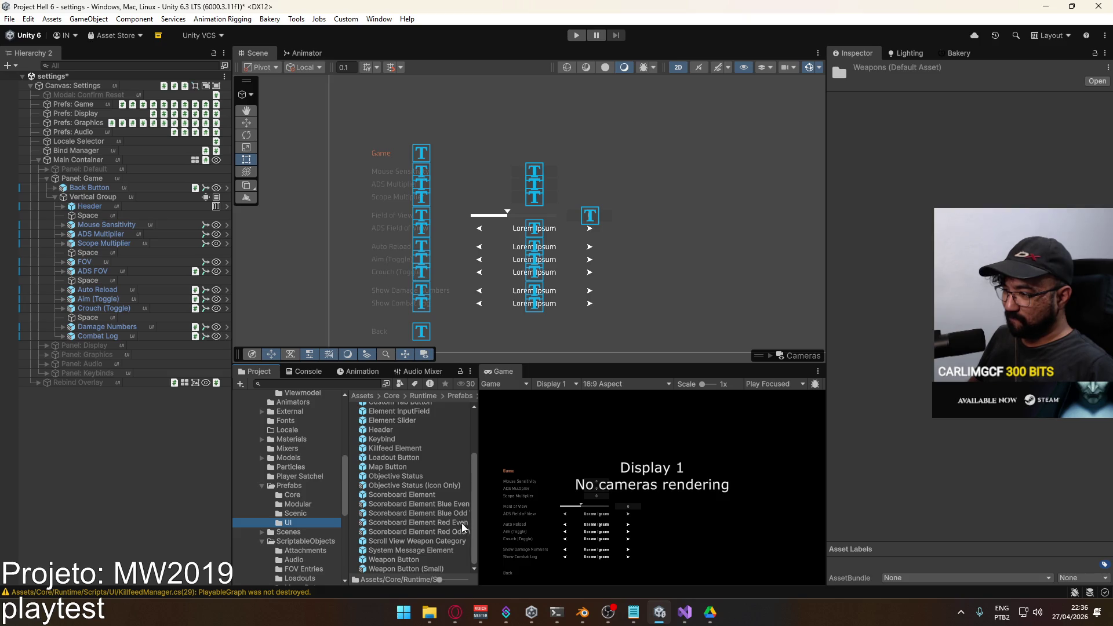
{"action": "scroll", "coordinate": [407, 511], "scroll_direction": "up", "scroll_amount": 3}
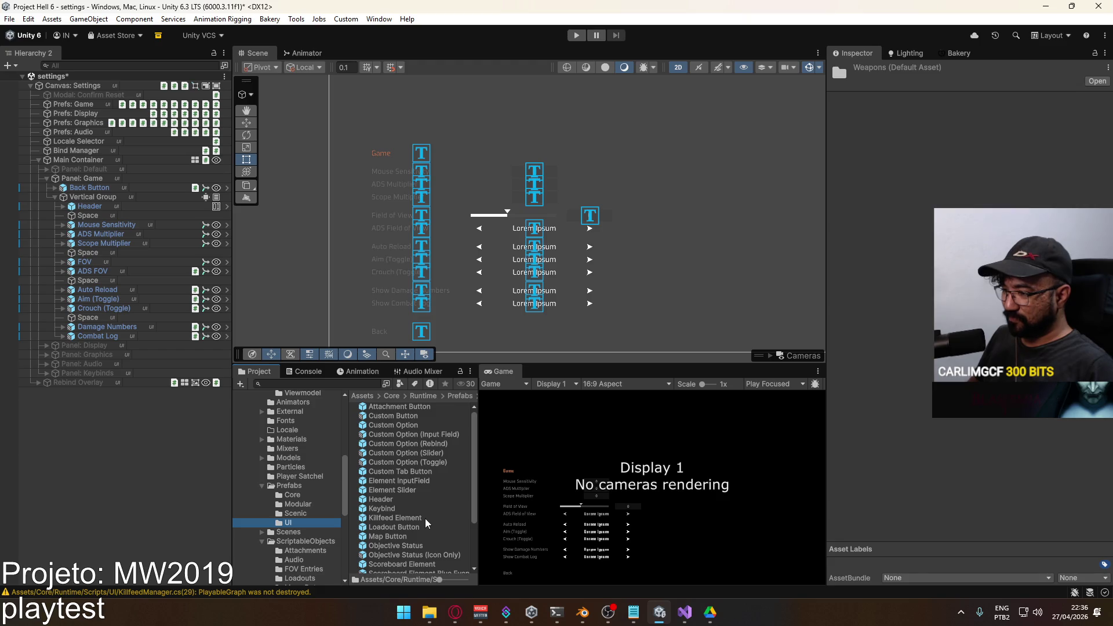
{"action": "scroll", "coordinate": [426, 523], "scroll_direction": "down", "scroll_amount": 3}
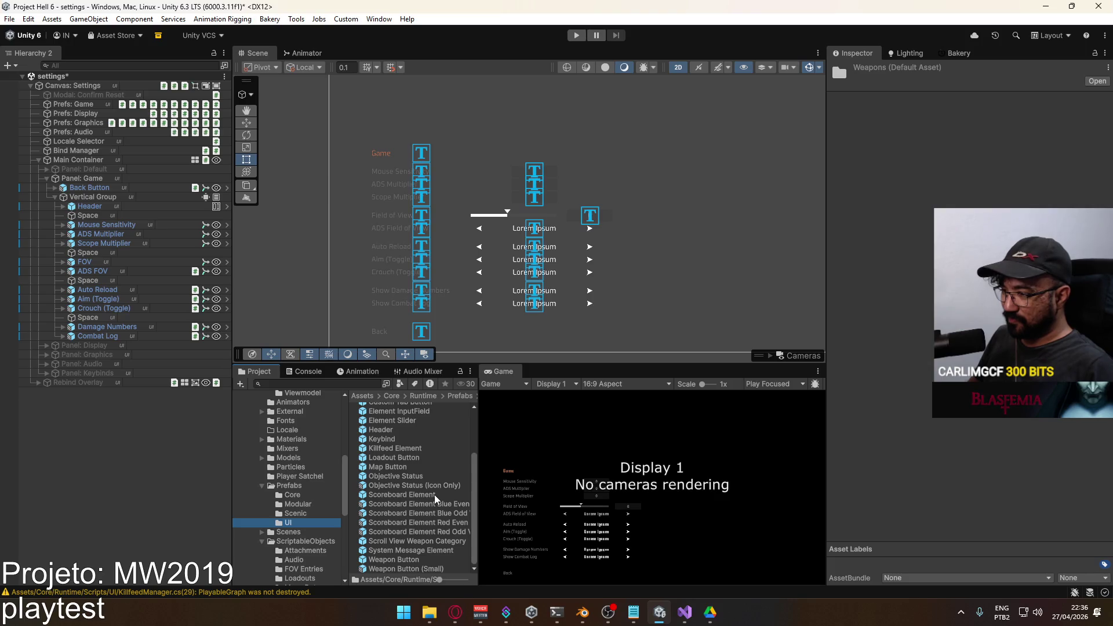
{"action": "scroll", "coordinate": [436, 499], "scroll_direction": "up", "scroll_amount": 3}
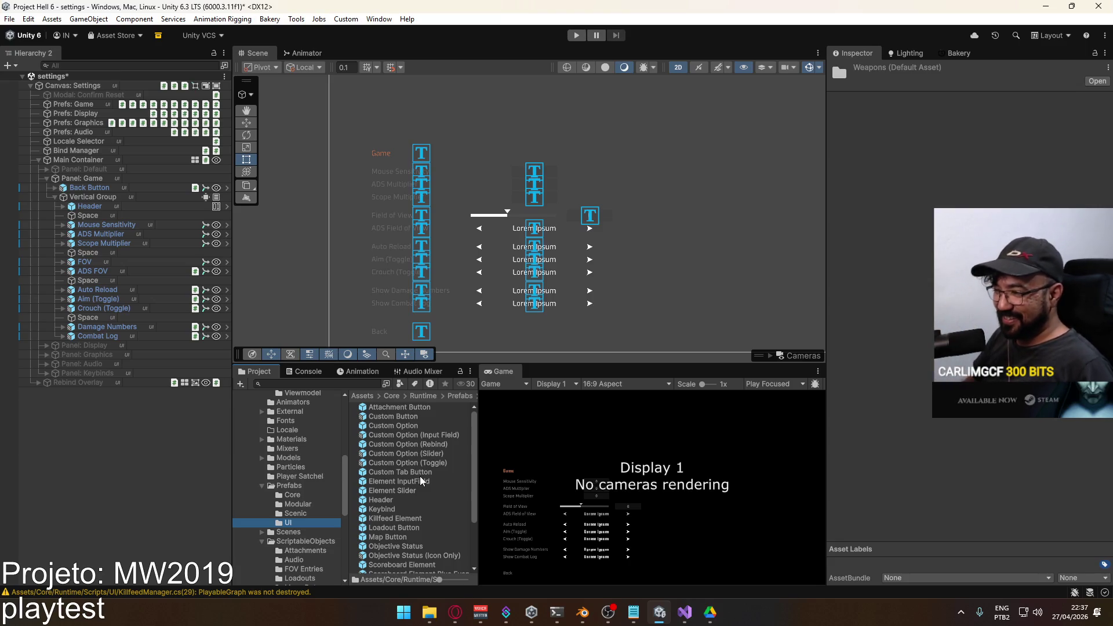
{"action": "scroll", "coordinate": [421, 481], "scroll_direction": "down", "scroll_amount": 3}
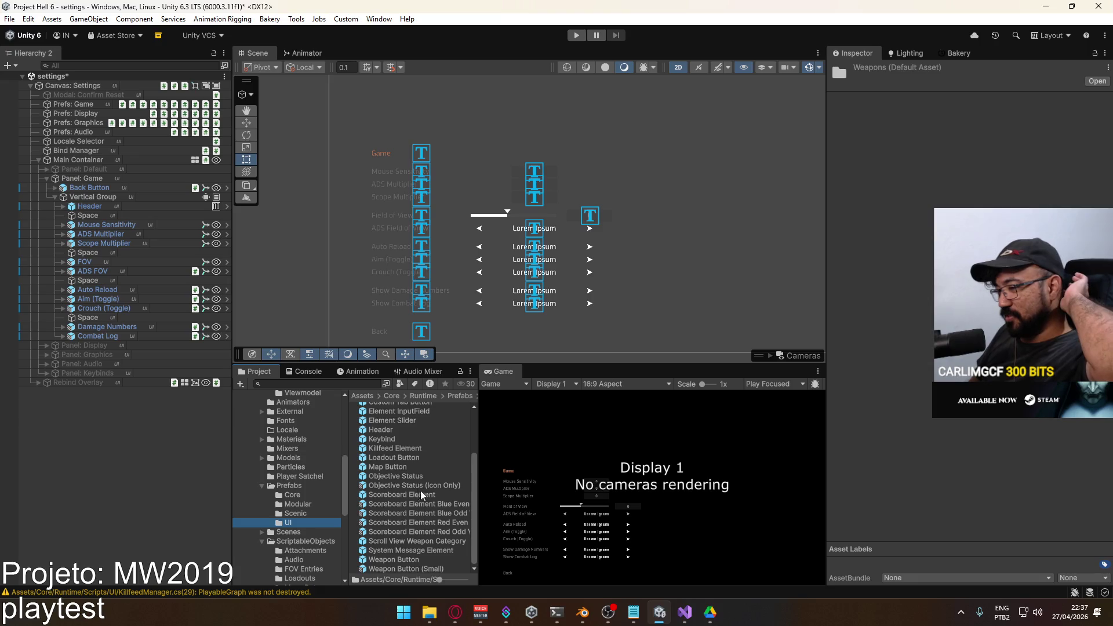
Rename the prefab 'Scroll View Weapon Category' to 'Scroll View' and drag it into Panel: Game.
{"action": "left_click", "coordinate": [445, 543]}
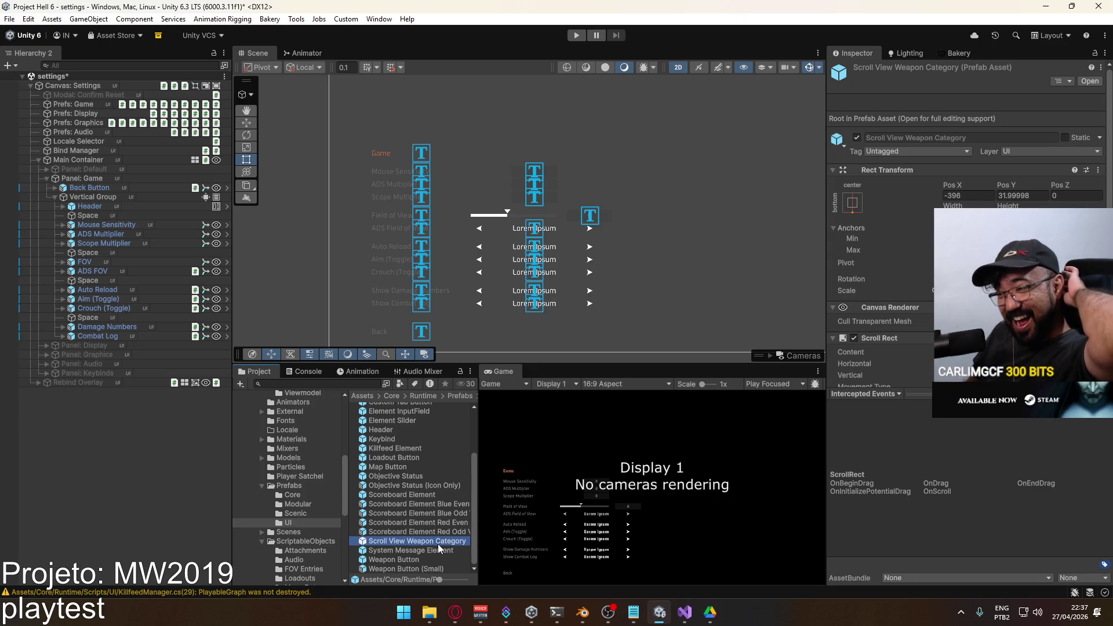
{"action": "left_click", "coordinate": [438, 544]}
{"action": "left_click_drag", "start_coordinate": [407, 540], "coordinate": [467, 541]}
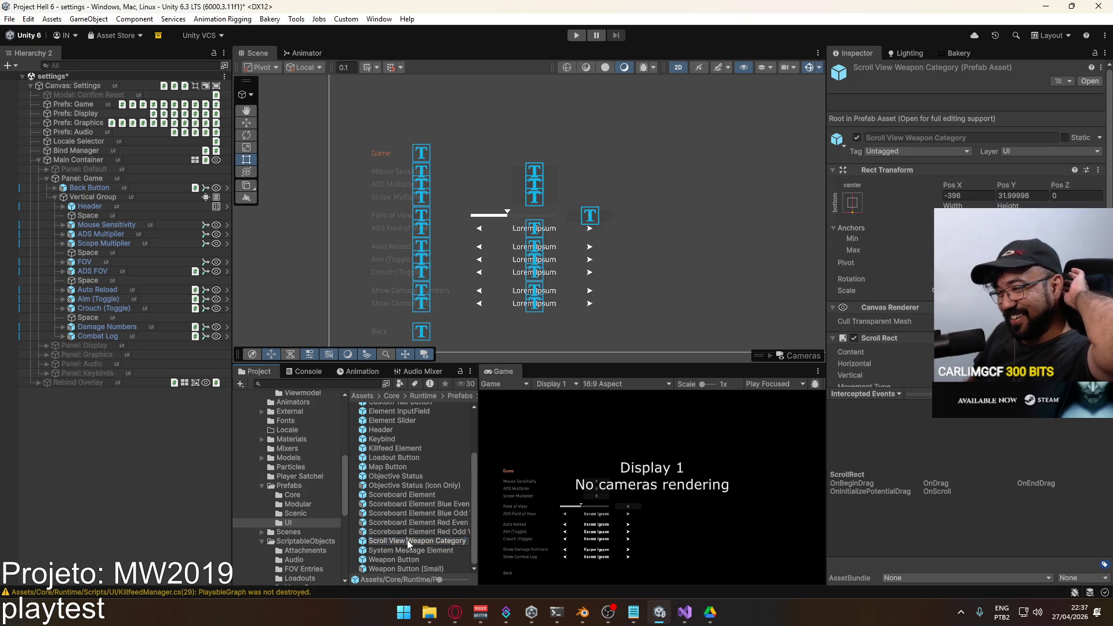
{"action": "key", "text": "BackSpace"}
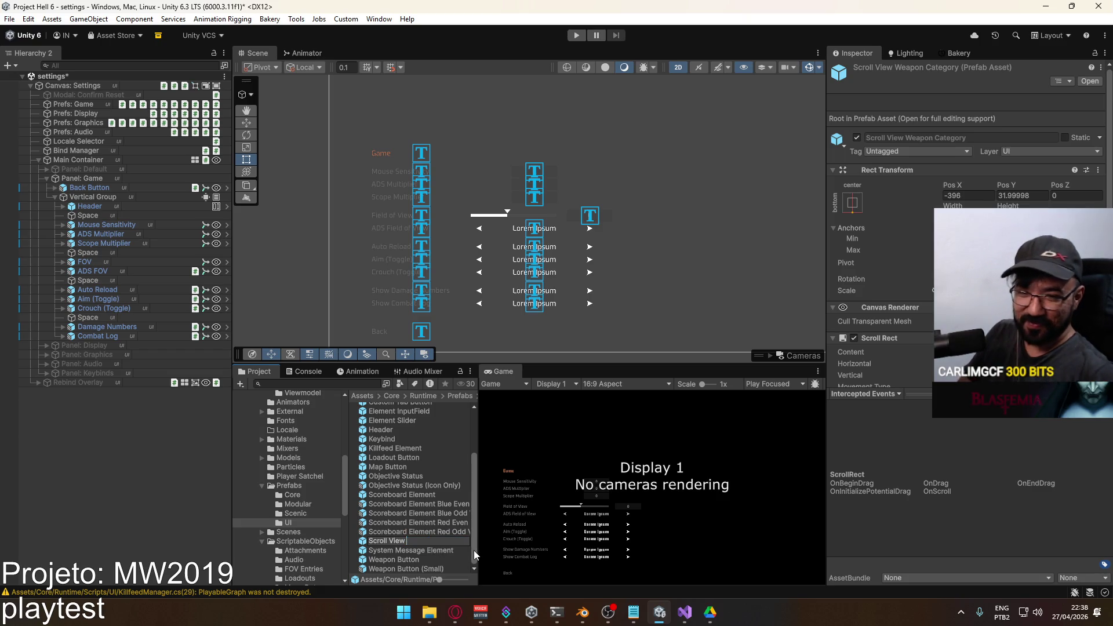
{"action": "key", "text": "Return"}
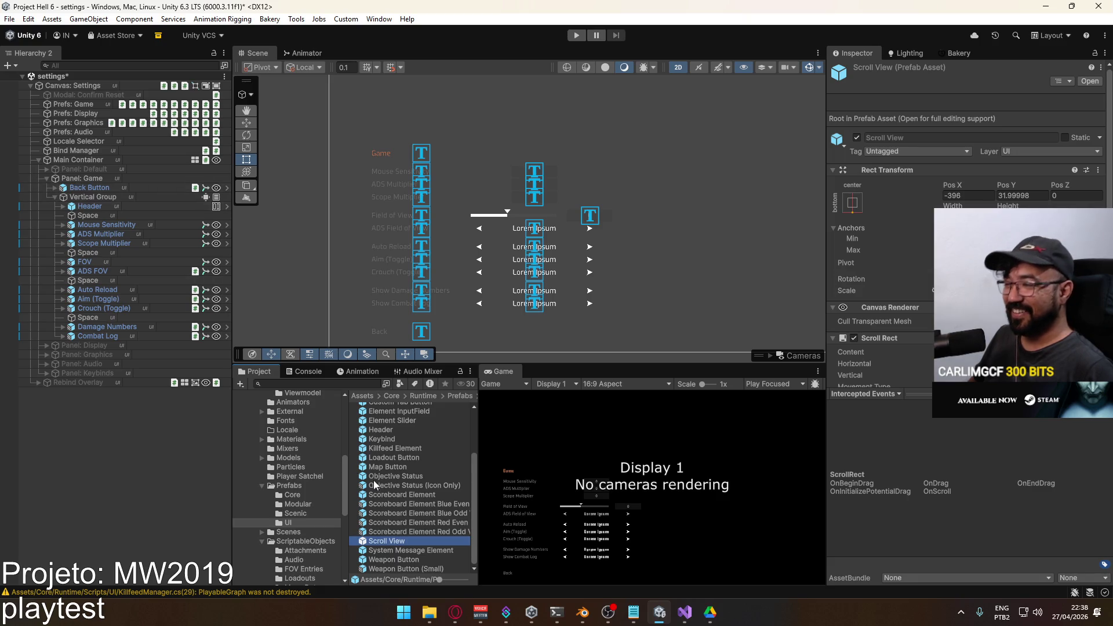
{"action": "mouse_move", "coordinate": [390, 542]}
{"action": "left_mouse_down"}
{"action": "mouse_move", "coordinate": [287, 525]}
{"action": "mouse_move", "coordinate": [102, 208]}
{"action": "mouse_move", "coordinate": [116, 183]}
{"action": "left_mouse_up"}
Anchor the Scroll View instance bottom-left at Pos X 0, Pos Y 0.
{"action": "left_click", "coordinate": [92, 178]}
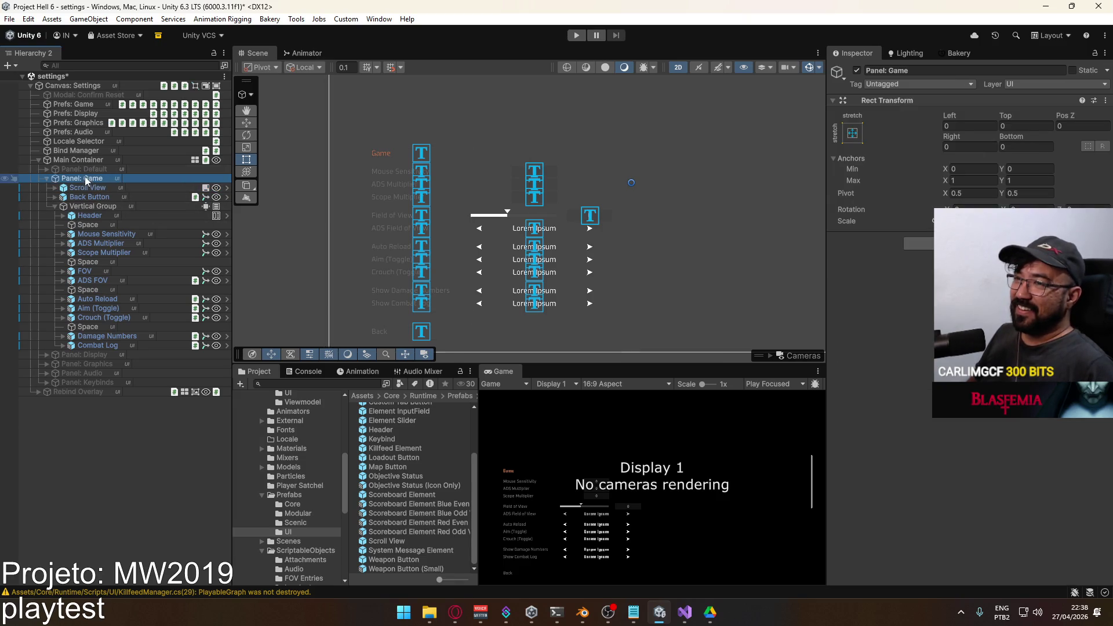
{"action": "left_click", "coordinate": [87, 207]}
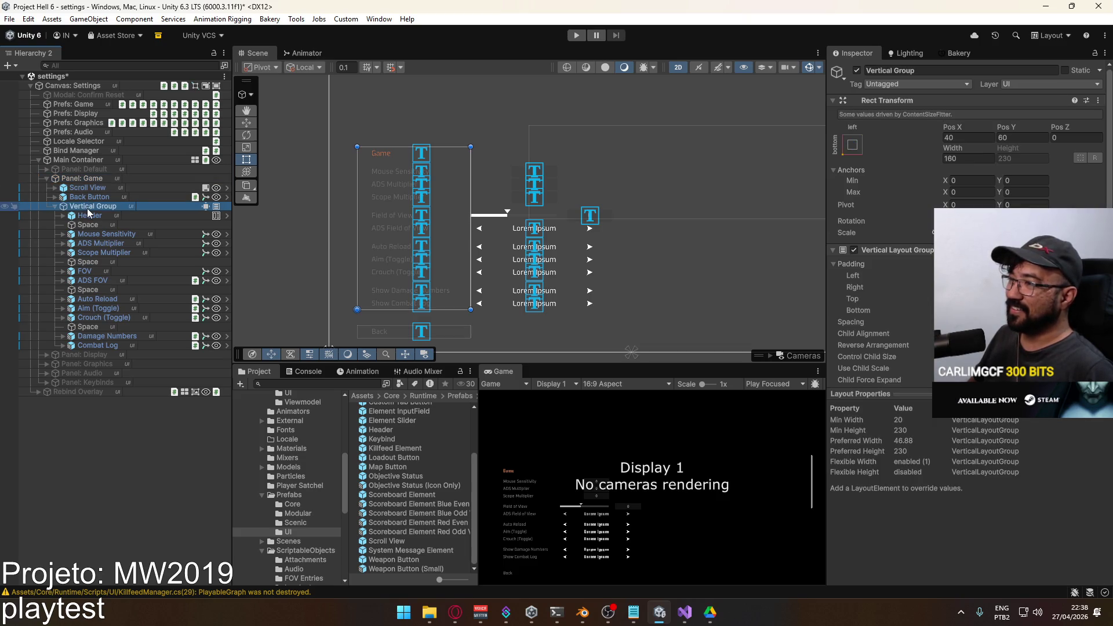
{"action": "left_click", "coordinate": [87, 188]}
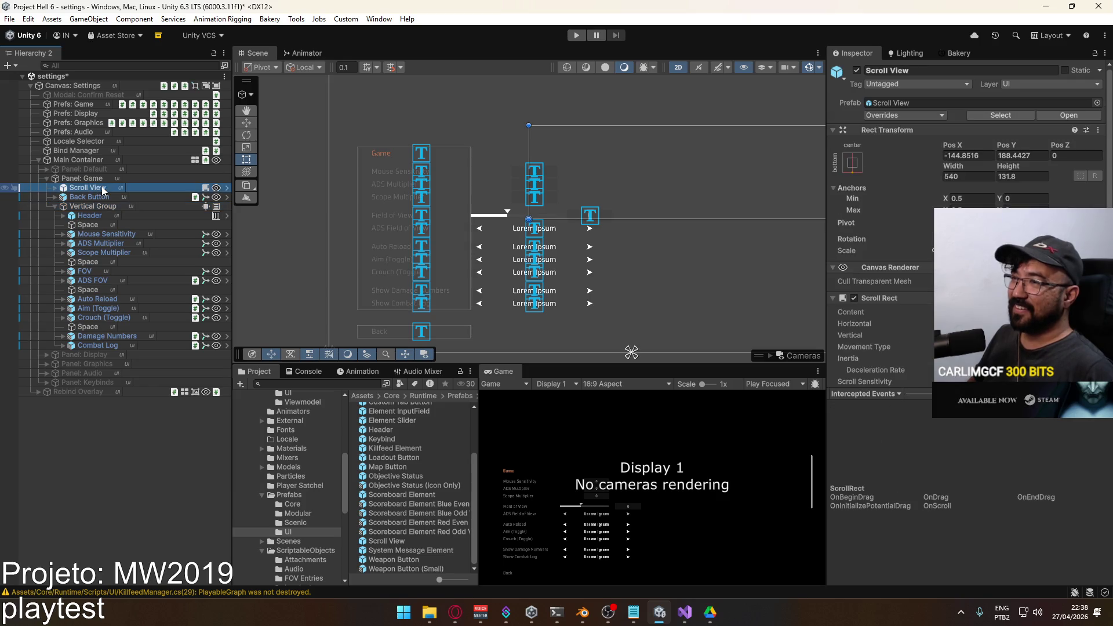
{"action": "scroll", "coordinate": [756, 158], "scroll_direction": "down", "scroll_amount": 2}
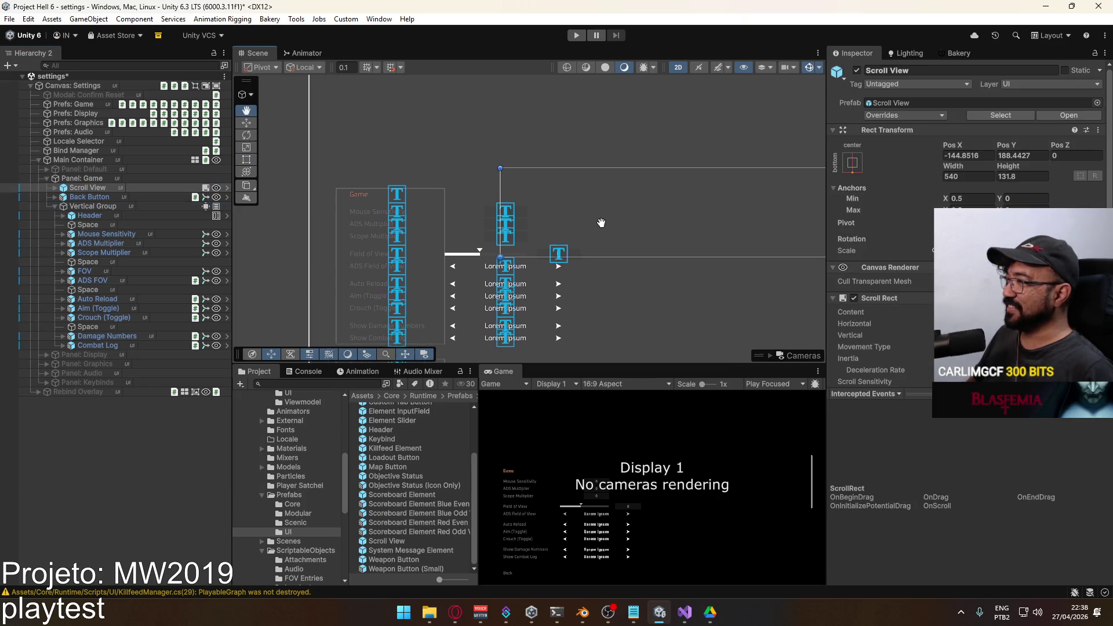
{"action": "left_click", "coordinate": [962, 155]}
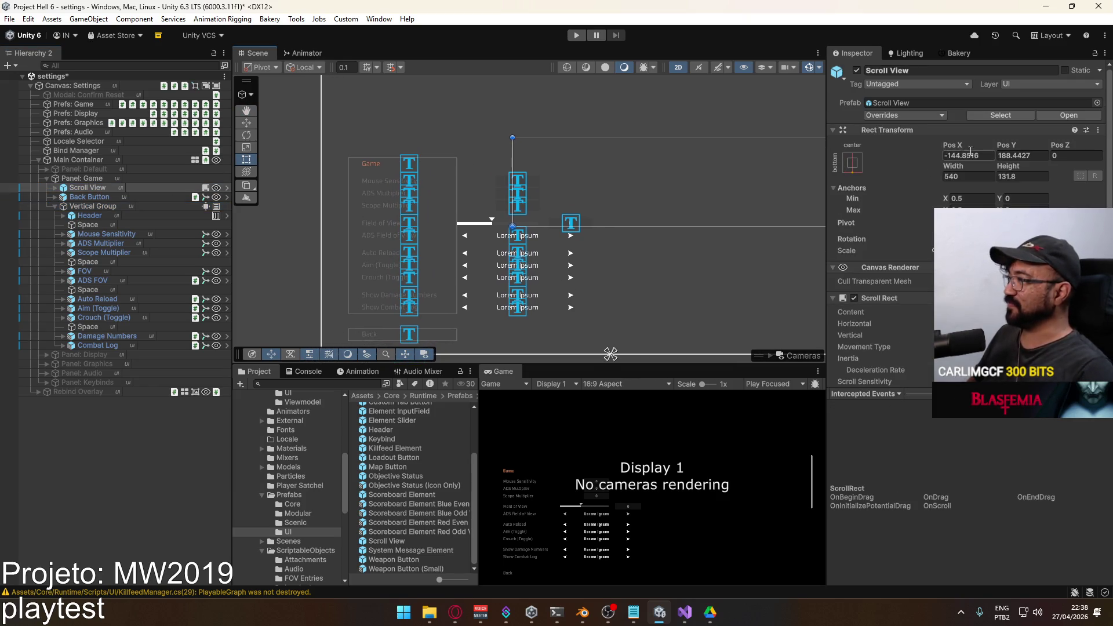
{"action": "left_click", "coordinate": [851, 164]}
{"action": "left_click", "coordinate": [893, 304]}
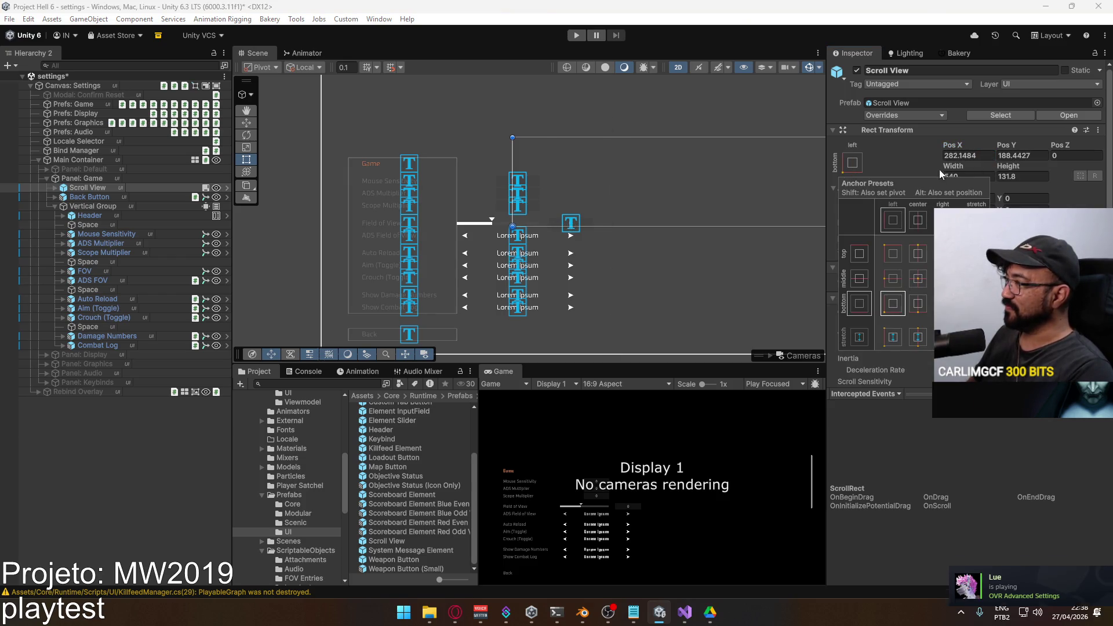
{"action": "left_click", "coordinate": [961, 155]}
{"action": "type", "text": "0"}
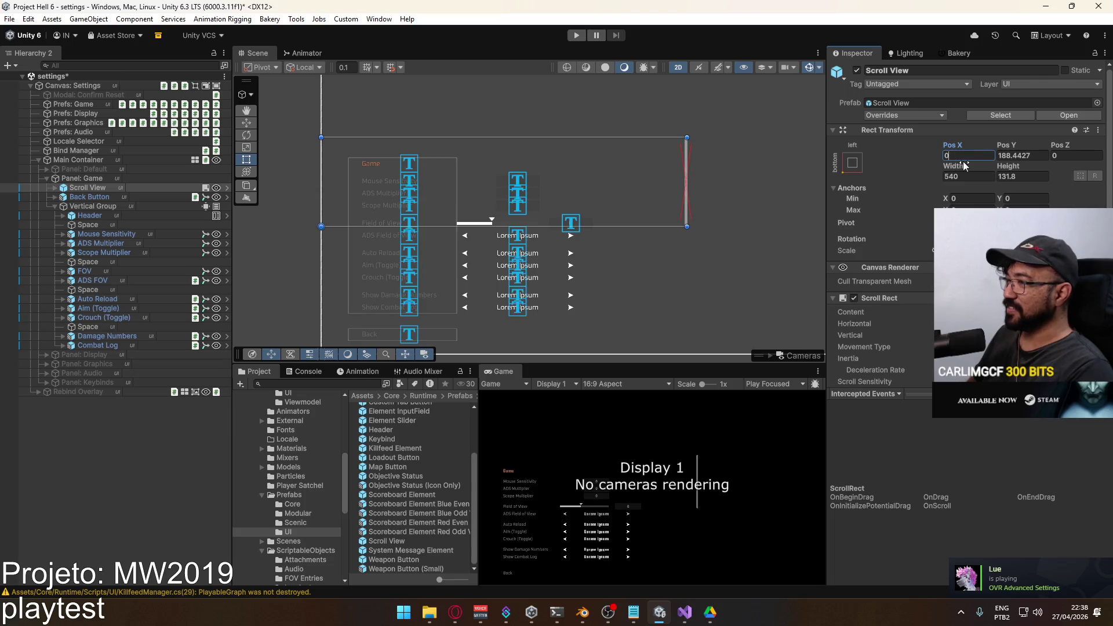
{"action": "left_click", "coordinate": [1023, 155]}
{"action": "type", "text": "0"}
{"action": "key", "text": "Return"}
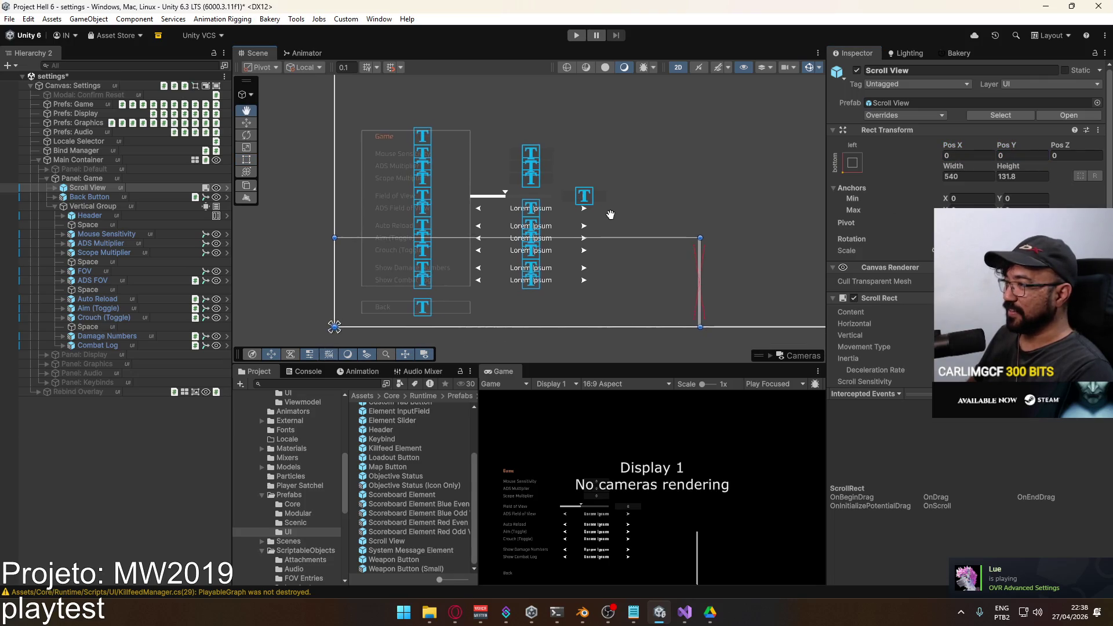
Resize the Scroll View to width 440 and height 340.
{"action": "left_click", "coordinate": [1022, 176]}
{"action": "type", "text": "140.26366.39"}
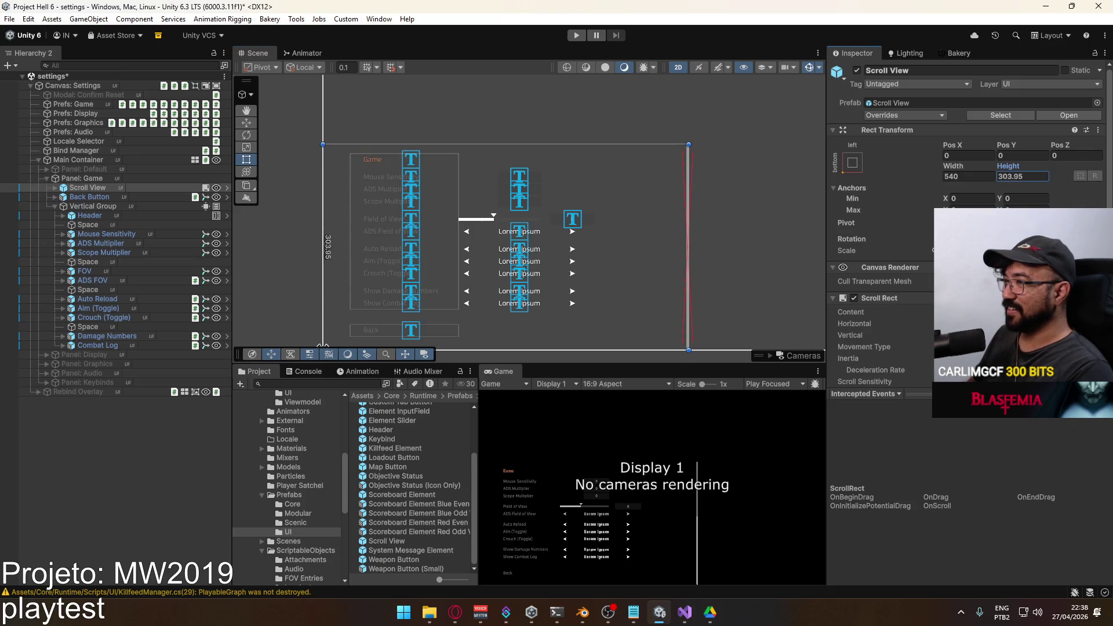
{"action": "type", "text": "348.5"}
{"action": "left_click", "coordinate": [1005, 176]}
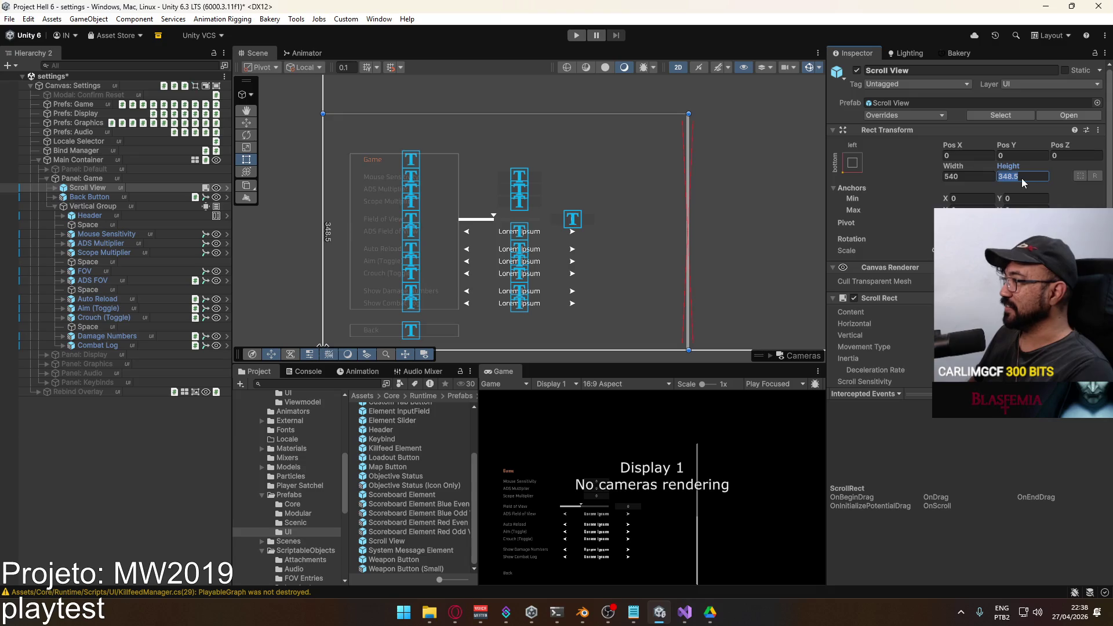
{"action": "type", "text": "340"}
{"action": "key", "text": "Return"}
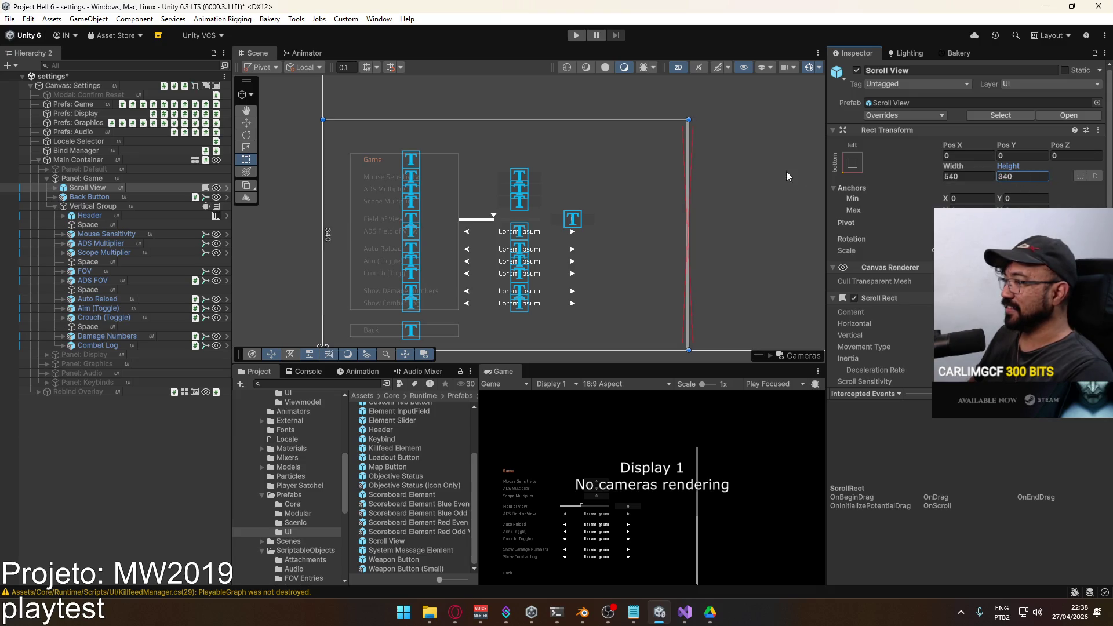
{"action": "scroll", "coordinate": [702, 196], "scroll_direction": "down", "scroll_amount": 1}
{"action": "left_click_drag", "start_coordinate": [702, 196], "coordinate": [683, 216]}
{"action": "left_click_drag", "start_coordinate": [951, 169], "coordinate": [794, 170]}
{"action": "left_click", "coordinate": [959, 180]}
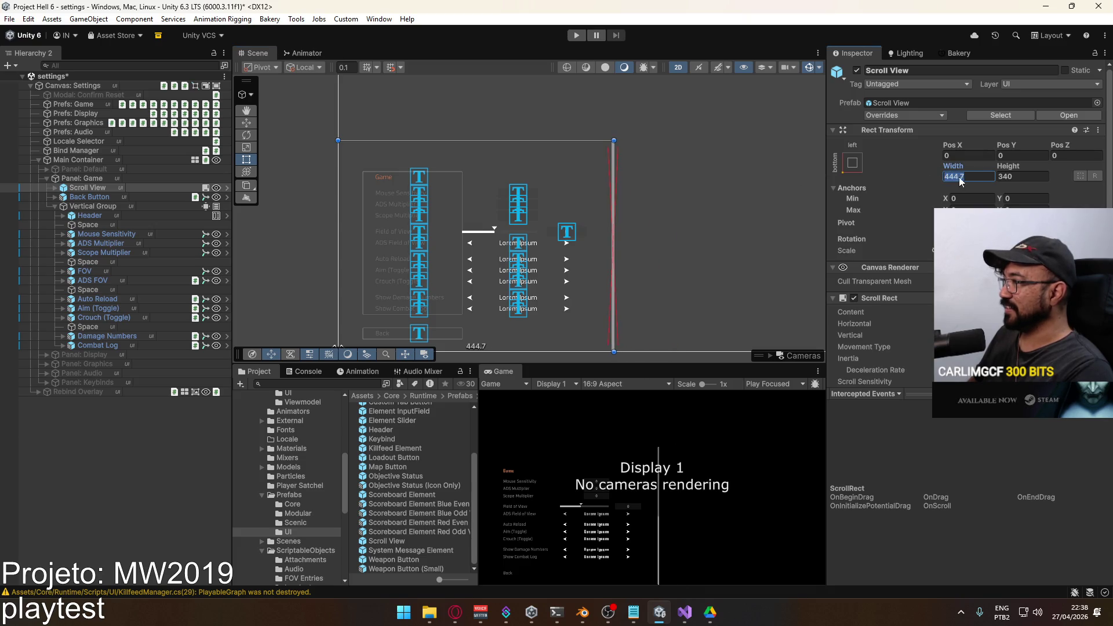
{"action": "type", "text": "440"}
{"action": "key", "text": "Return"}
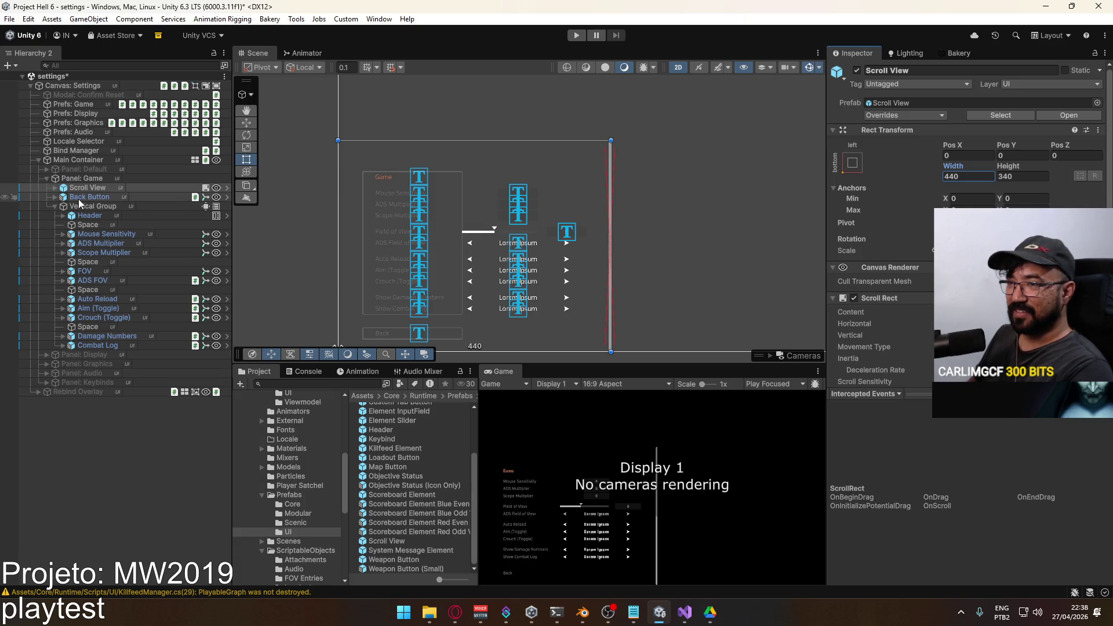
Expand Scroll View and Viewport to reveal Selection Grid, and review Vertical Group's rows through Combat Log.
{"action": "left_click", "coordinate": [55, 187]}
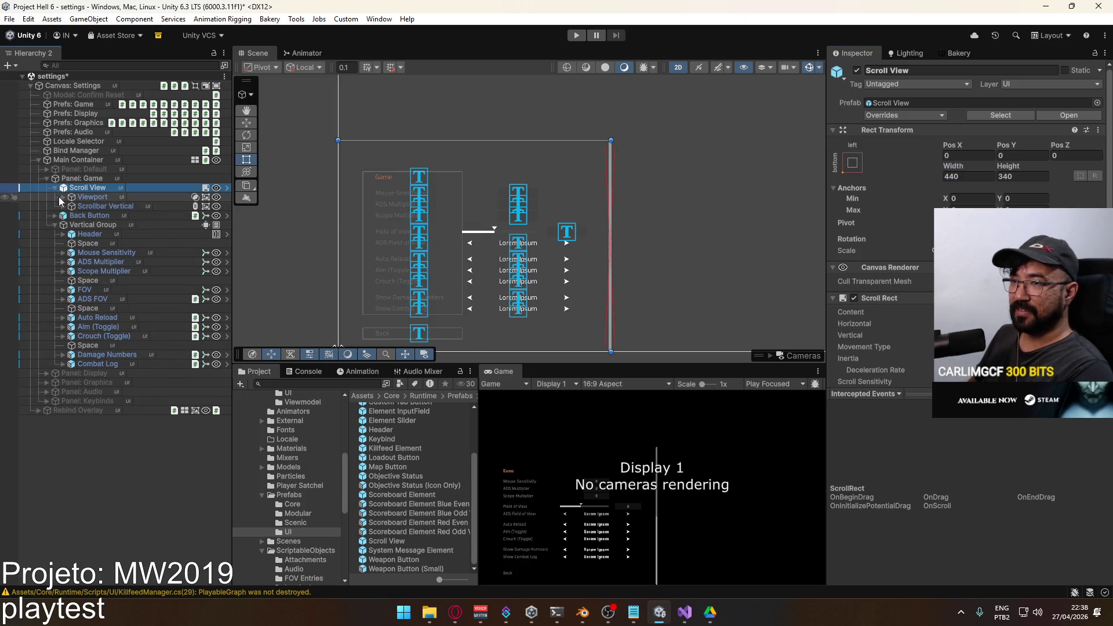
{"action": "left_click", "coordinate": [63, 197]}
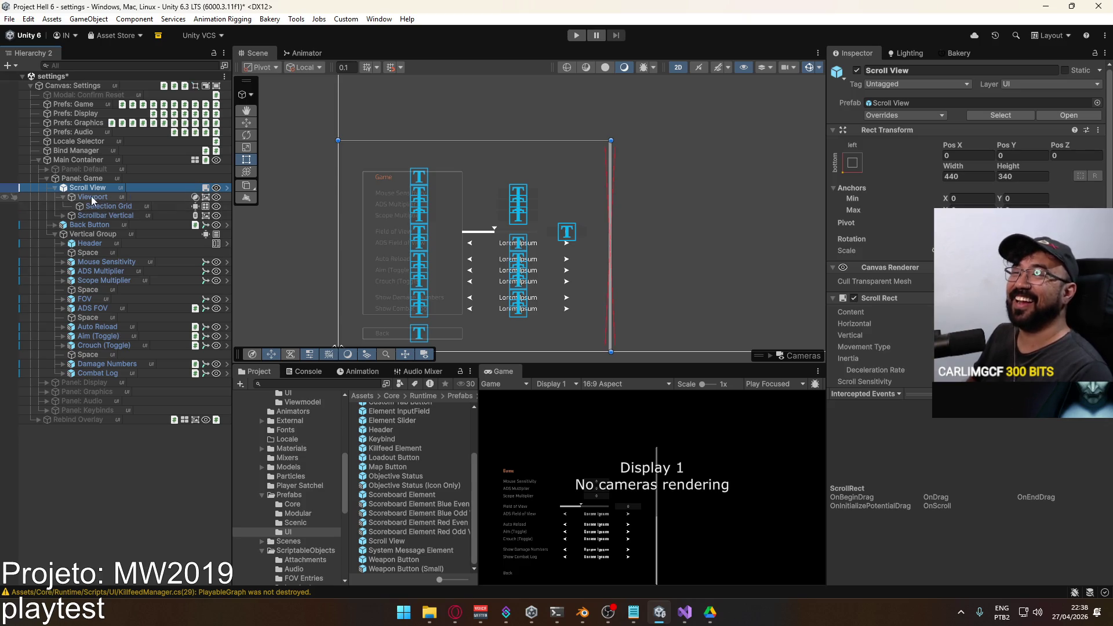
{"action": "left_click", "coordinate": [55, 234]}
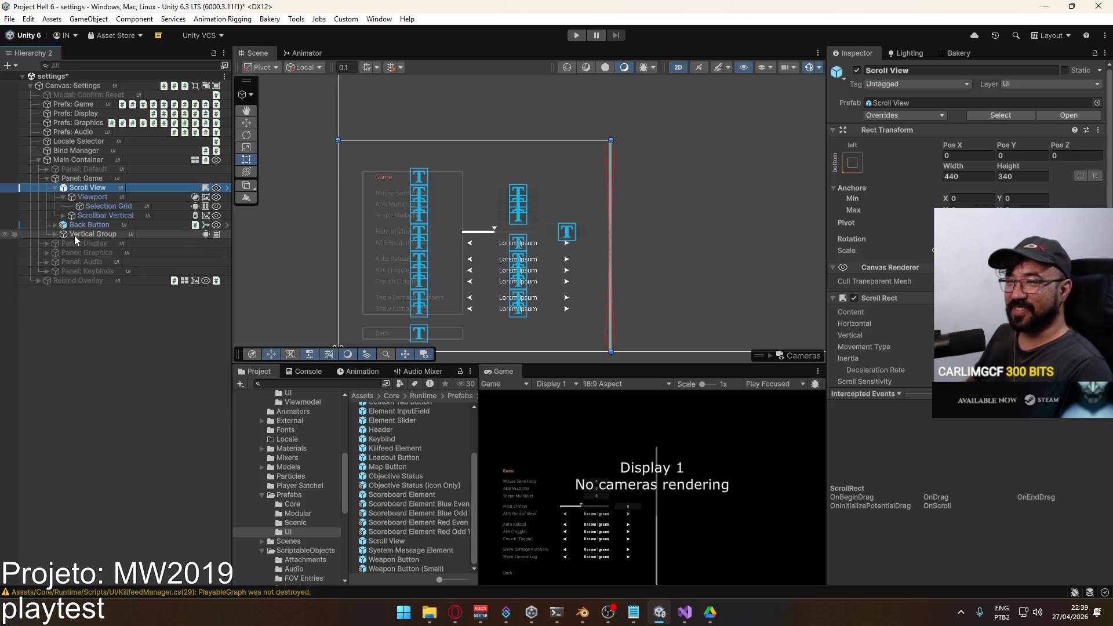
{"action": "left_click", "coordinate": [54, 234]}
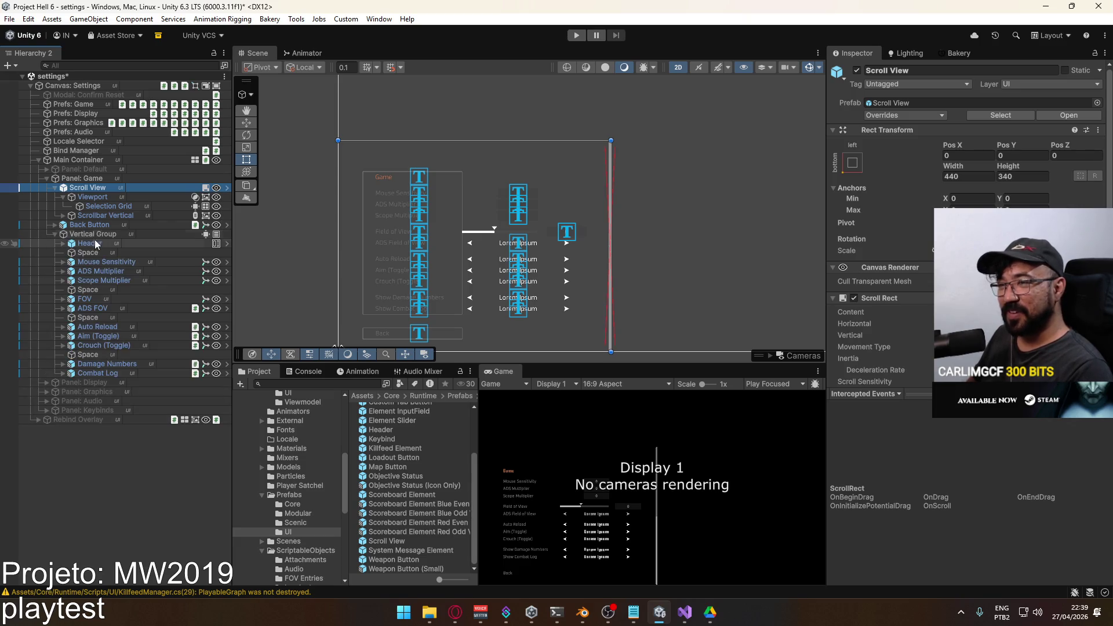
{"action": "left_click", "coordinate": [92, 235]}
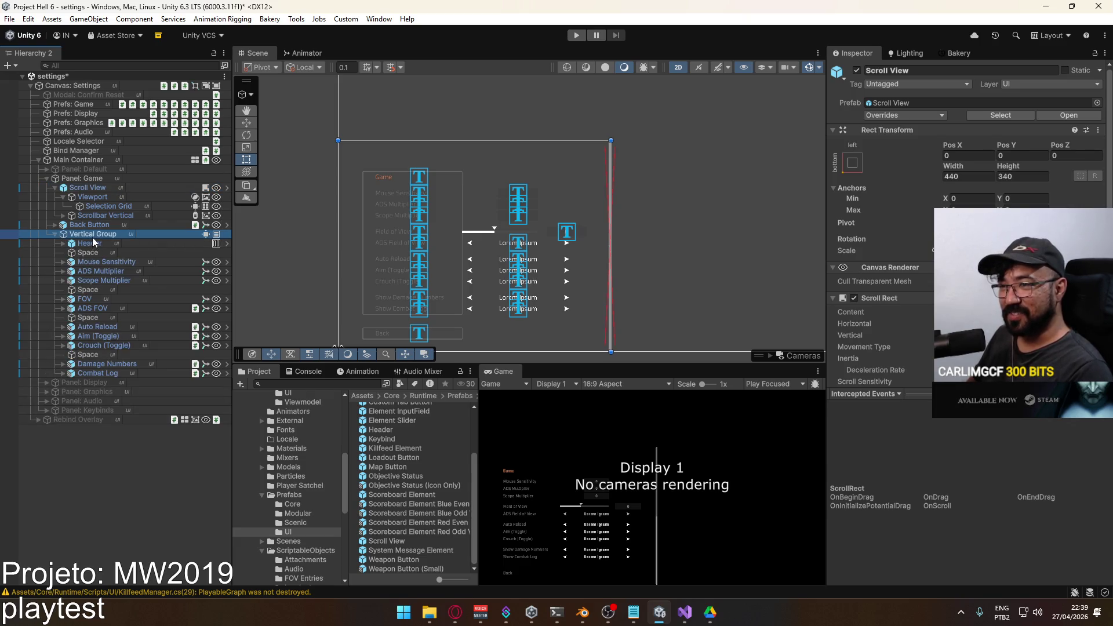
{"action": "left_click", "coordinate": [98, 372], "text": "shift"}
{"action": "left_click", "coordinate": [54, 234]}
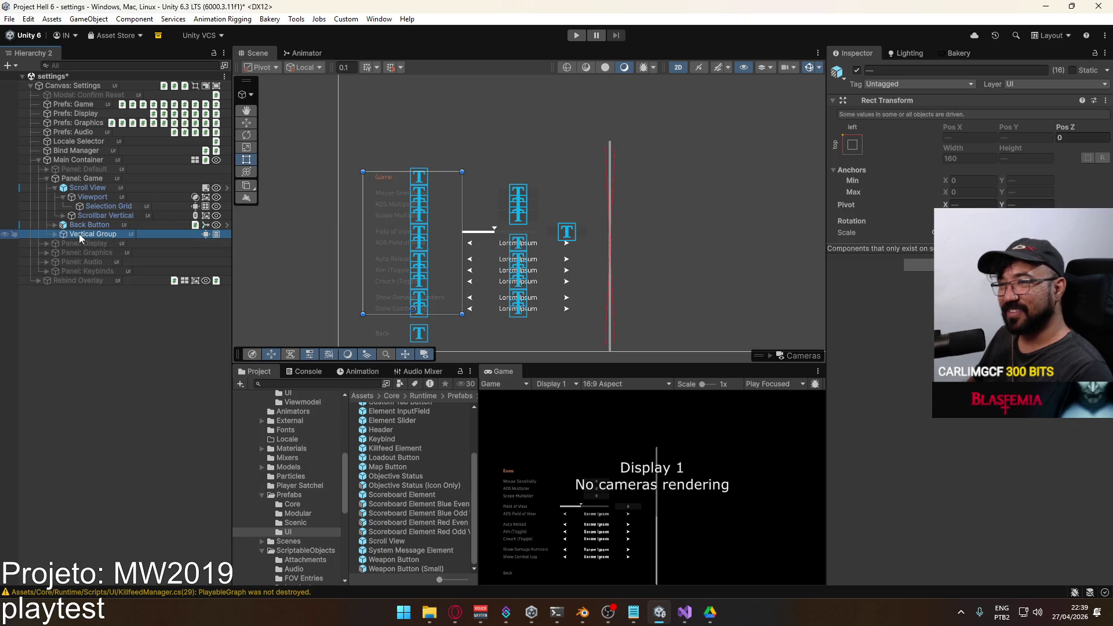
Reparent Vertical Group into Selection Grid, then undo it back under Panel: Game.
{"action": "left_click", "coordinate": [87, 187]}
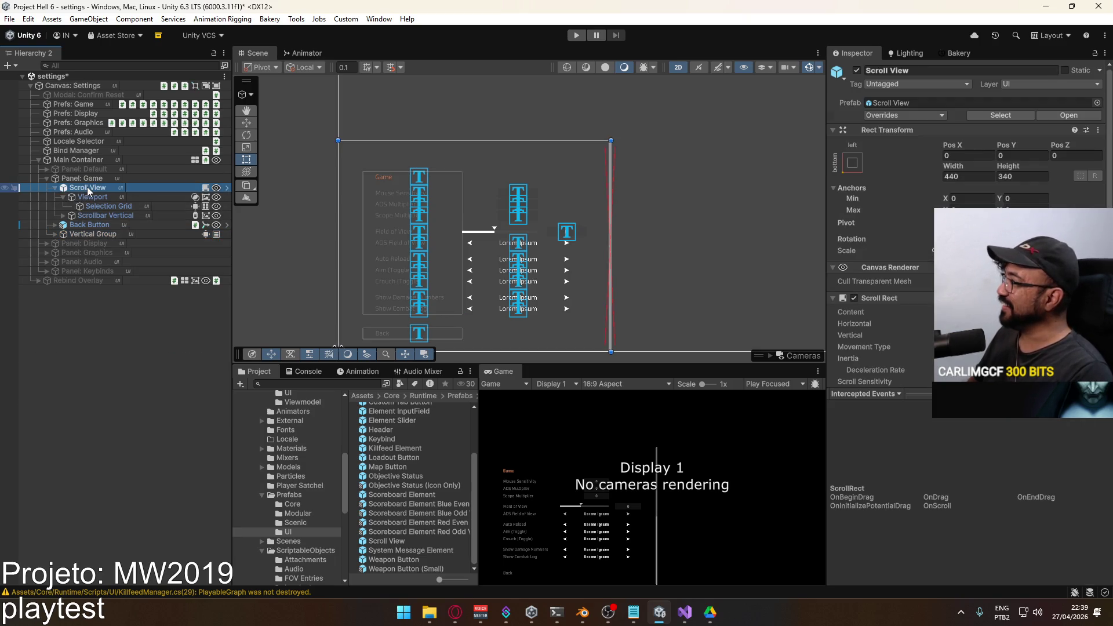
{"action": "left_click", "coordinate": [82, 232]}
{"action": "left_click_drag", "start_coordinate": [79, 233], "coordinate": [104, 205]}
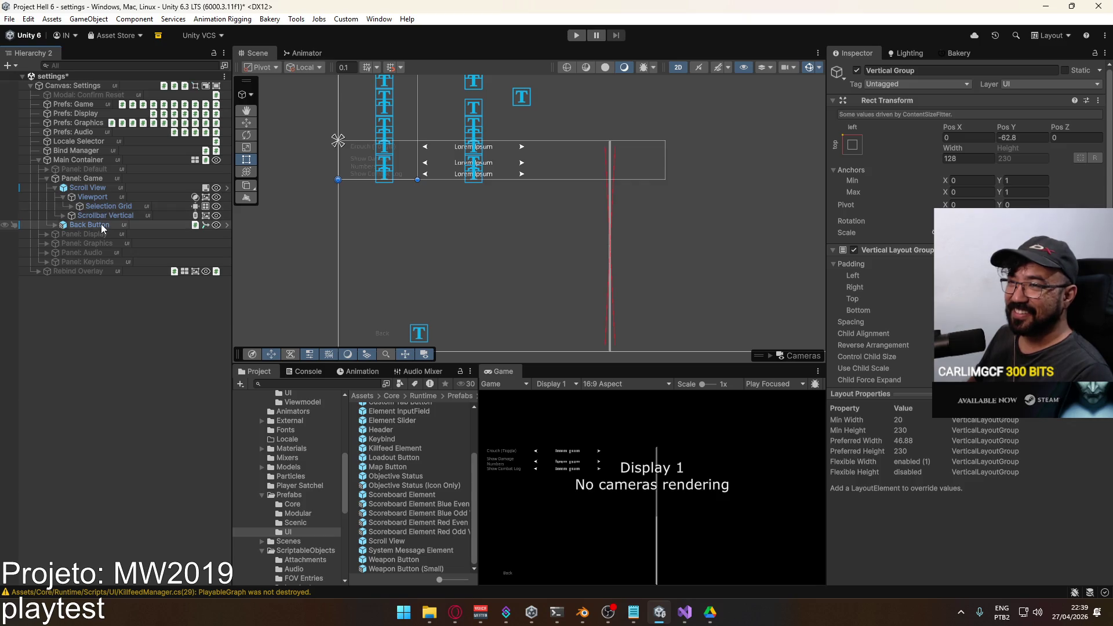
{"action": "left_click", "coordinate": [96, 206]}
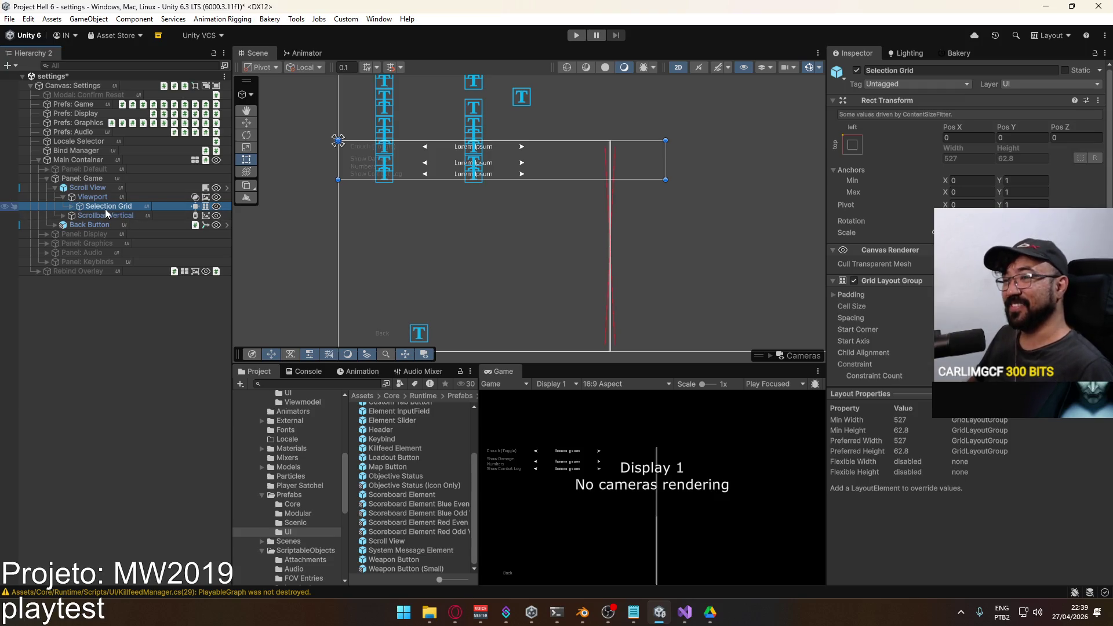
{"action": "key", "text": "ctrl+z"}
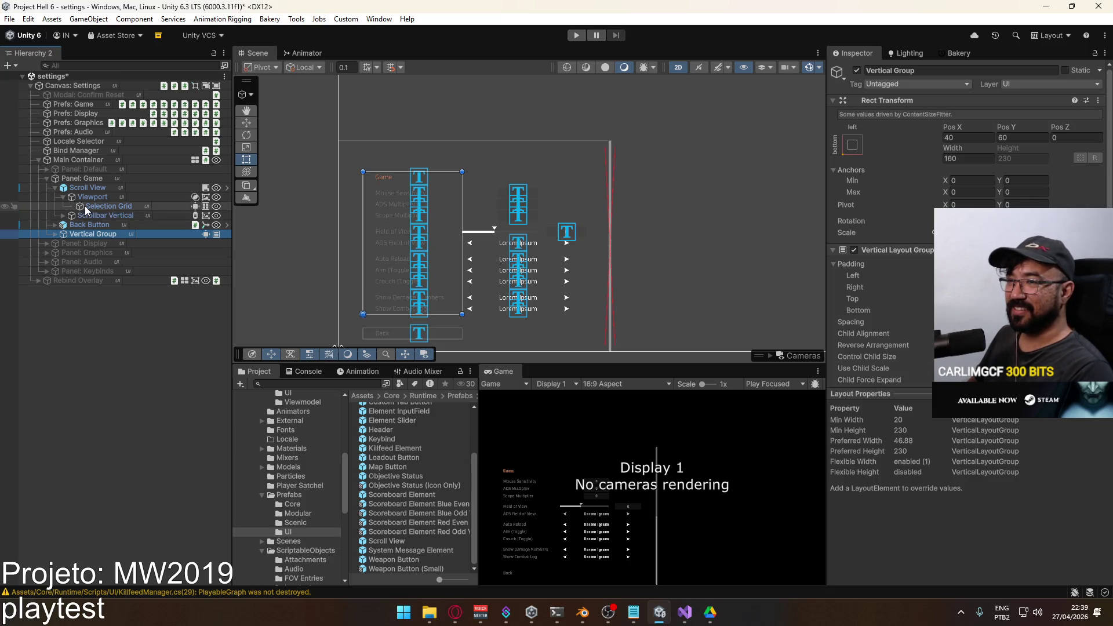
Rename the Viewport's Selection Grid to 'Content'.
{"action": "left_click", "coordinate": [93, 197]}
{"action": "left_click", "coordinate": [100, 204]}
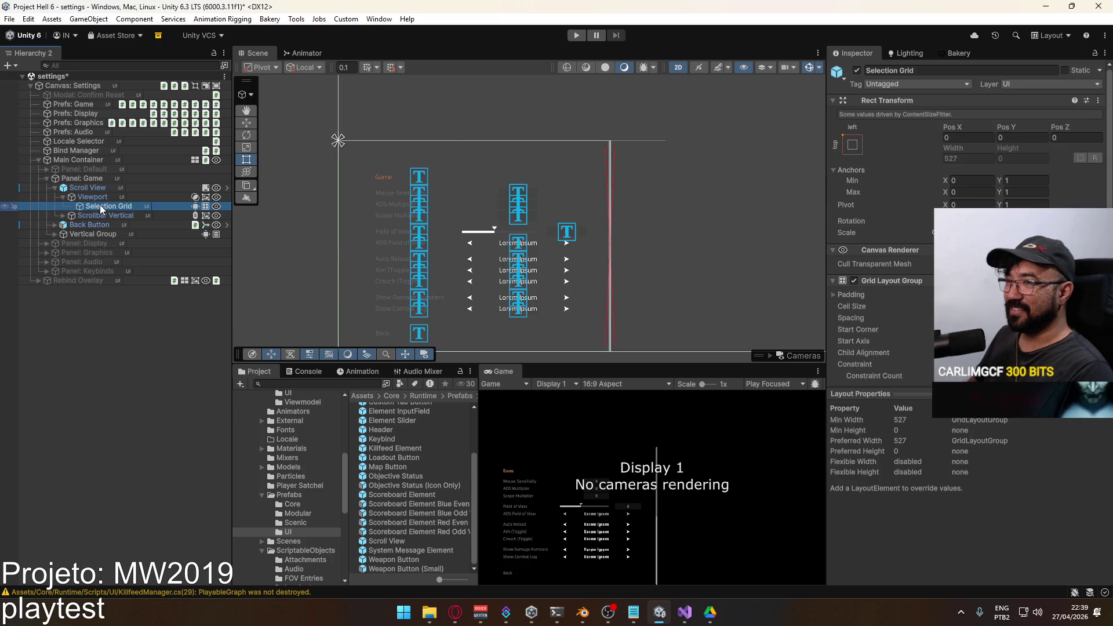
{"action": "left_click", "coordinate": [102, 205]}
{"action": "type", "text": "C"}
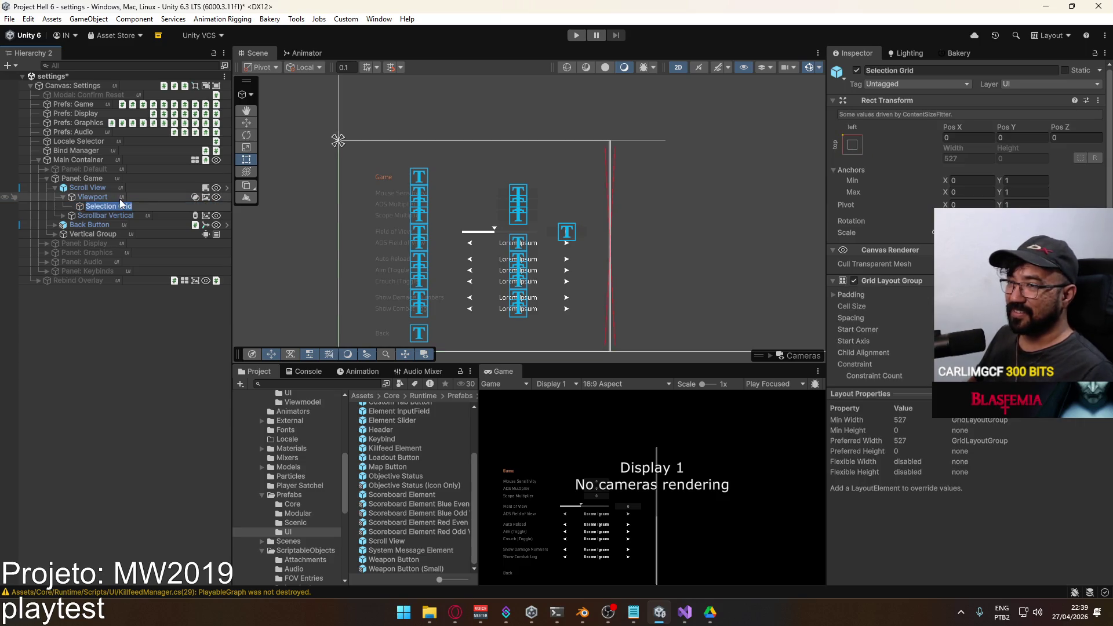
{"action": "type", "text": "ontent"}
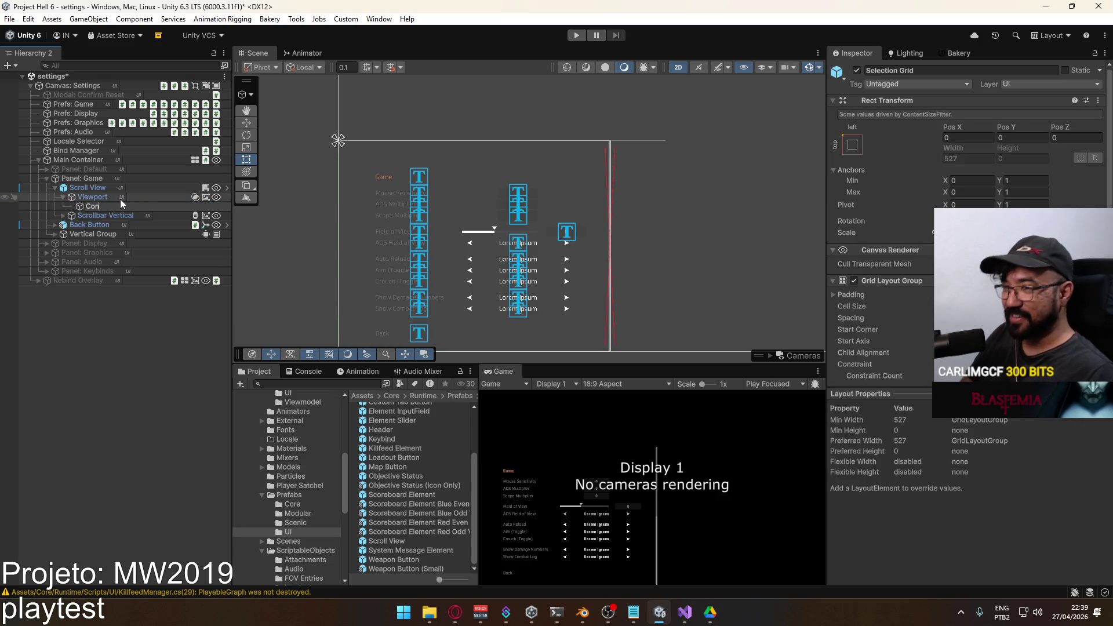
{"action": "key", "text": "Return"}
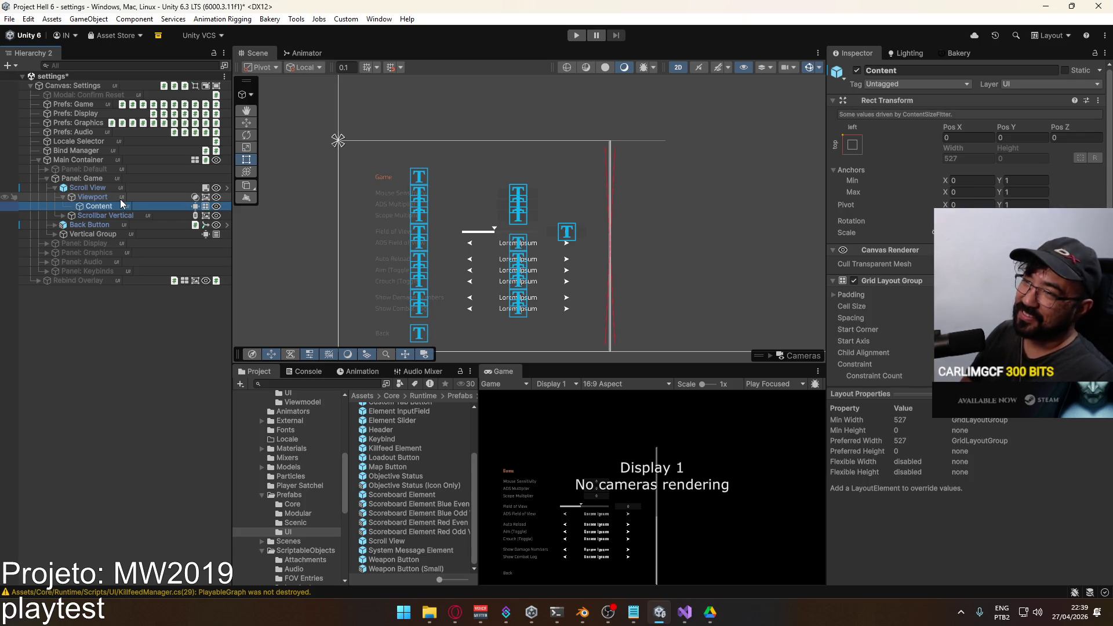
Remove the Grid Layout Group and Content Size Fitter components from Content.
{"action": "scroll", "coordinate": [919, 269], "scroll_direction": "down", "scroll_amount": 2}
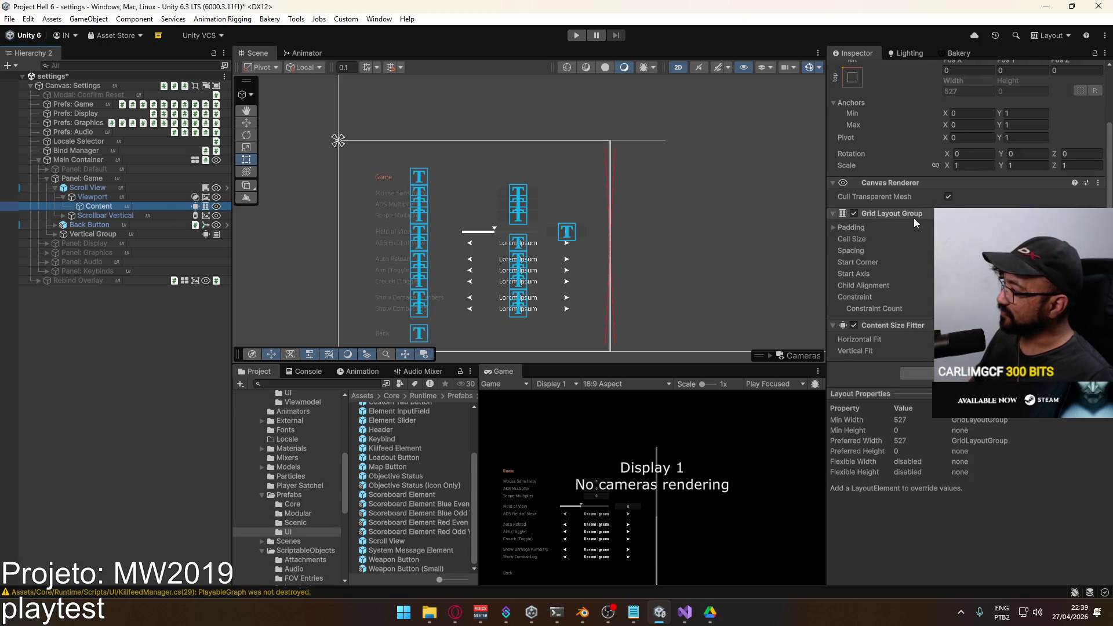
{"action": "right_click", "coordinate": [916, 212]}
{"action": "left_click", "coordinate": [927, 226]}
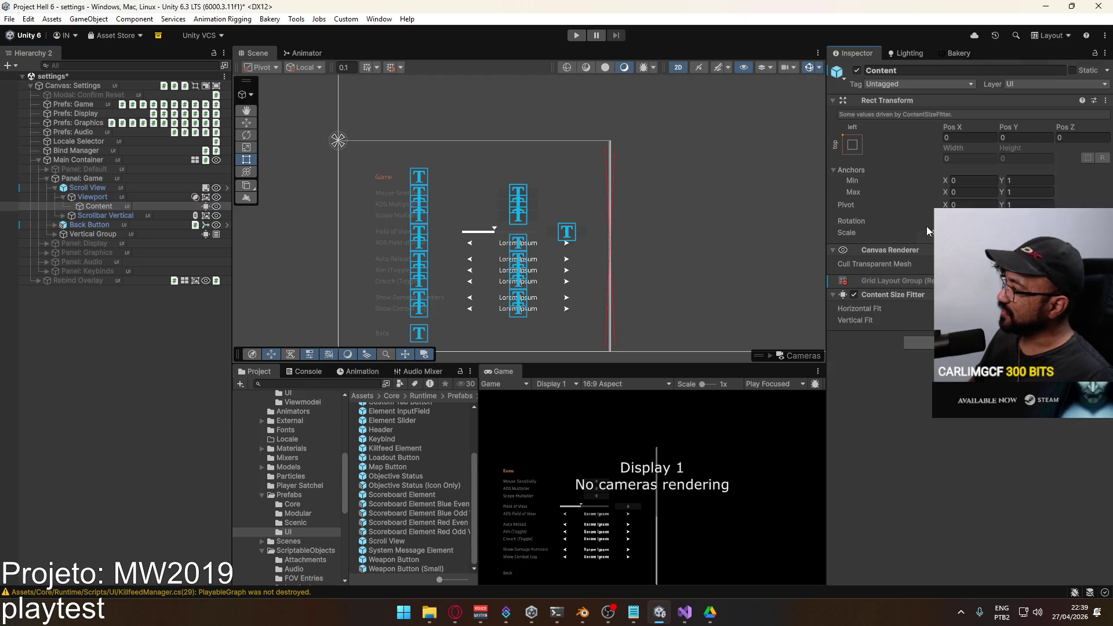
{"action": "right_click", "coordinate": [893, 293]}
{"action": "left_click", "coordinate": [911, 316]}
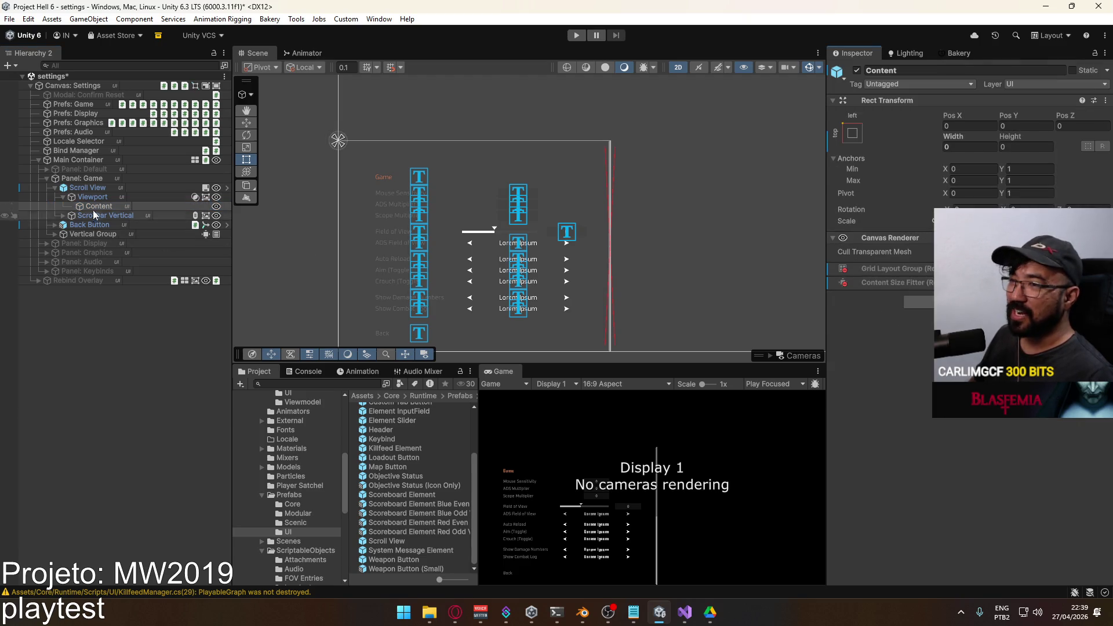
{"action": "right_click", "coordinate": [93, 187]}
{"action": "mouse_move", "coordinate": [209, 262]}
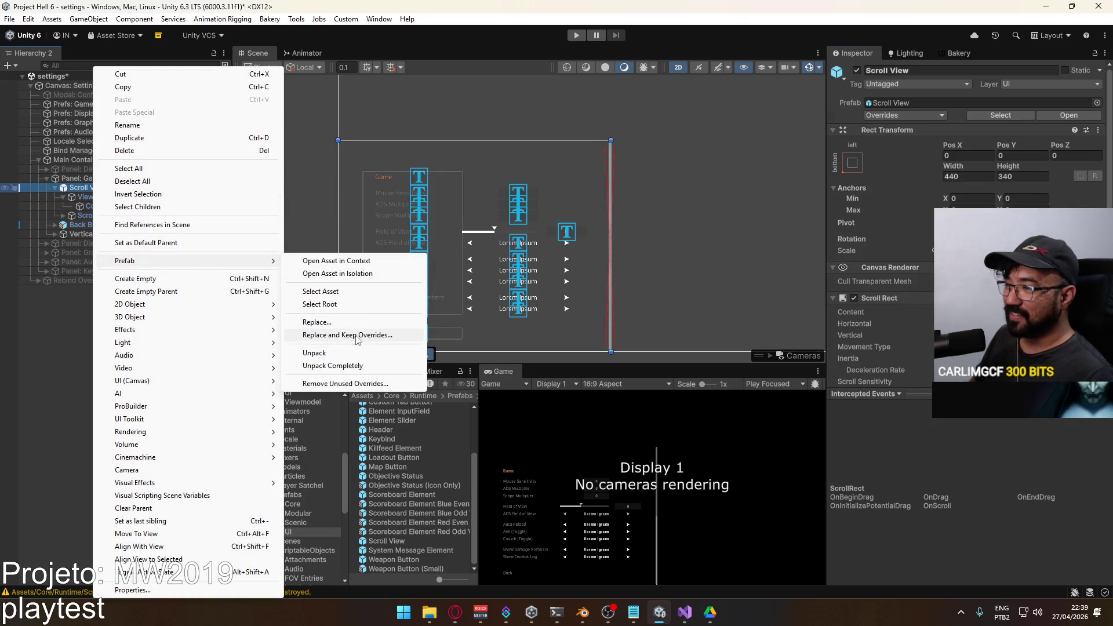
Unpack Scroll View completely and rename the prefab asset to 'Scroll View (Selection Grid)'.
{"action": "left_click", "coordinate": [333, 366]}
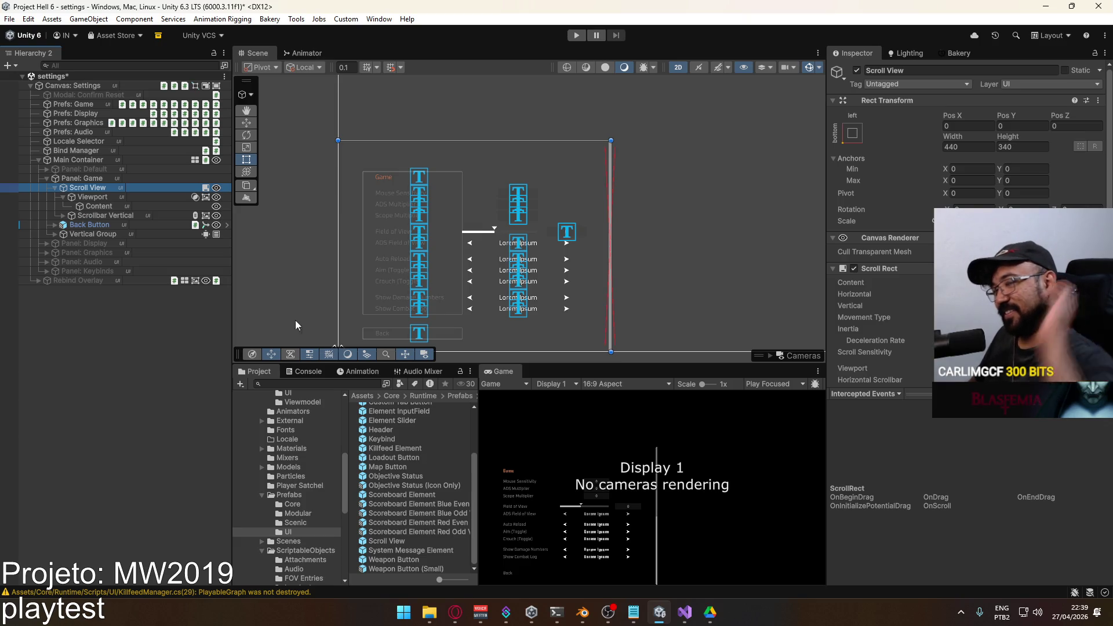
{"action": "key", "text": "Down"}
{"action": "key", "text": "Down"}
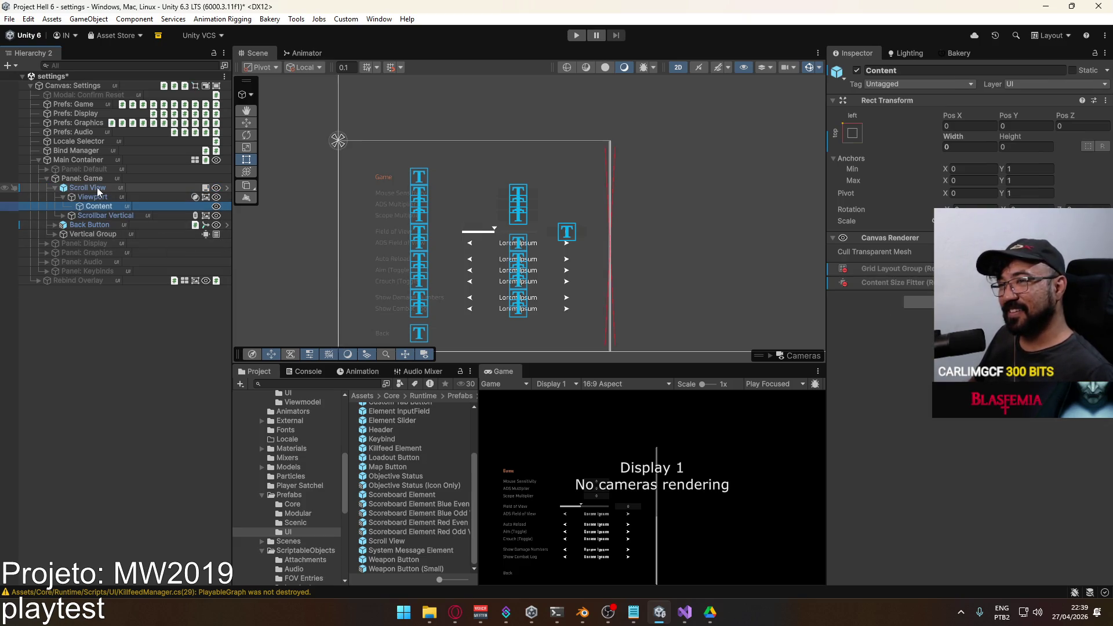
{"action": "left_click", "coordinate": [400, 541]}
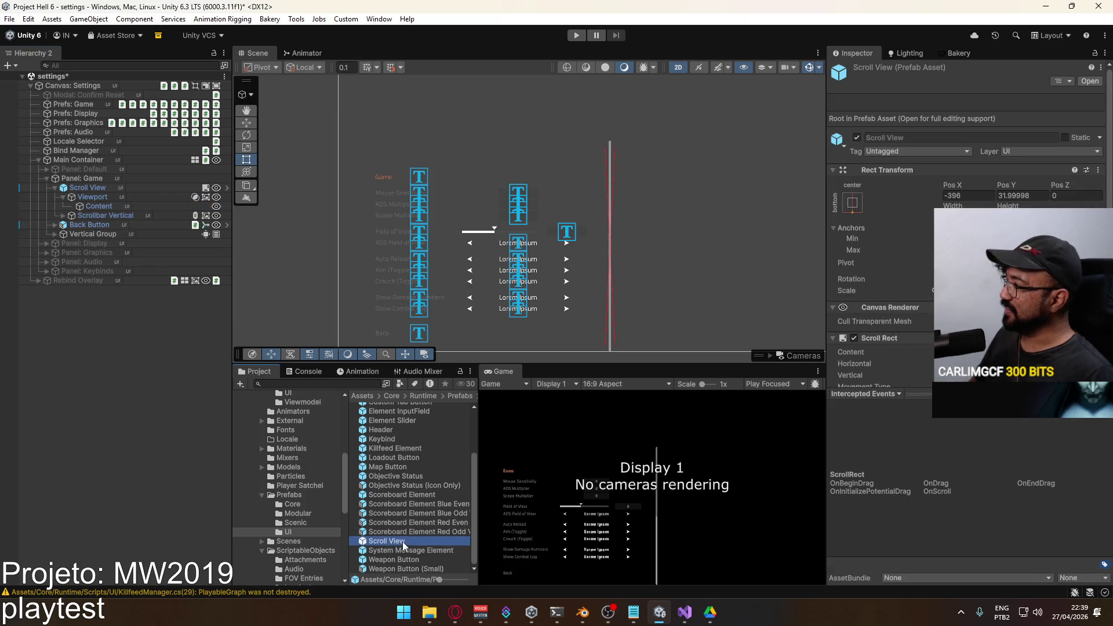
{"action": "left_click", "coordinate": [402, 541]}
{"action": "type", "text": "(Selection Grid"}
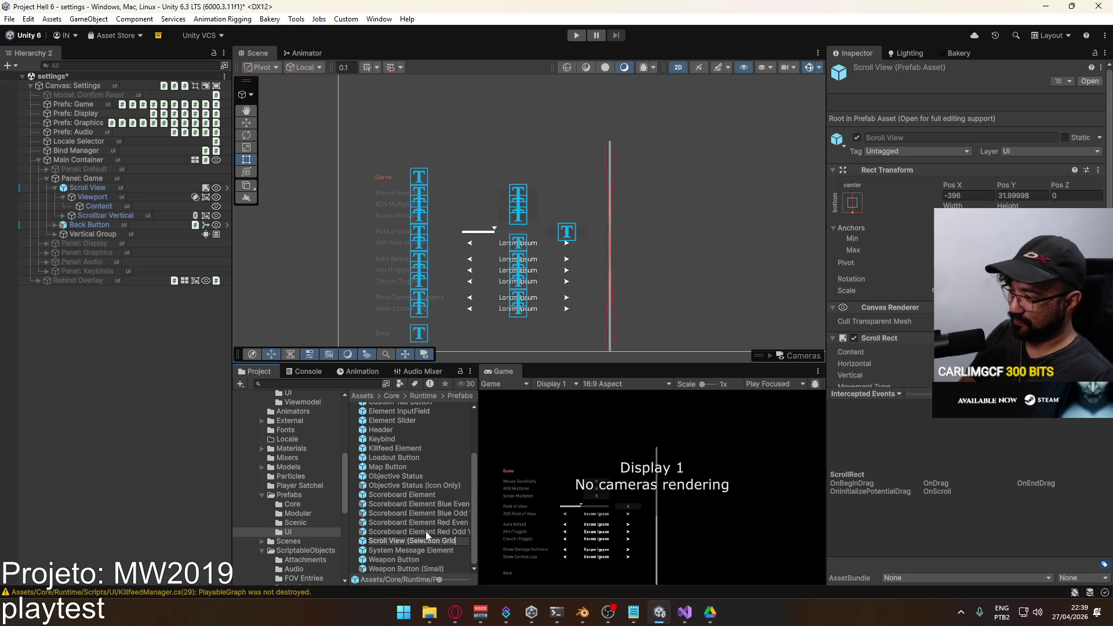
{"action": "type", "text": ")"}
{"action": "key", "text": "Return"}
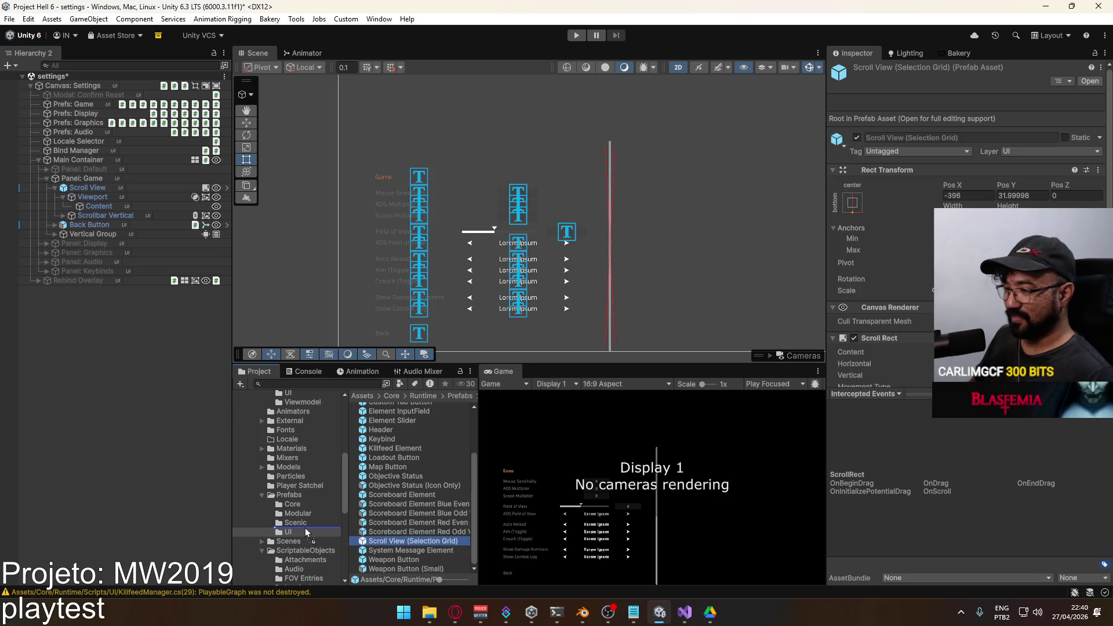
Save the scene's Scroll View as a new Prefab Variant in the UI prefabs folder.
{"action": "left_click_drag", "start_coordinate": [299, 532], "coordinate": [299, 532]}
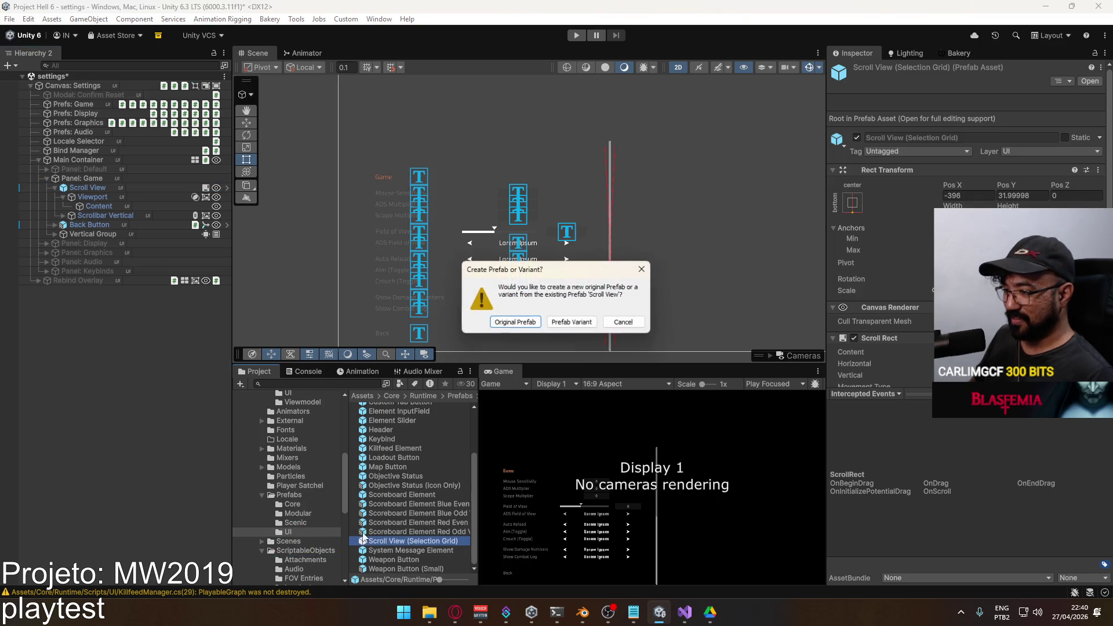
{"action": "left_click", "coordinate": [569, 325]}
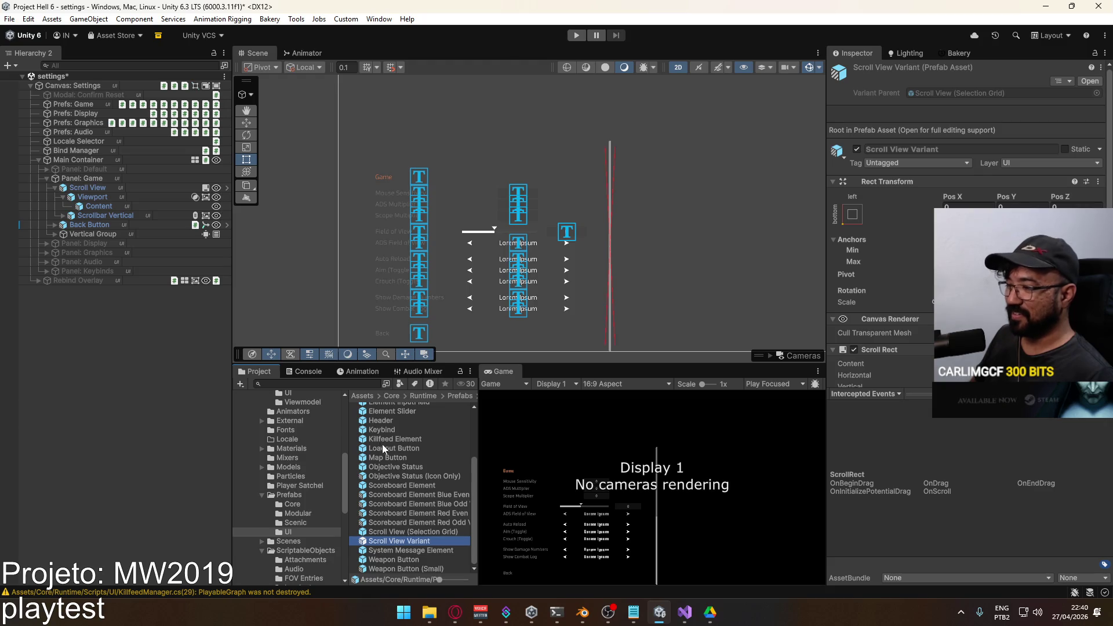
{"action": "left_click", "coordinate": [423, 542]}
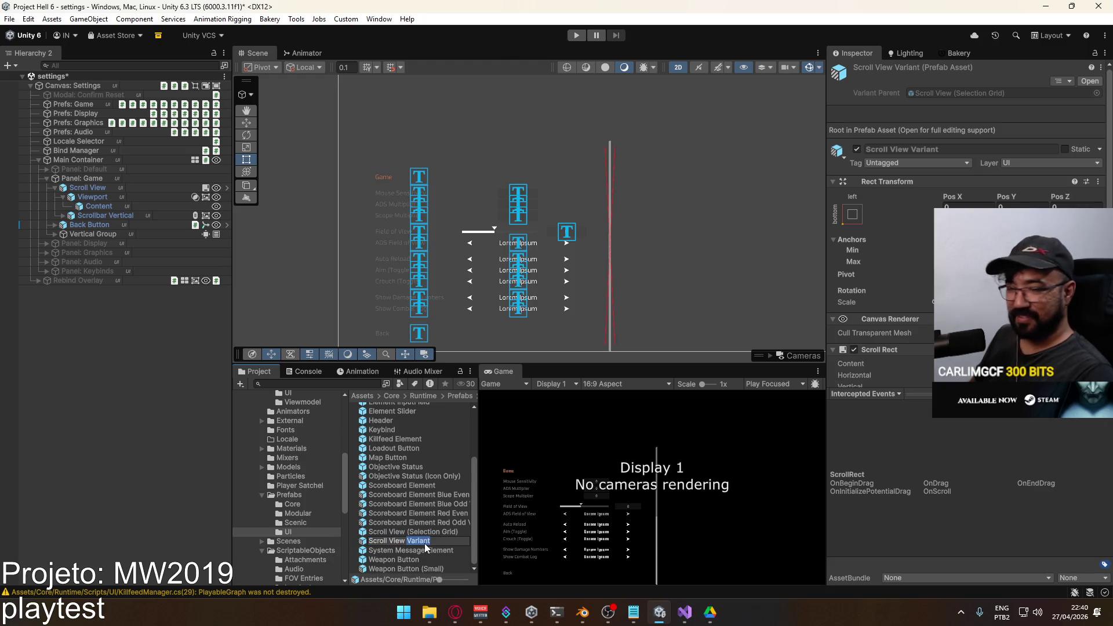
{"action": "key", "text": "Return"}
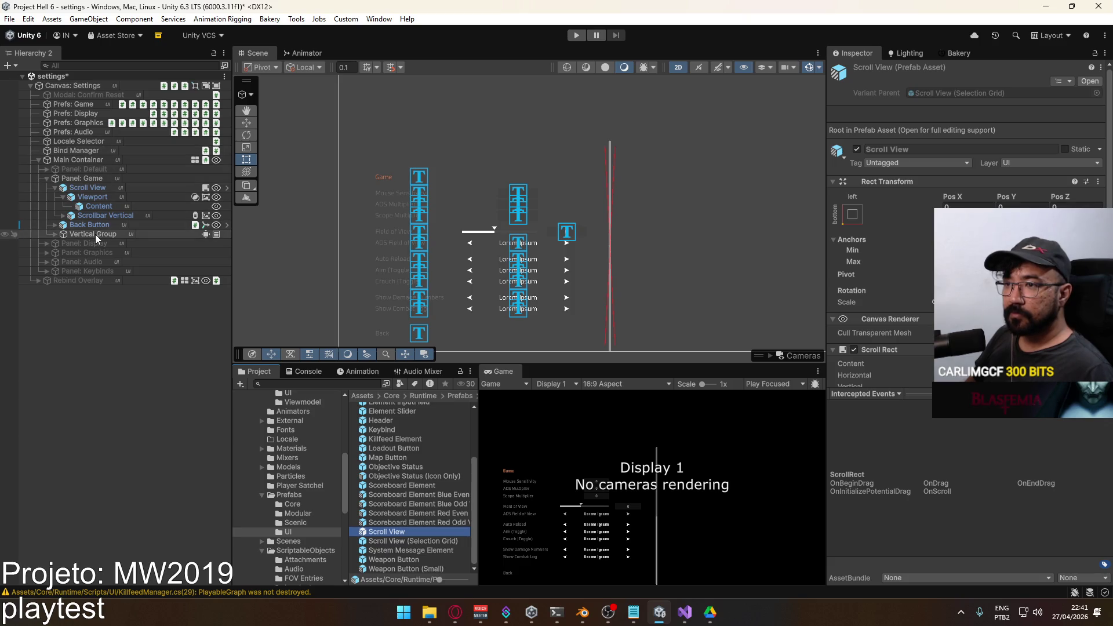
Nest Vertical Group under the Viewport's Content and check both objects in the Inspector.
{"action": "left_click_drag", "start_coordinate": [94, 234], "coordinate": [103, 207]}
{"action": "left_click", "coordinate": [113, 215]}
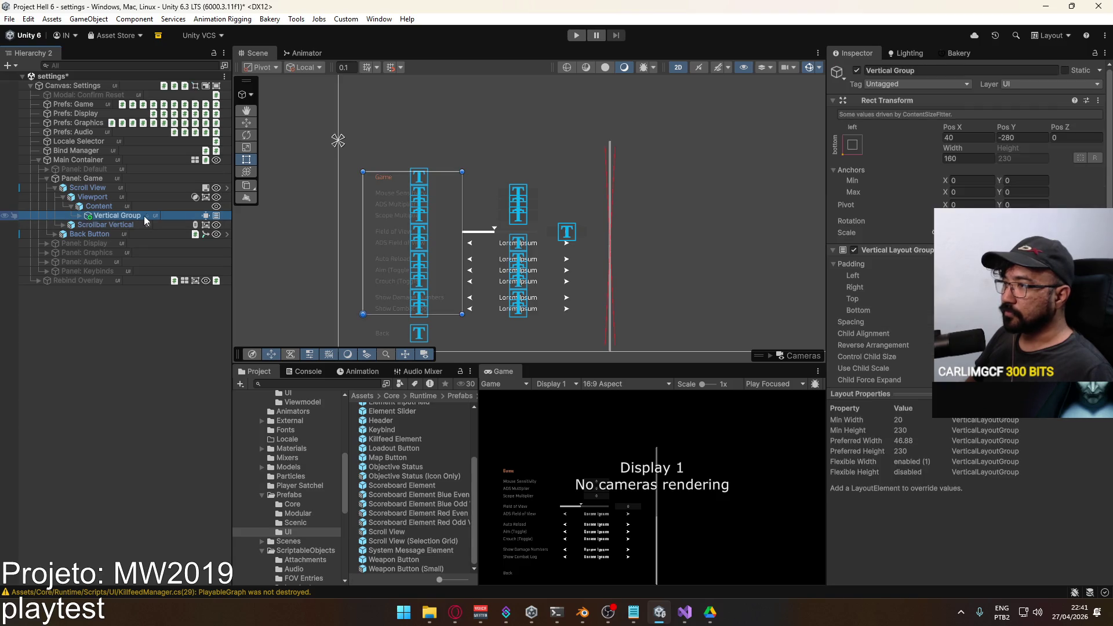
{"action": "left_click", "coordinate": [96, 208]}
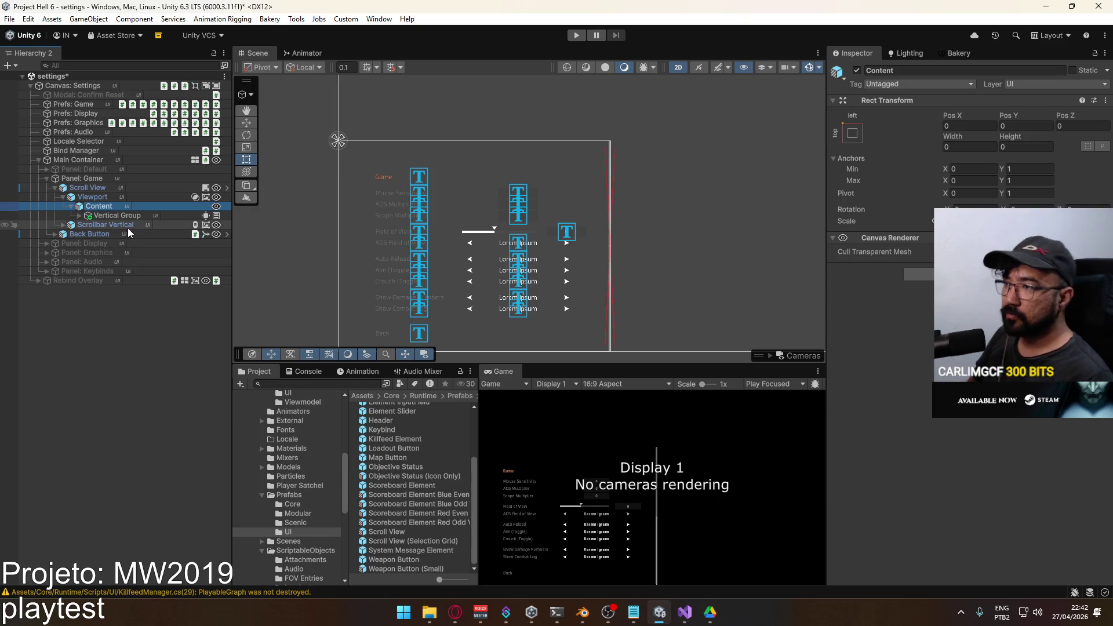
Undo the nesting and prefab rename, then set the Scroll View's height to 280.
{"action": "key", "text": "ctrl+z"}
{"action": "key", "text": "ctrl+z"}
{"action": "key", "text": "ctrl+z"}
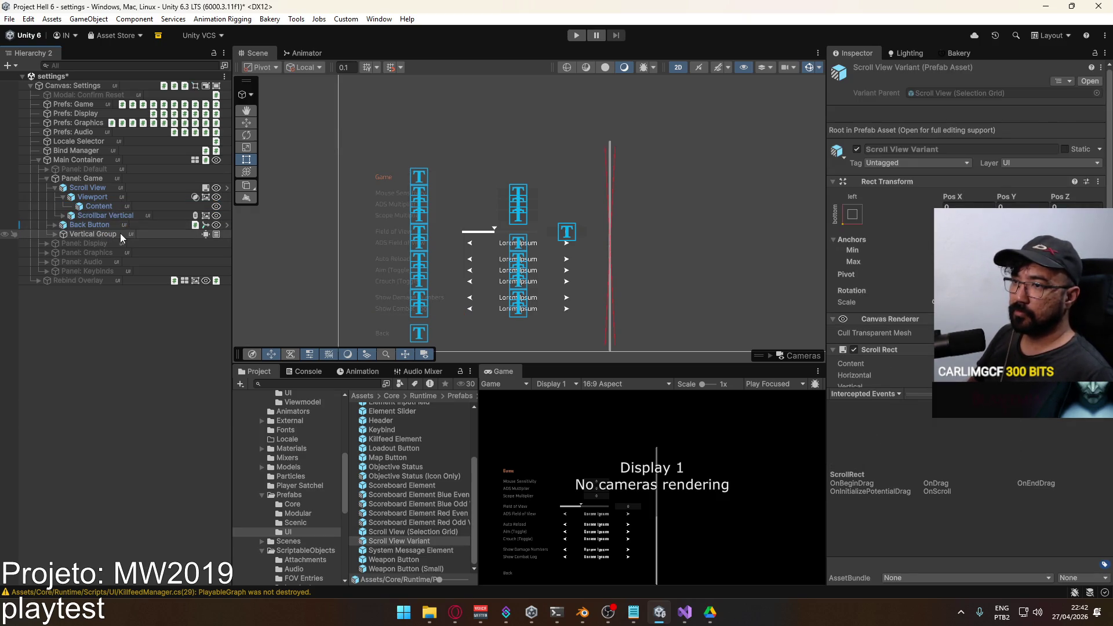
{"action": "left_click", "coordinate": [102, 207]}
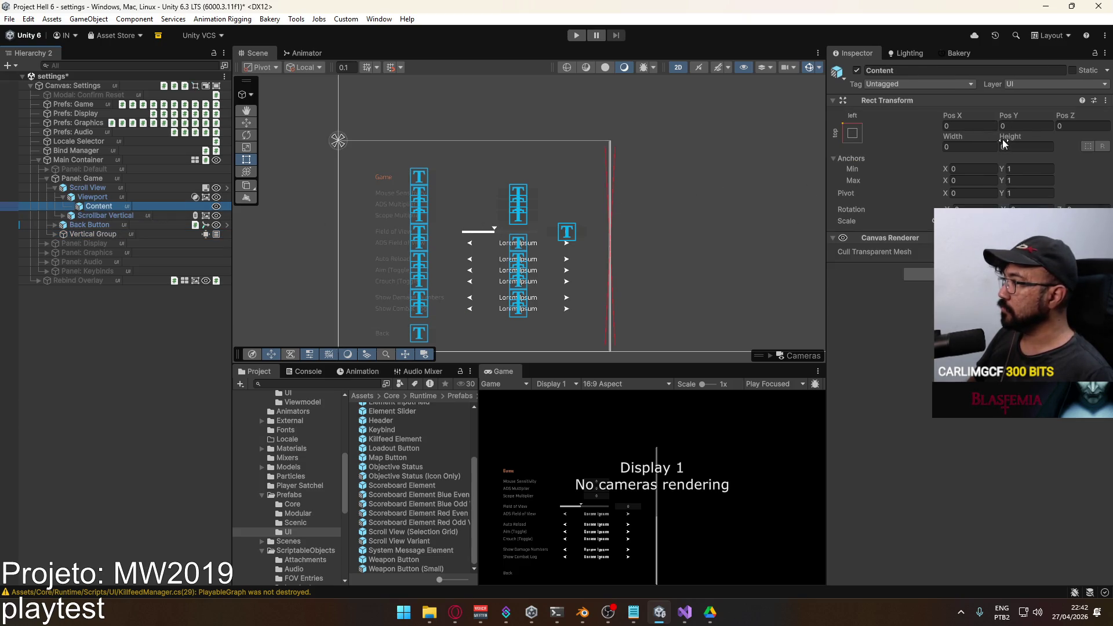
{"action": "left_click", "coordinate": [111, 195]}
{"action": "left_click", "coordinate": [111, 189]}
{"action": "mouse_move", "coordinate": [1008, 166]}
{"action": "left_mouse_down"}
{"action": "mouse_move", "coordinate": [949, 169]}
{"action": "mouse_move", "coordinate": [962, 170]}
{"action": "left_mouse_up"}
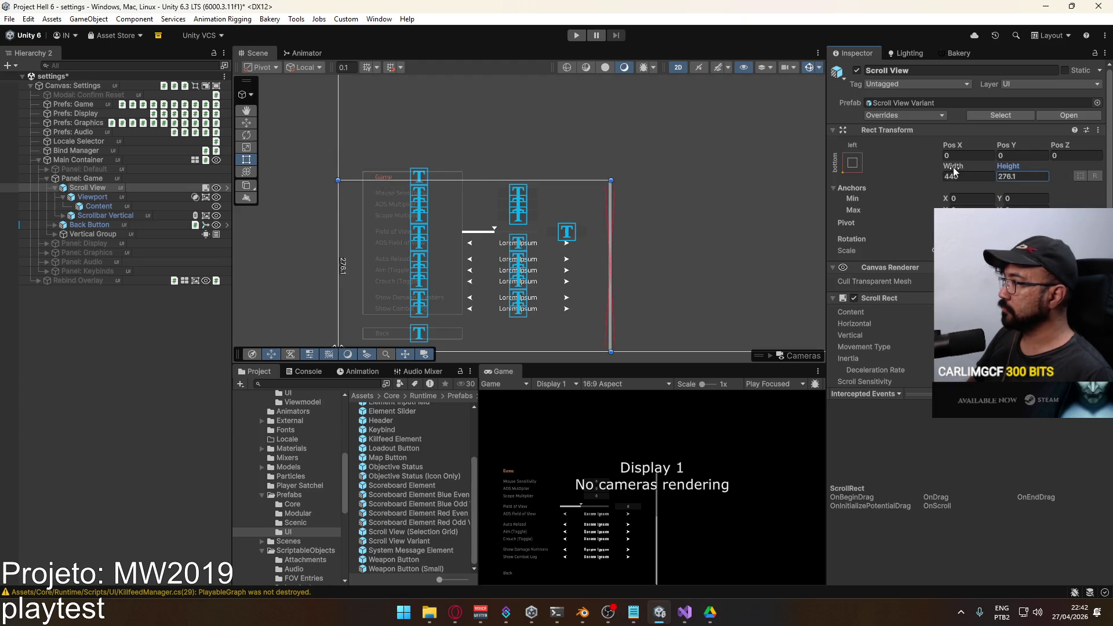
{"action": "left_click", "coordinate": [1022, 176]}
{"action": "type", "text": "280"}
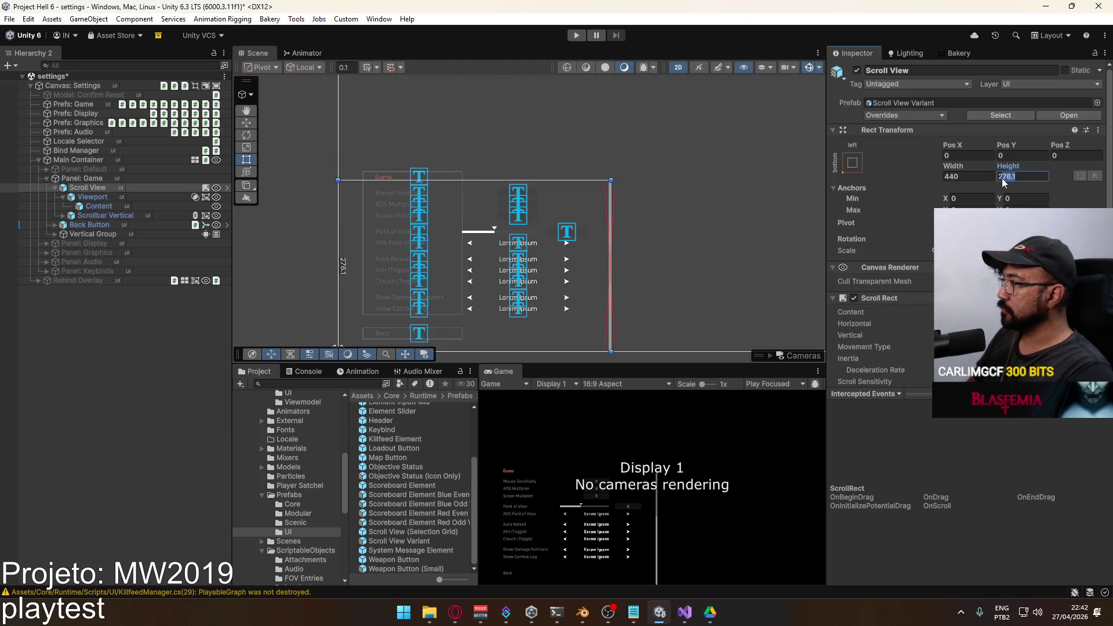
{"action": "key", "text": "Return"}
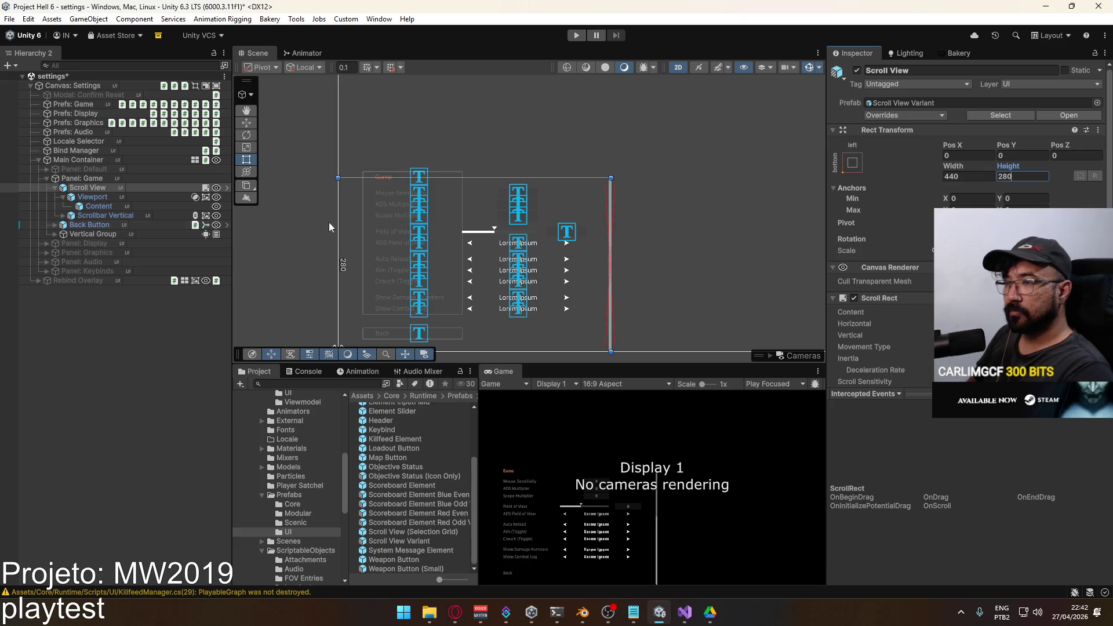
Set the Scroll View's Pos Y to 60 and correct its height to 230.
{"action": "left_click_drag", "start_coordinate": [1007, 154], "coordinate": [1074, 153]}
{"action": "left_click", "coordinate": [1015, 165]}
{"action": "left_click", "coordinate": [1016, 155]}
{"action": "type", "text": "60"}
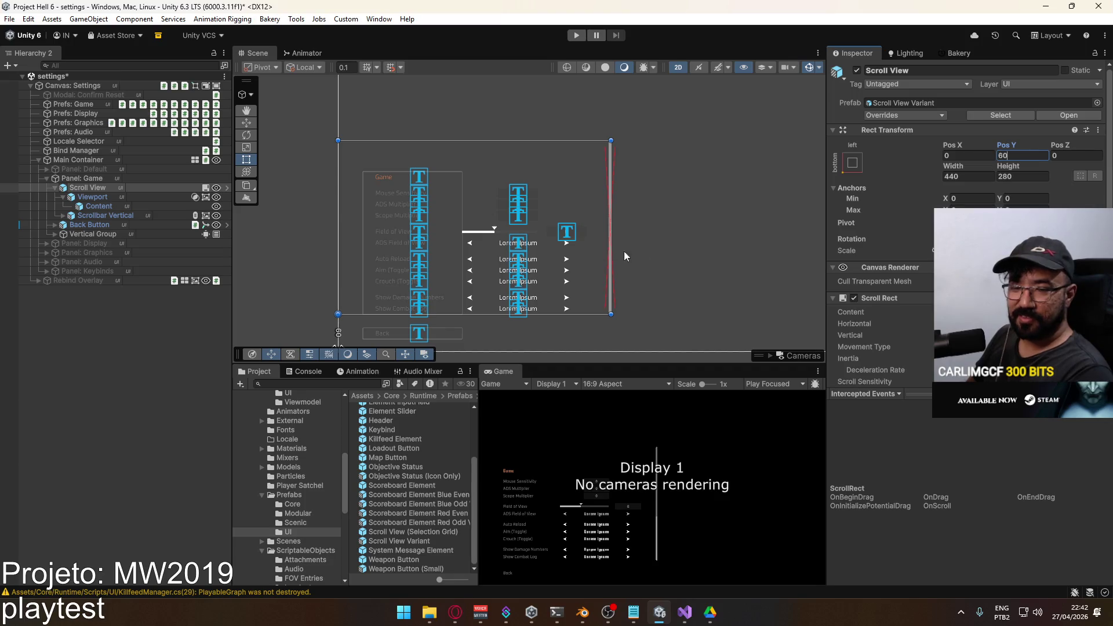
{"action": "left_click_drag", "start_coordinate": [1009, 167], "coordinate": [958, 174]}
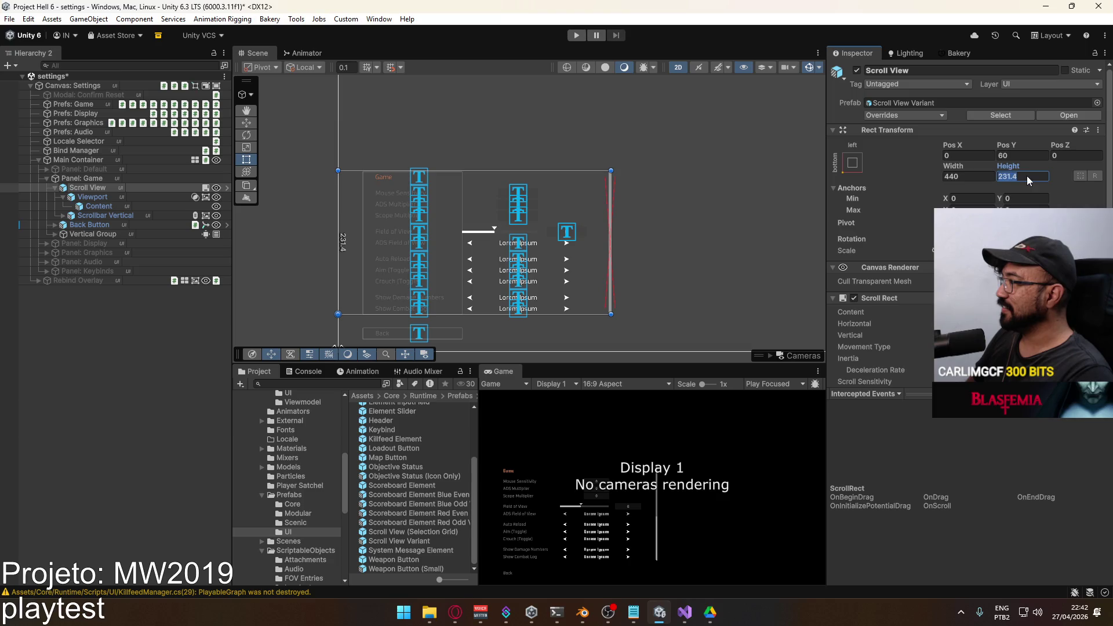
{"action": "double_click", "coordinate": [1009, 177]}
{"action": "type", "text": "0"}
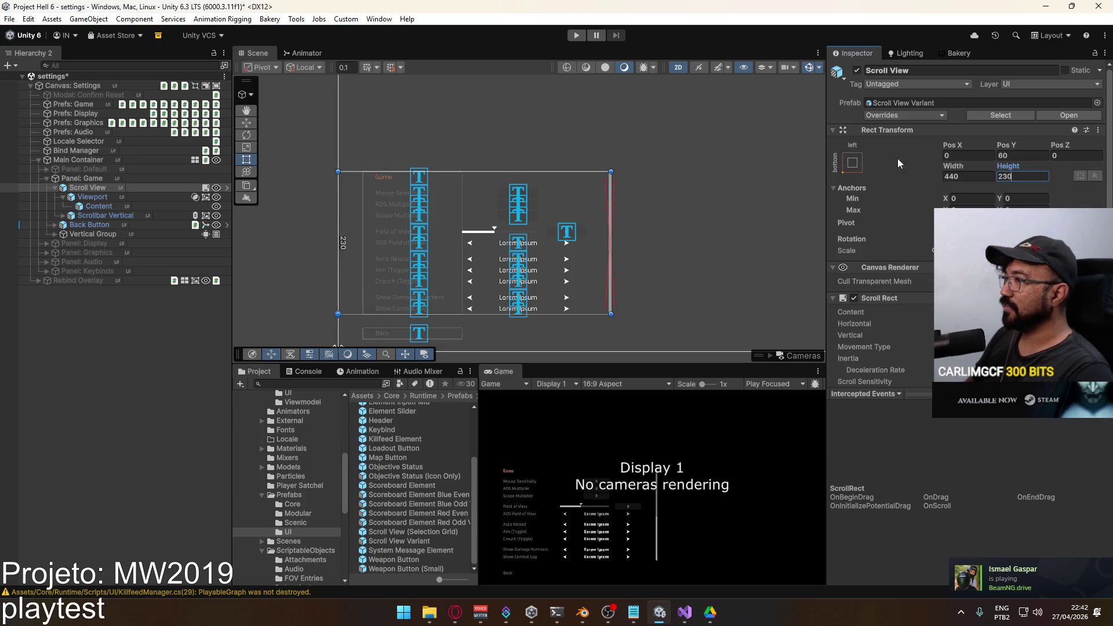
After checking Panel: Game and Vertical Group, set the Scroll View's Pos X 40 and Width 380.
{"action": "left_click", "coordinate": [126, 197]}
{"action": "left_click", "coordinate": [102, 187]}
{"action": "left_click", "coordinate": [98, 179]}
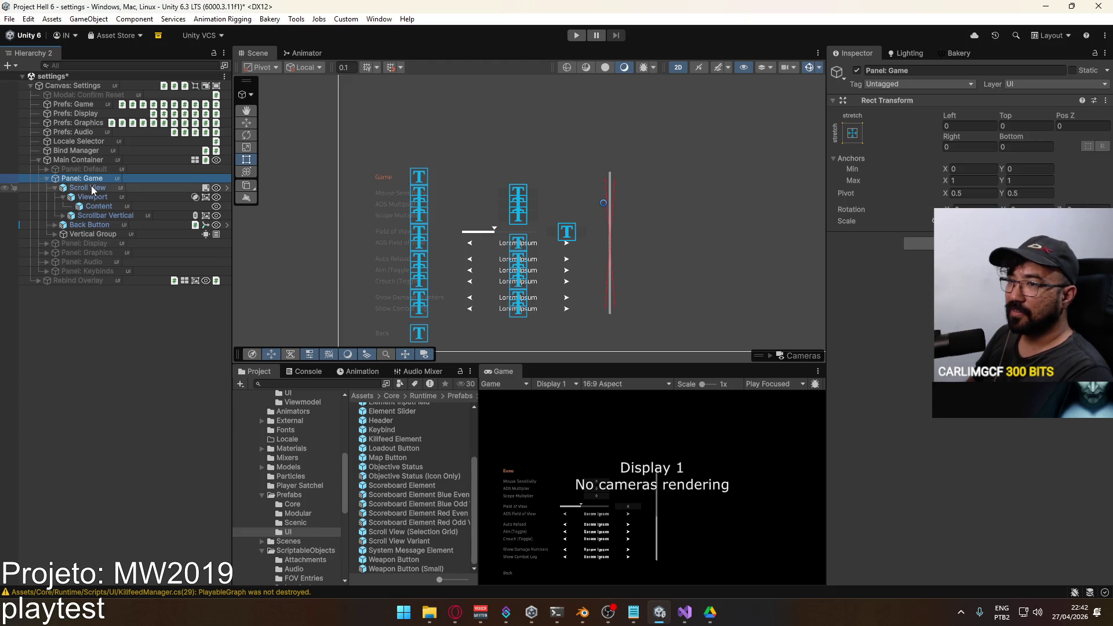
{"action": "left_click", "coordinate": [92, 234]}
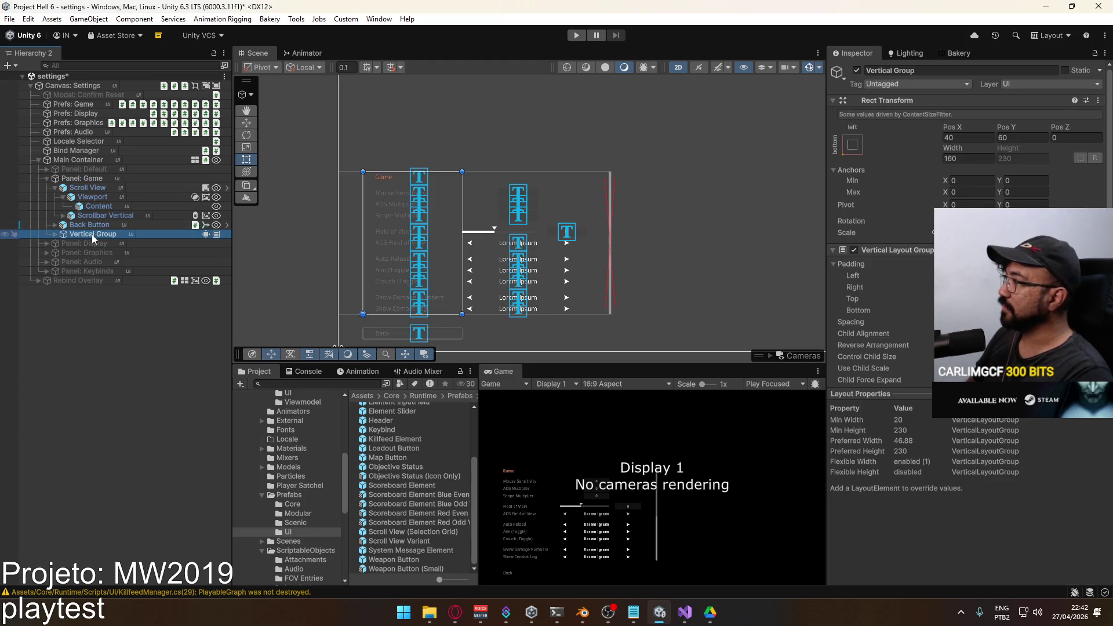
{"action": "left_click", "coordinate": [95, 188]}
{"action": "left_click", "coordinate": [955, 155]}
{"action": "type", "text": "40"}
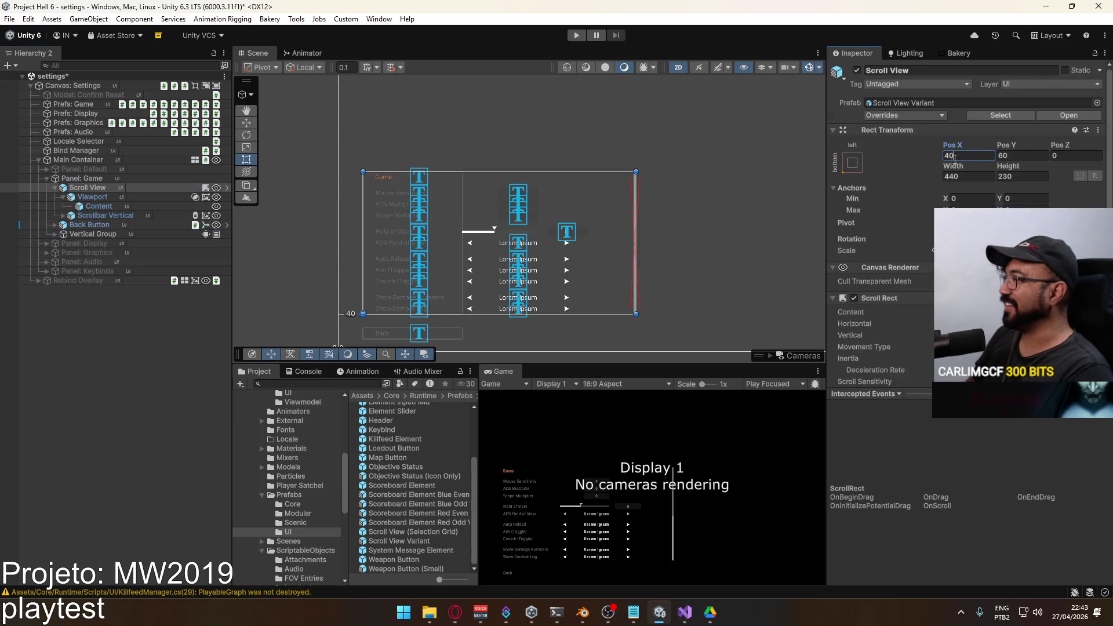
{"action": "left_click", "coordinate": [964, 175]}
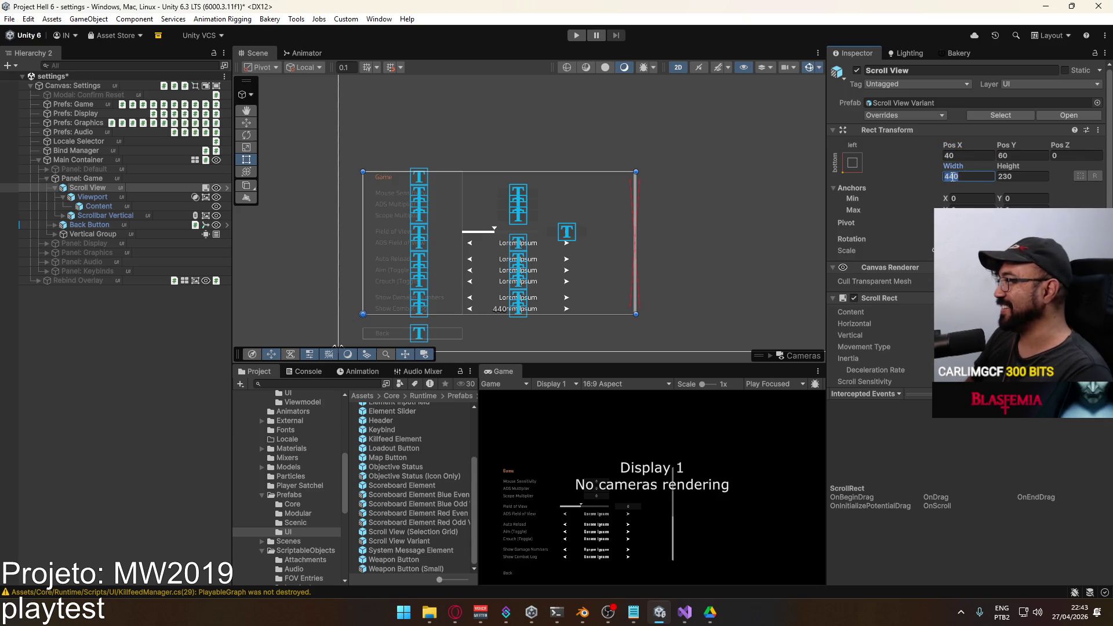
{"action": "type", "text": "40"}
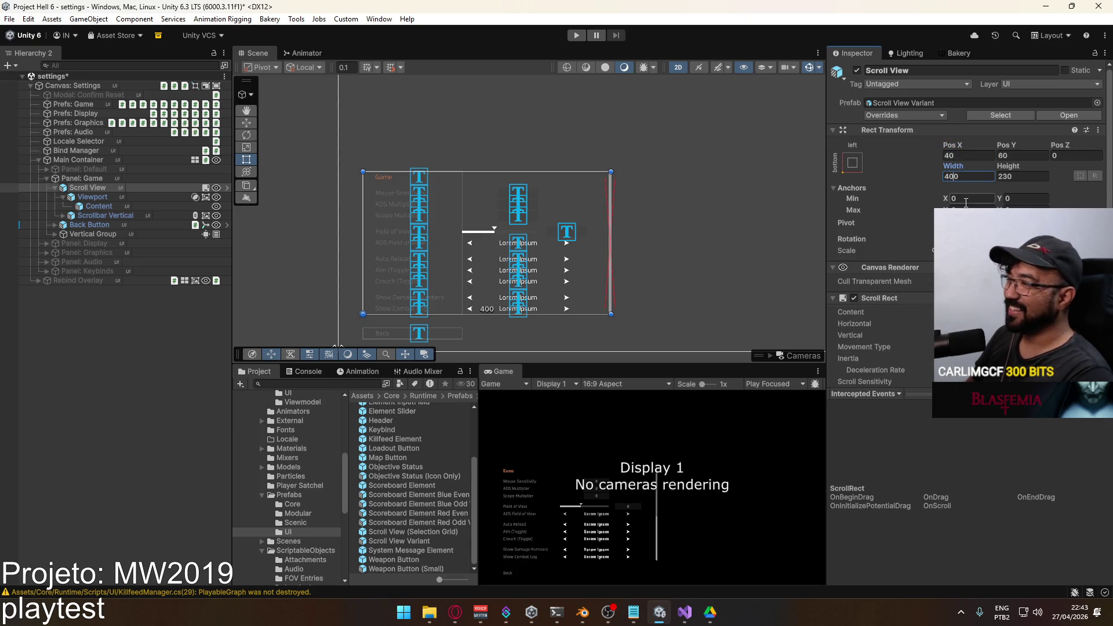
{"action": "type", "text": "380"}
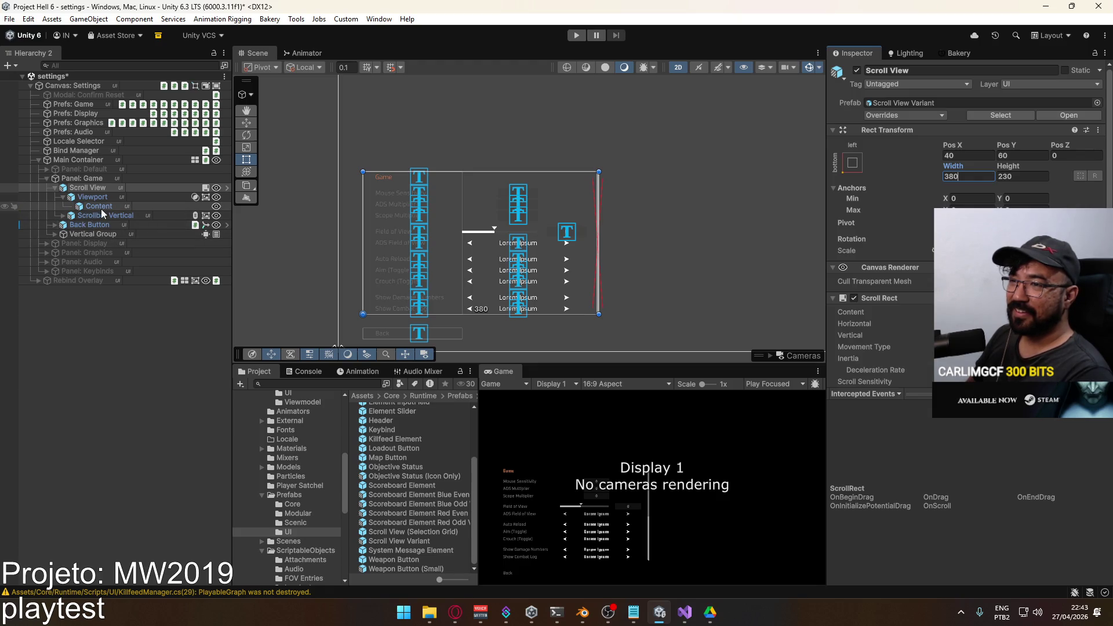
{"action": "left_click", "coordinate": [109, 207]}
{"action": "left_click", "coordinate": [931, 274]}
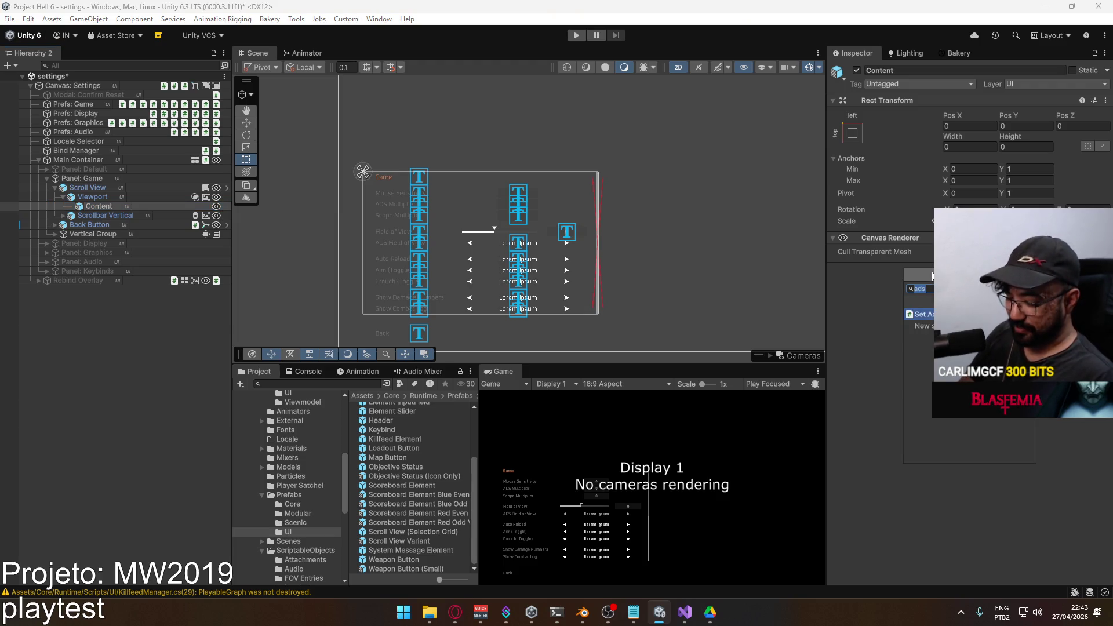
Add a Vertical Layout Group to Content and nest Vertical Group inside Content.
{"action": "type", "text": "vert"}
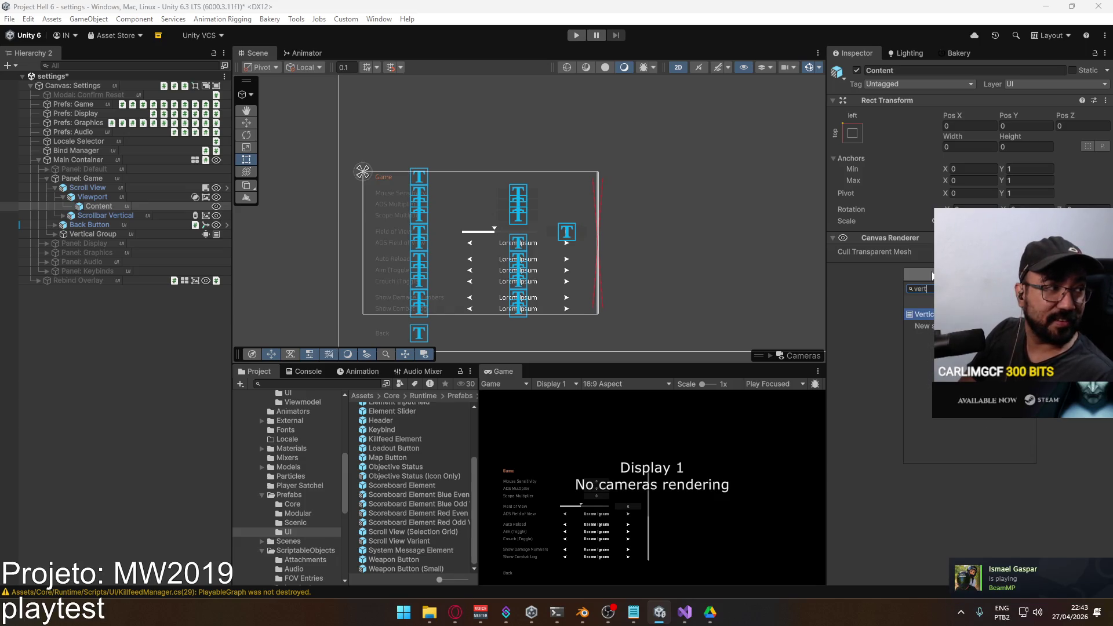
{"action": "key", "text": "Return"}
{"action": "scroll", "coordinate": [907, 284], "scroll_direction": "down", "scroll_amount": 2}
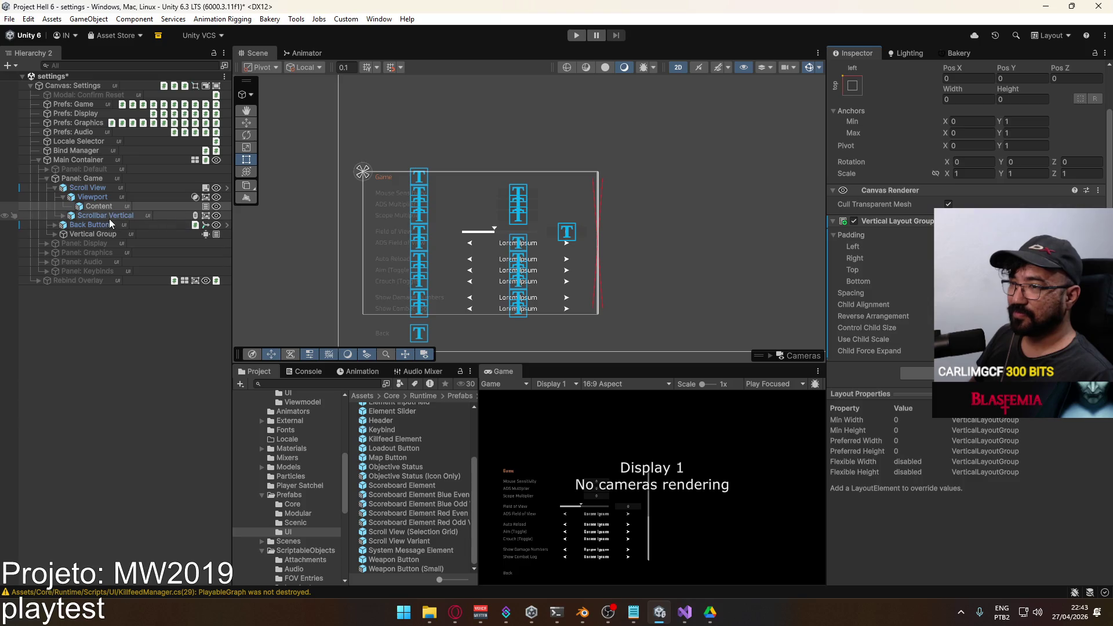
{"action": "left_click_drag", "start_coordinate": [96, 235], "coordinate": [128, 207]}
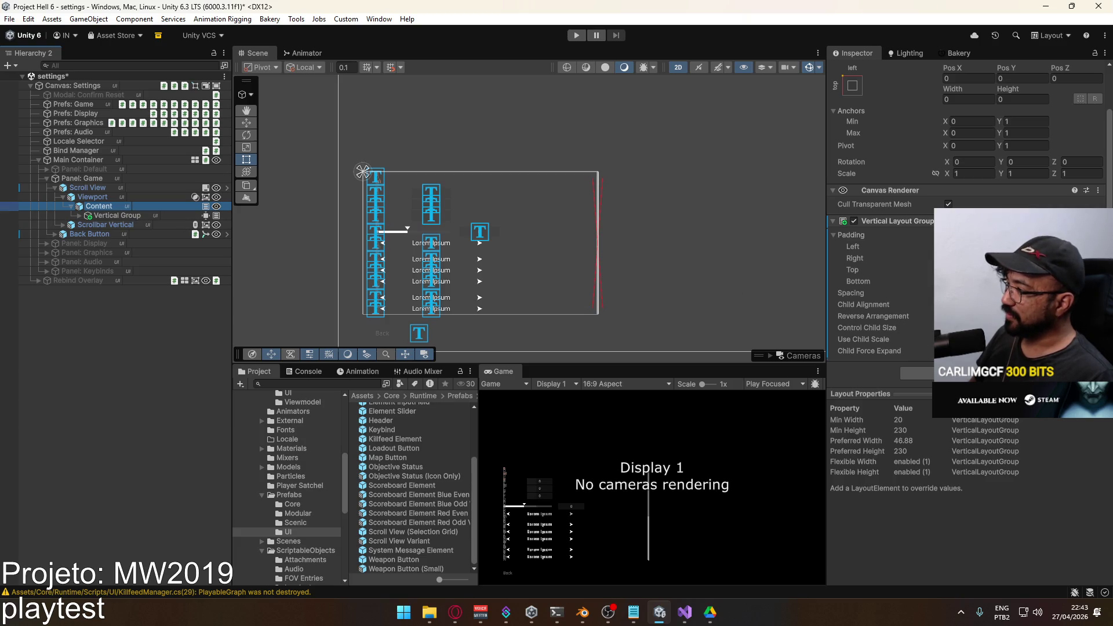
{"action": "key", "text": "ctrl+z"}
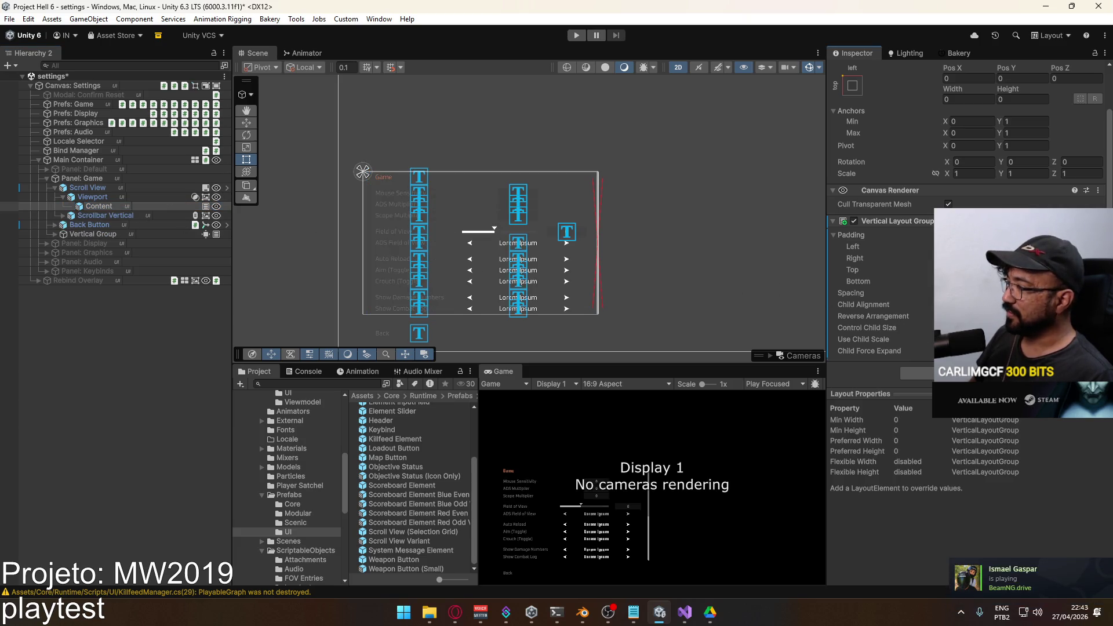
{"action": "left_click_drag", "start_coordinate": [93, 232], "coordinate": [107, 207]}
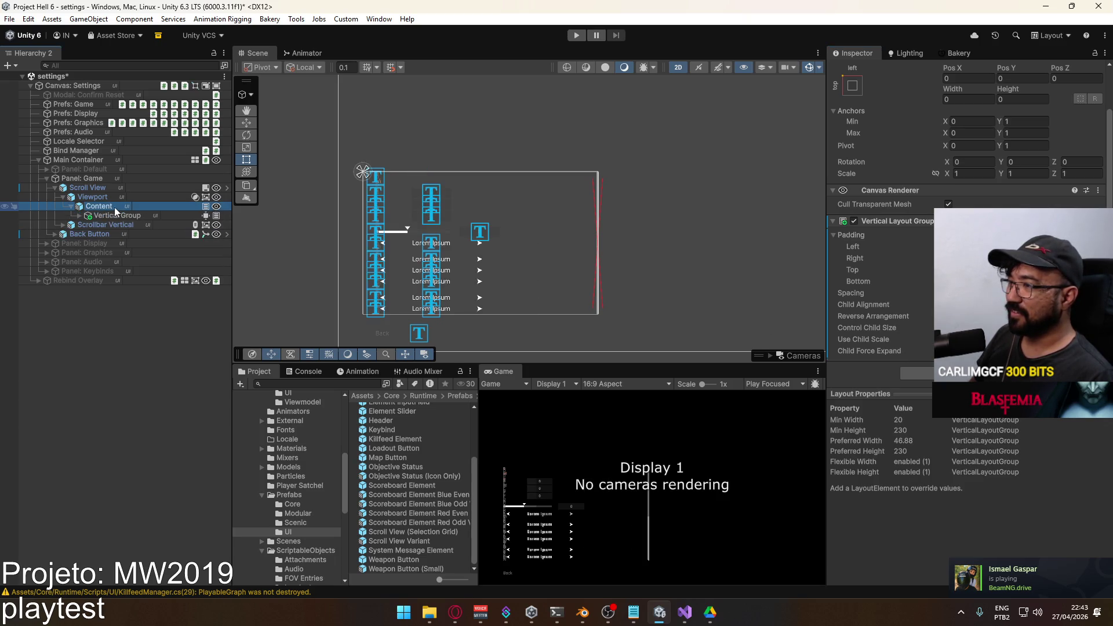
{"action": "key", "text": "ctrl+z"}
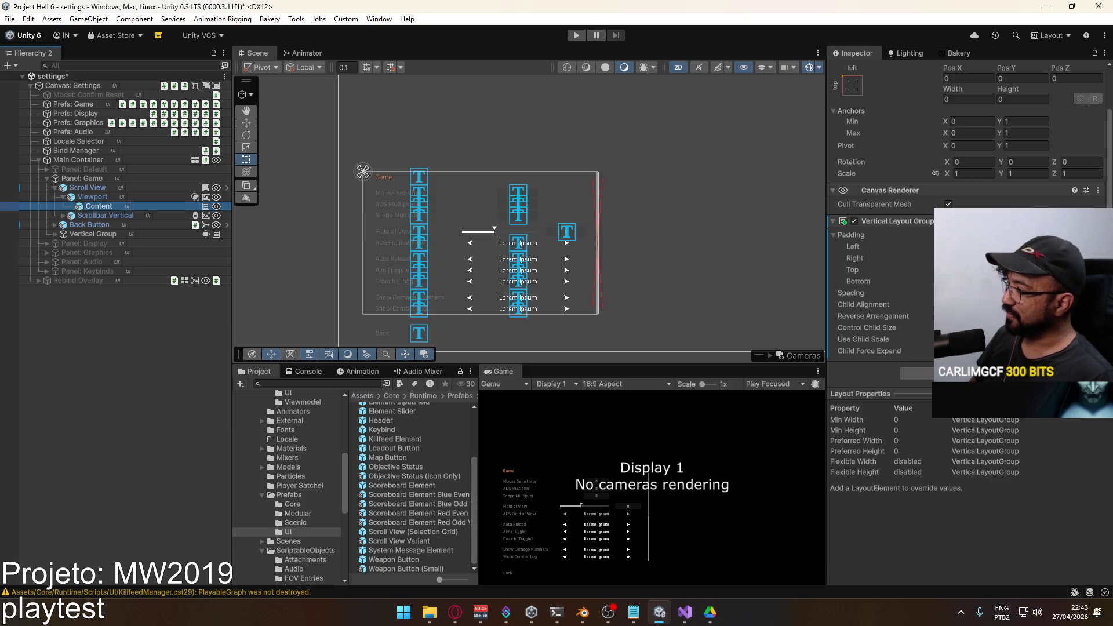
{"action": "left_click_drag", "start_coordinate": [93, 233], "coordinate": [123, 207]}
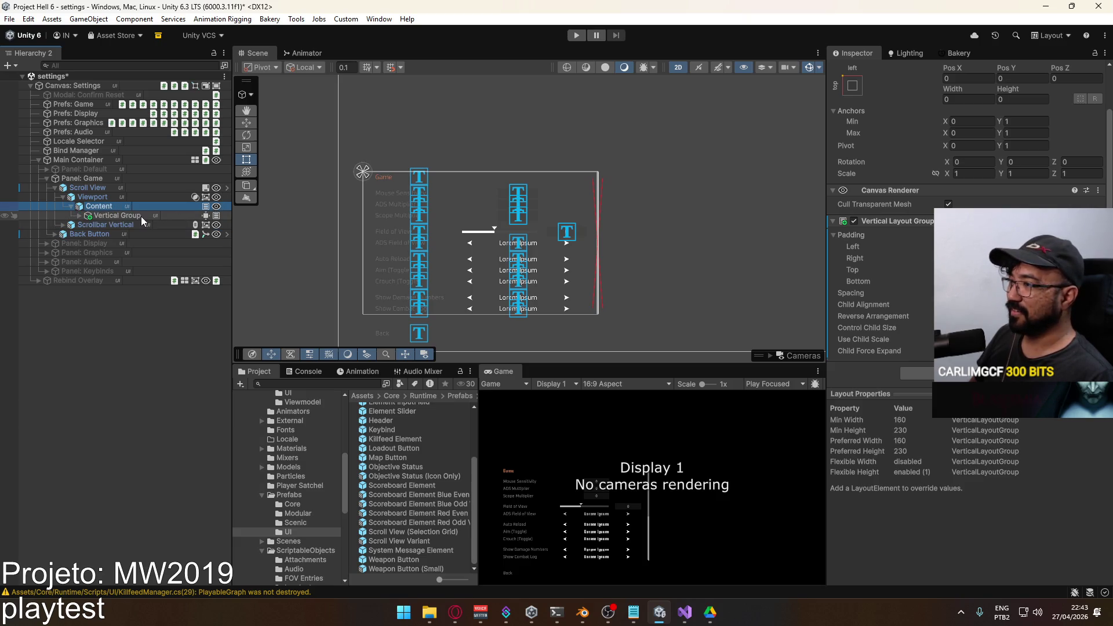
Duplicate the Combat Log row four times and inspect the Scroll View's Scroll Rect.
{"action": "left_click", "coordinate": [141, 217]}
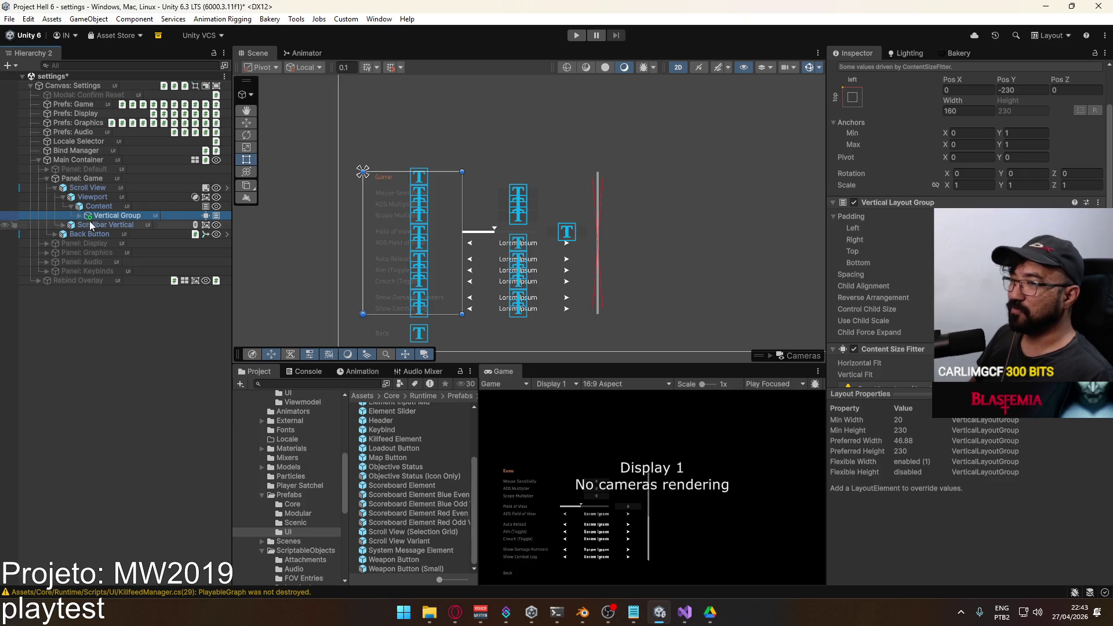
{"action": "left_click", "coordinate": [79, 215]}
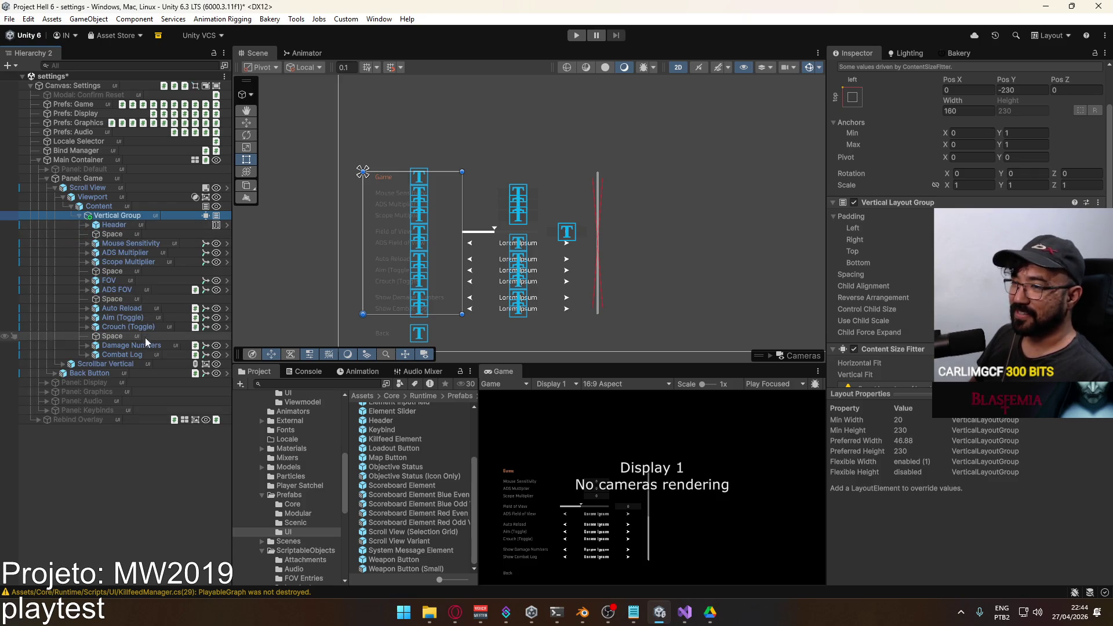
{"action": "left_click", "coordinate": [156, 354]}
{"action": "key", "text": "ctrl+d"}
{"action": "key", "text": "ctrl+d"}
{"action": "key", "text": "ctrl+d"}
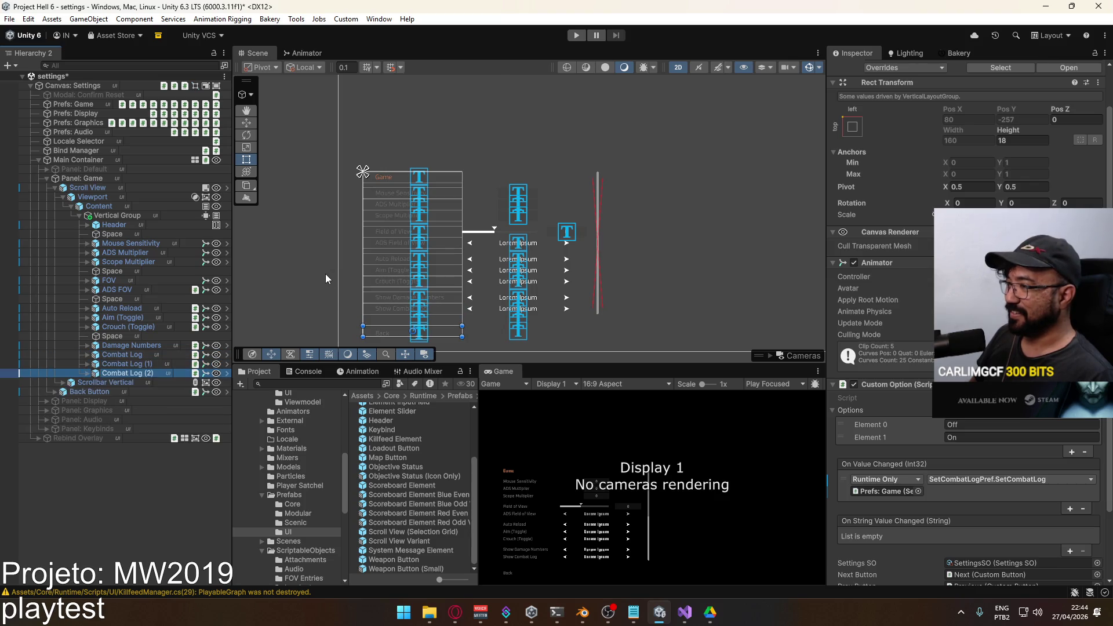
{"action": "left_click", "coordinate": [116, 215]}
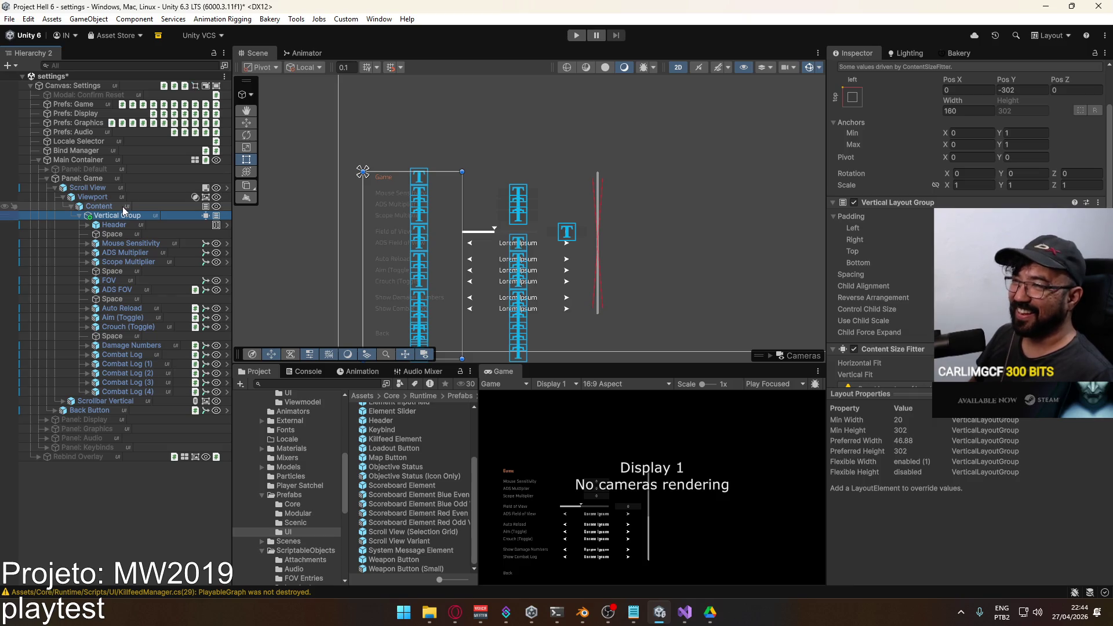
{"action": "left_click", "coordinate": [112, 188]}
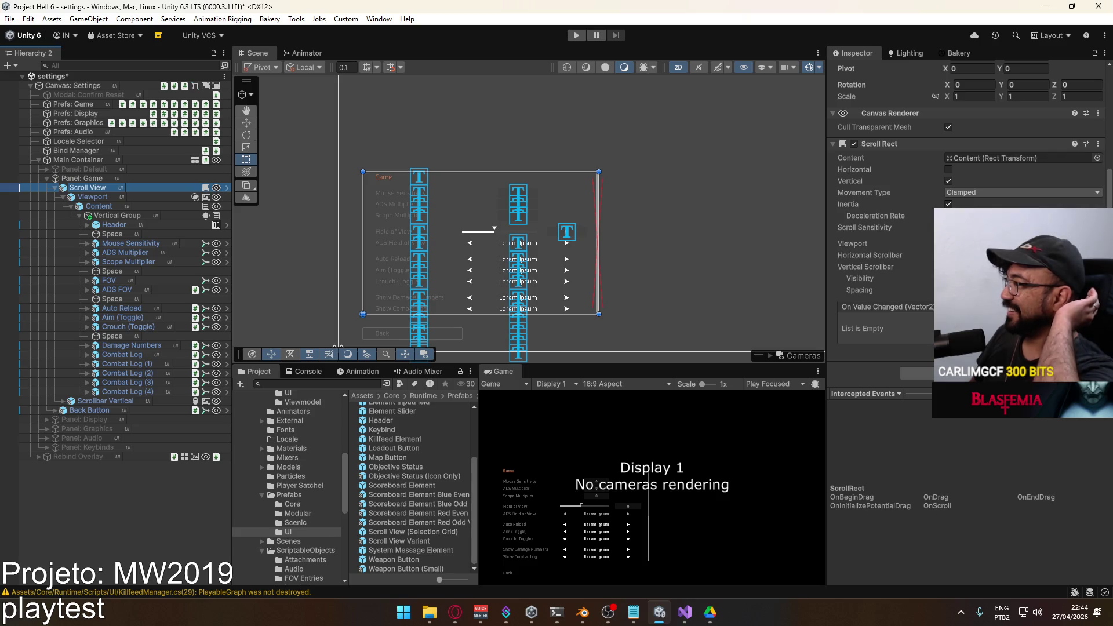
{"action": "left_click", "coordinate": [962, 244]}
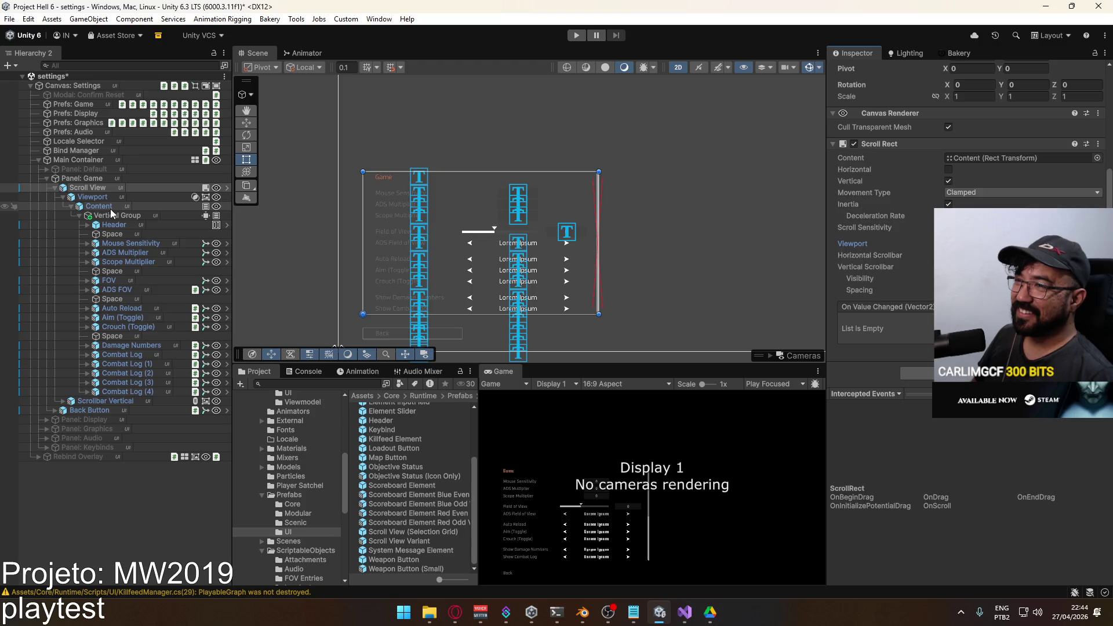
Undo the Combat Log copies and the nesting, then disable Vertical Group.
{"action": "key", "text": "ctrl+z"}
{"action": "key", "text": "ctrl+z"}
{"action": "key", "text": "ctrl+z"}
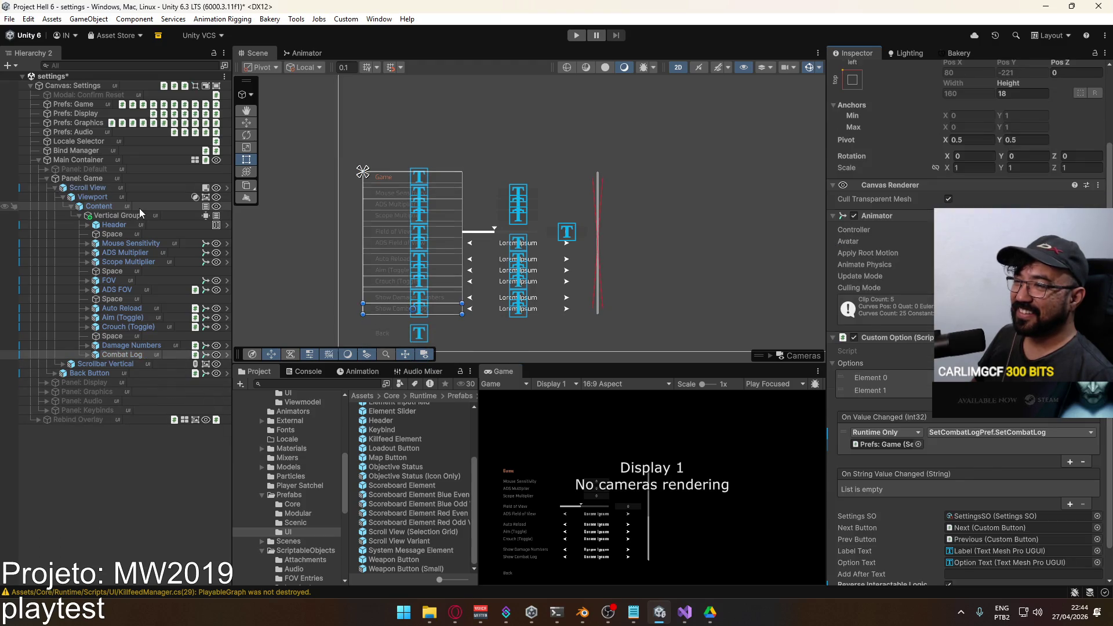
{"action": "key", "text": "ctrl+z"}
{"action": "key", "text": "ctrl+z"}
{"action": "key", "text": "ctrl+z"}
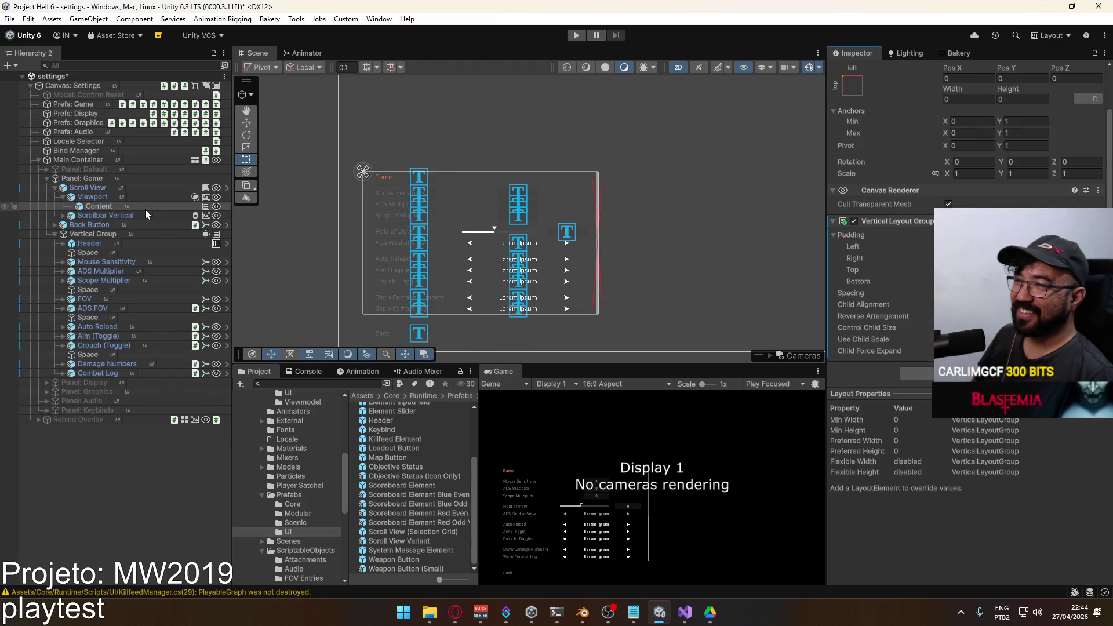
{"action": "left_click", "coordinate": [145, 208]}
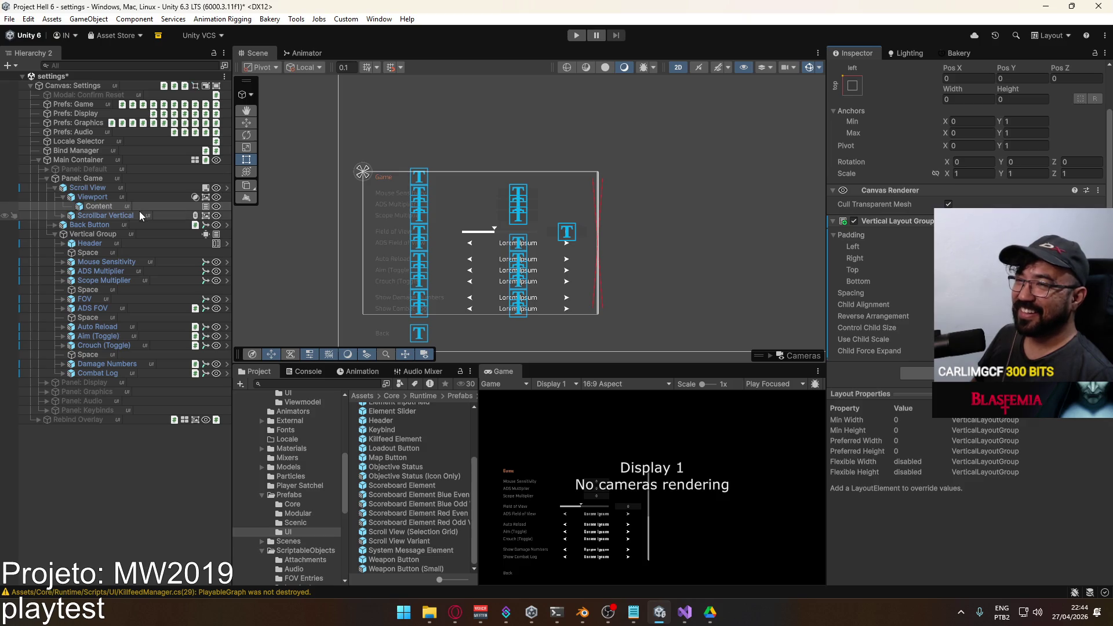
{"action": "left_click", "coordinate": [55, 234]}
{"action": "left_click", "coordinate": [69, 234]}
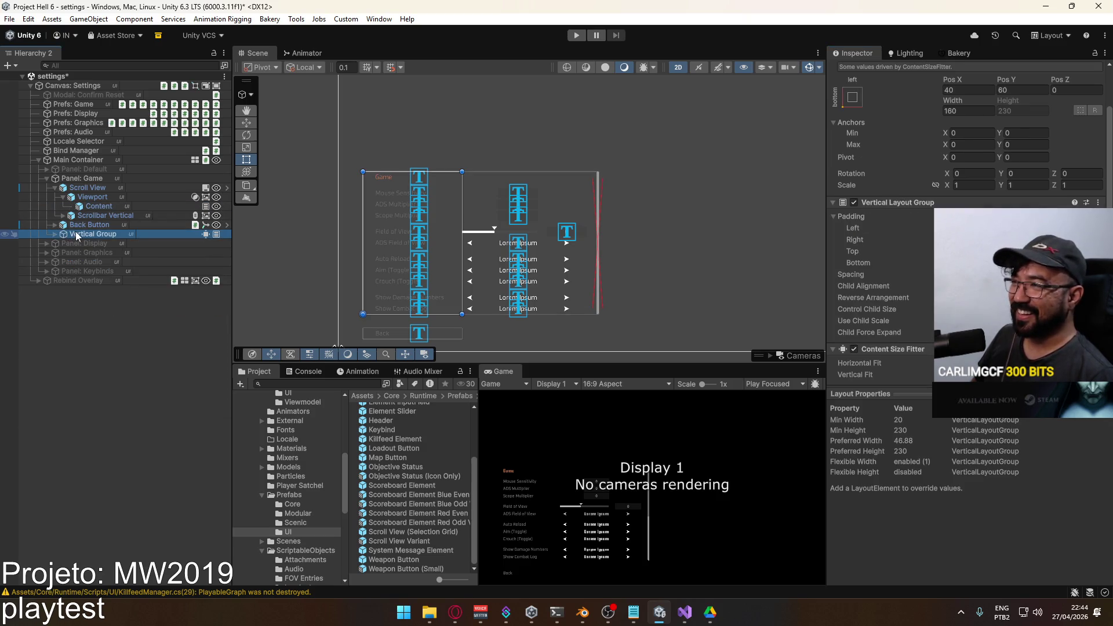
{"action": "scroll", "coordinate": [955, 120], "scroll_direction": "up", "scroll_amount": 2}
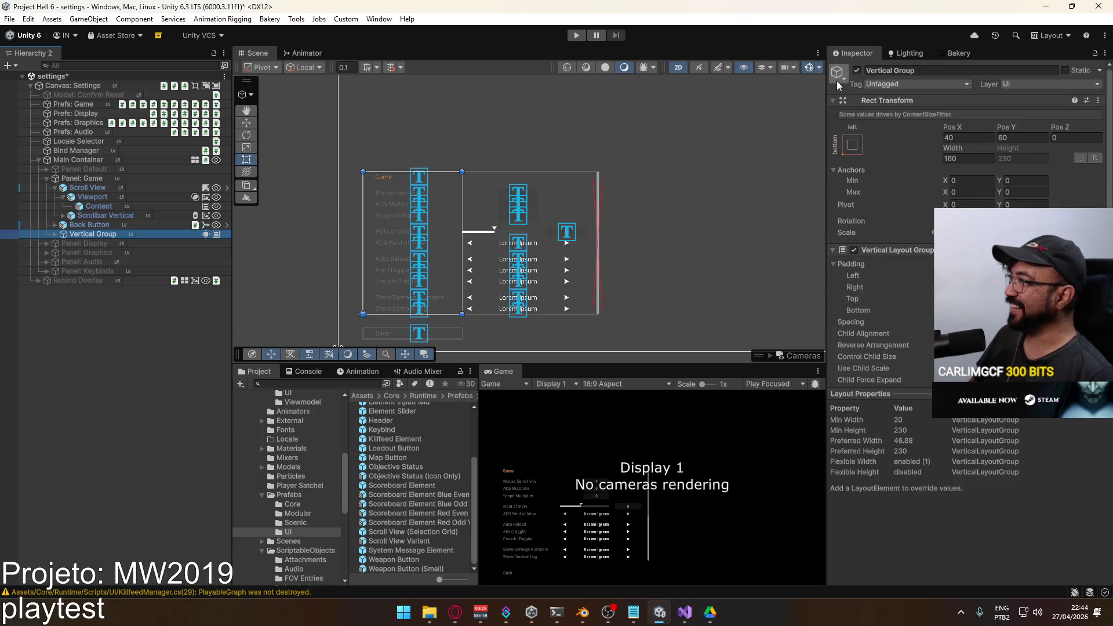
{"action": "left_click", "coordinate": [859, 69]}
Add a Content Size Fitter component to the Content object.
{"action": "left_click", "coordinate": [113, 208]}
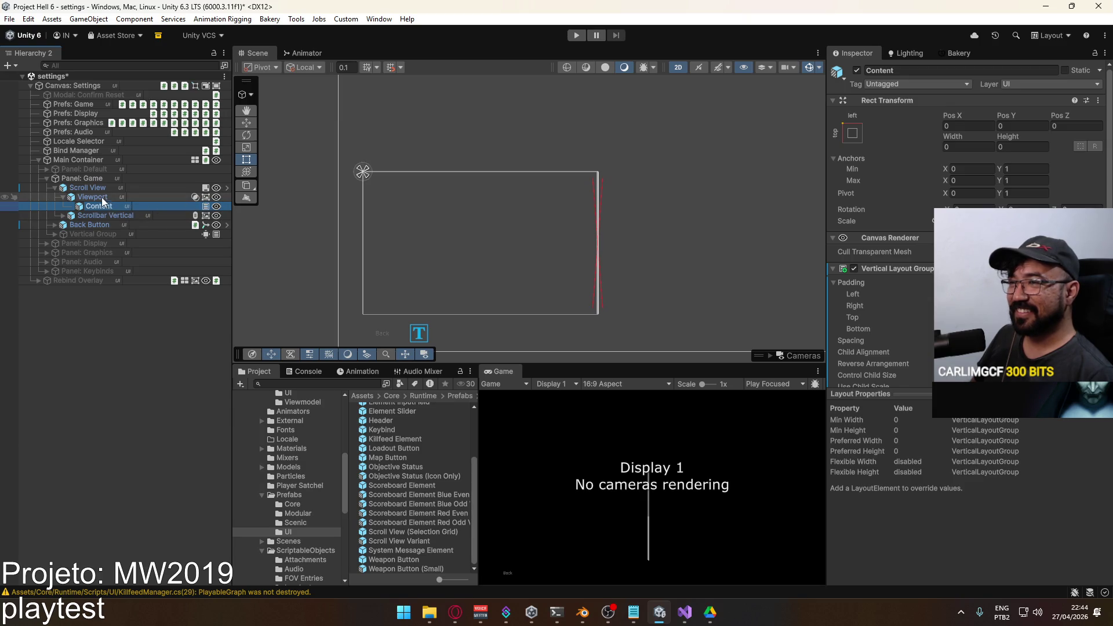
{"action": "left_click", "coordinate": [101, 197]}
{"action": "left_click", "coordinate": [103, 190]}
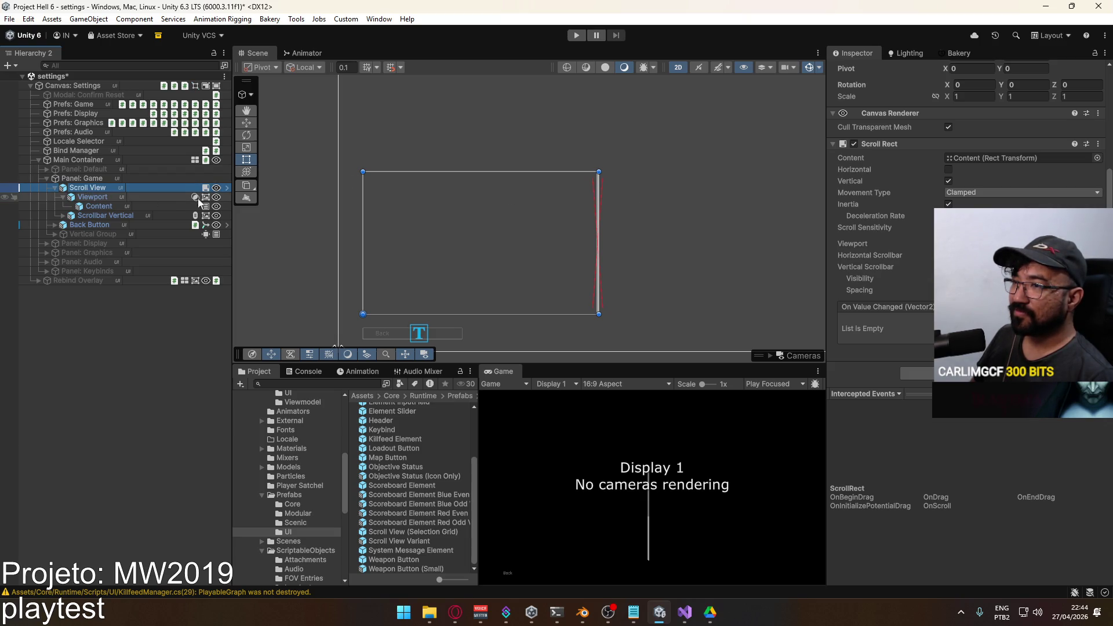
{"action": "left_click", "coordinate": [99, 208]}
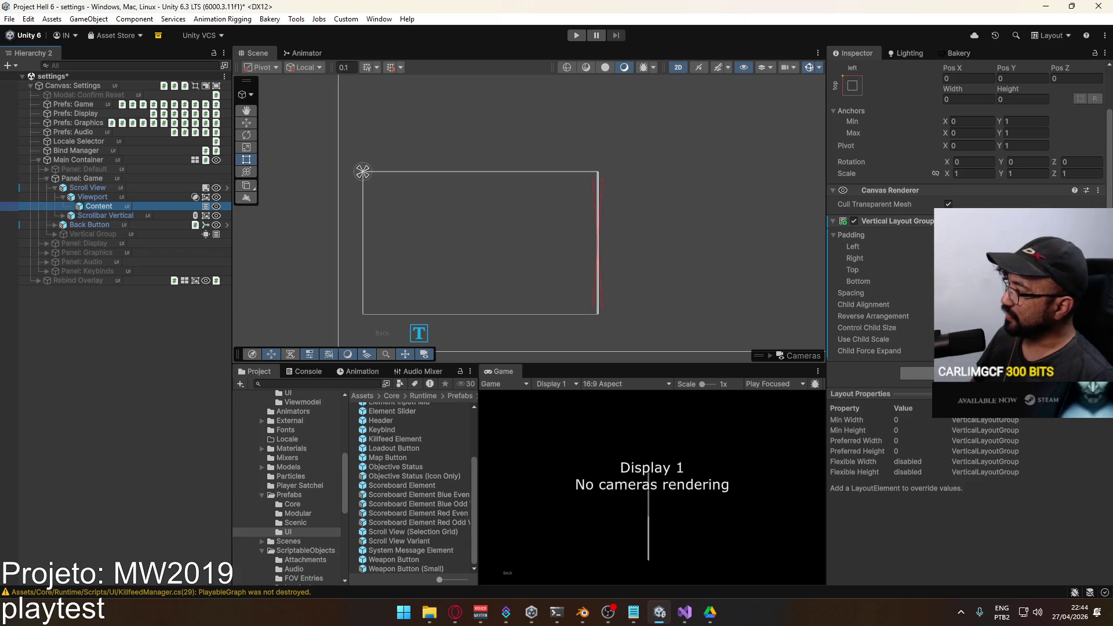
{"action": "left_click", "coordinate": [916, 373]}
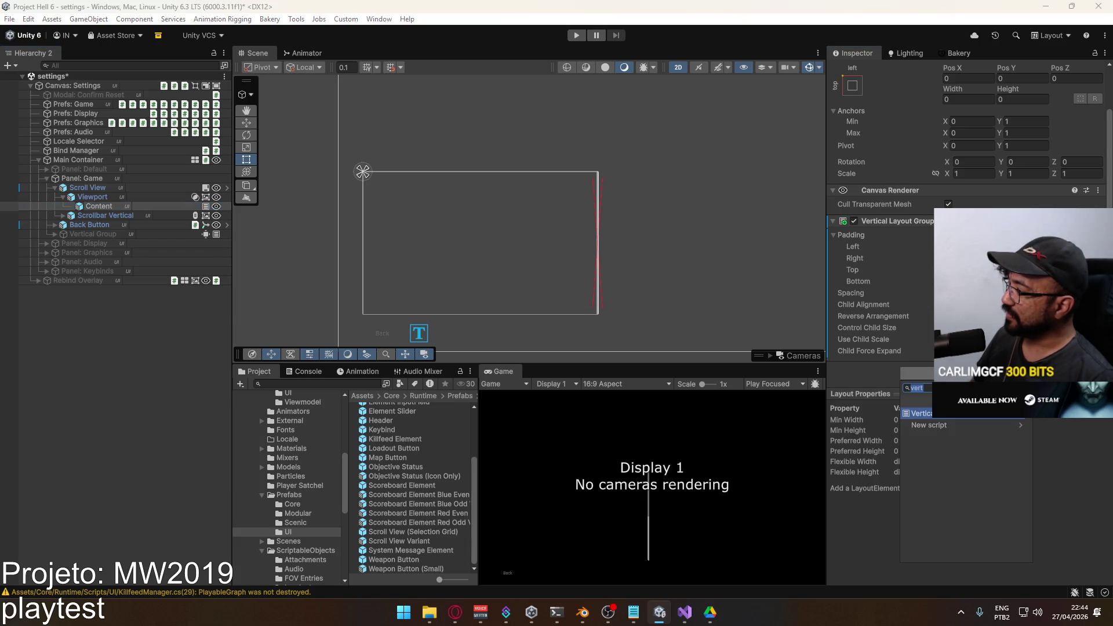
{"action": "type", "text": "content"}
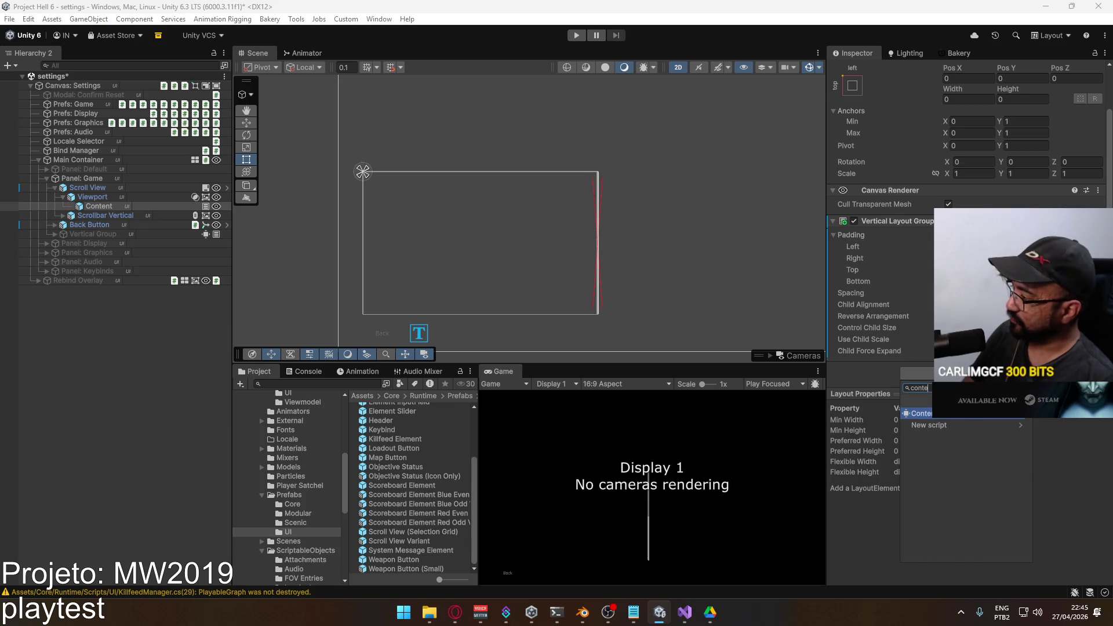
{"action": "key", "text": "Return"}
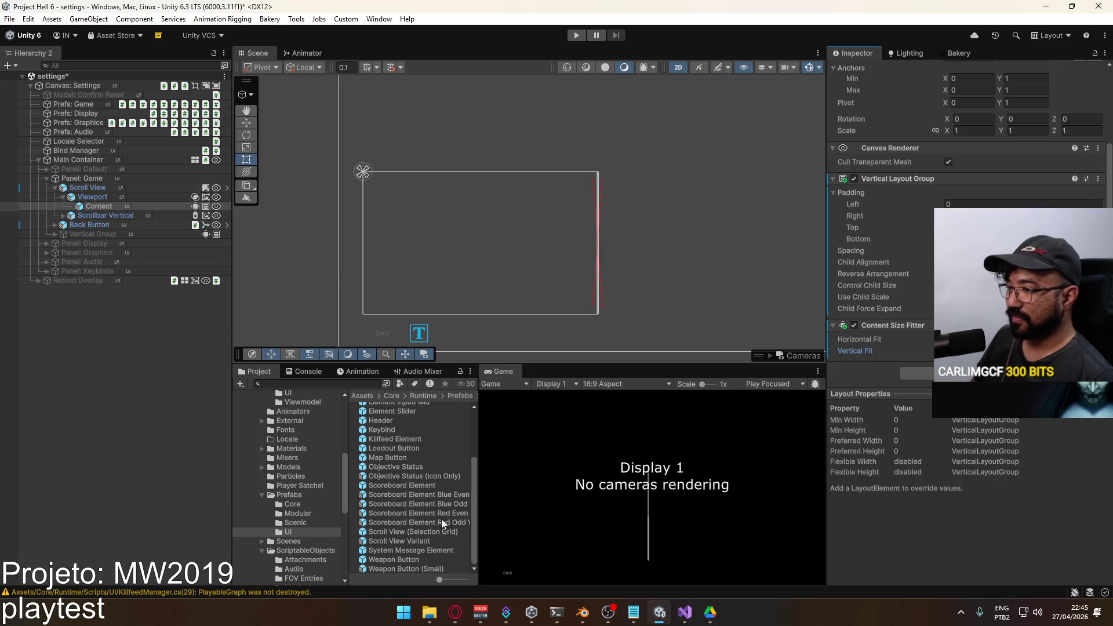
{"action": "left_click", "coordinate": [415, 542]}
Open the Scroll View Variant prefab and select the vertical scrollbar's Handle.
{"action": "double_click", "coordinate": [415, 543]}
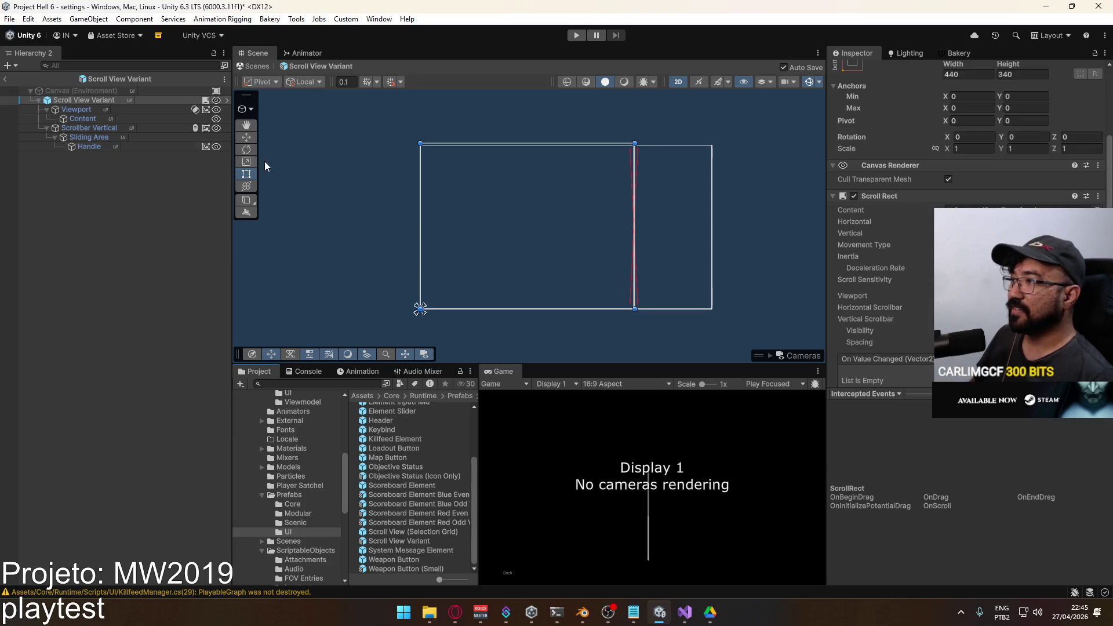
{"action": "left_click", "coordinate": [83, 129]}
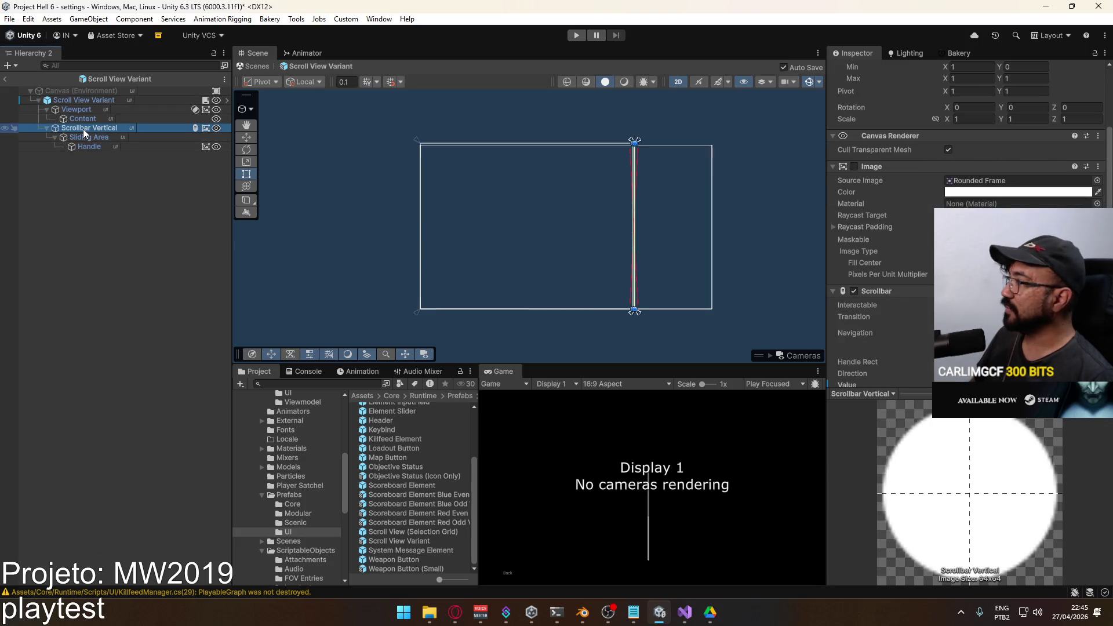
{"action": "scroll", "coordinate": [667, 188], "scroll_direction": "up", "scroll_amount": 3}
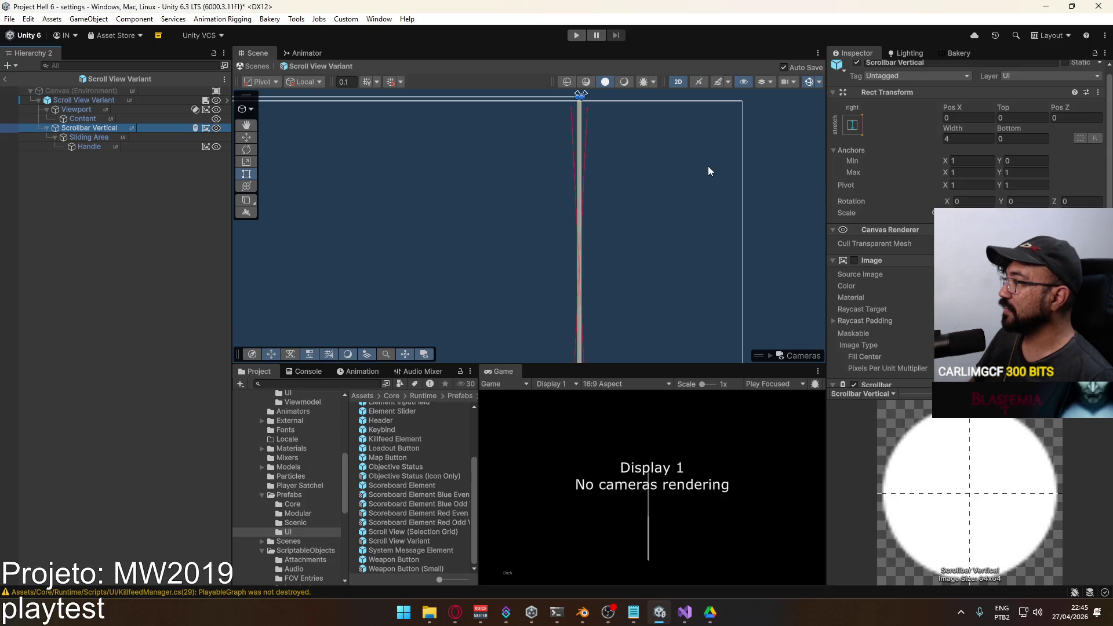
{"action": "left_click", "coordinate": [122, 145]}
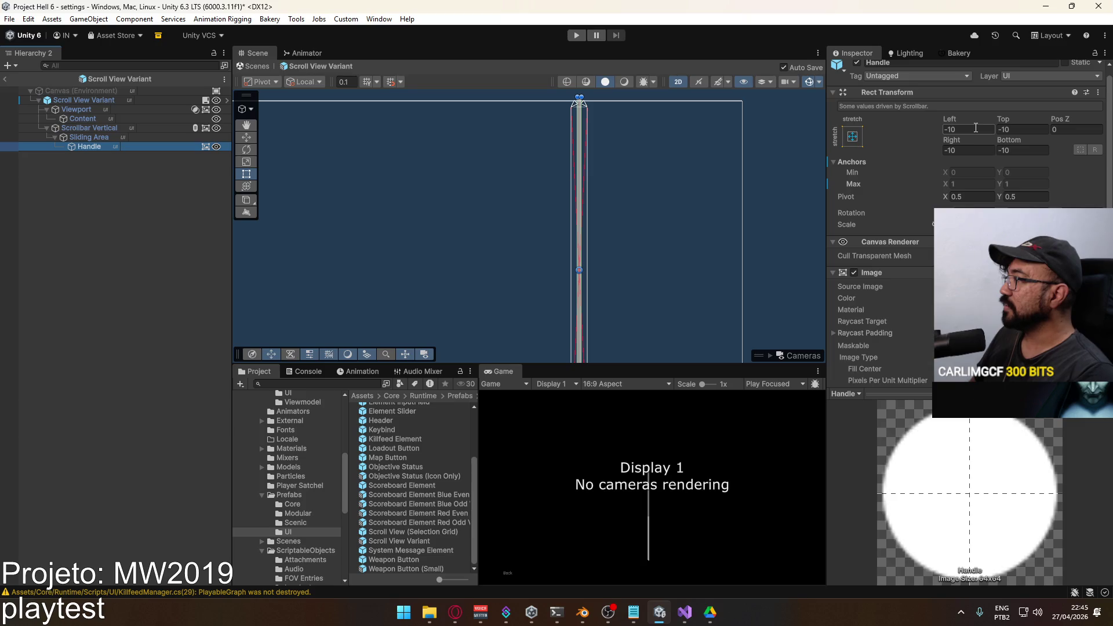
Set the Handle's left, right, bottom and top offsets to 10, then revert them to -10.
{"action": "left_click", "coordinate": [976, 128]}
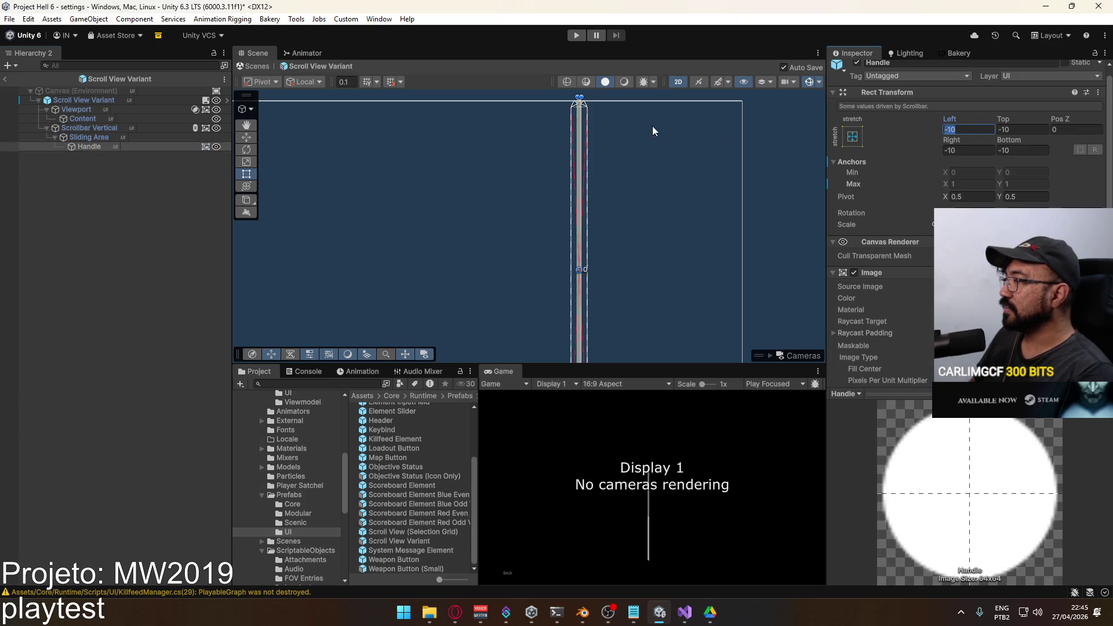
{"action": "type", "text": "10"}
{"action": "left_click", "coordinate": [968, 150]}
{"action": "type", "text": "10"}
{"action": "left_click", "coordinate": [1027, 150]}
{"action": "type", "text": "10"}
{"action": "left_click", "coordinate": [1020, 130]}
{"action": "type", "text": "10"}
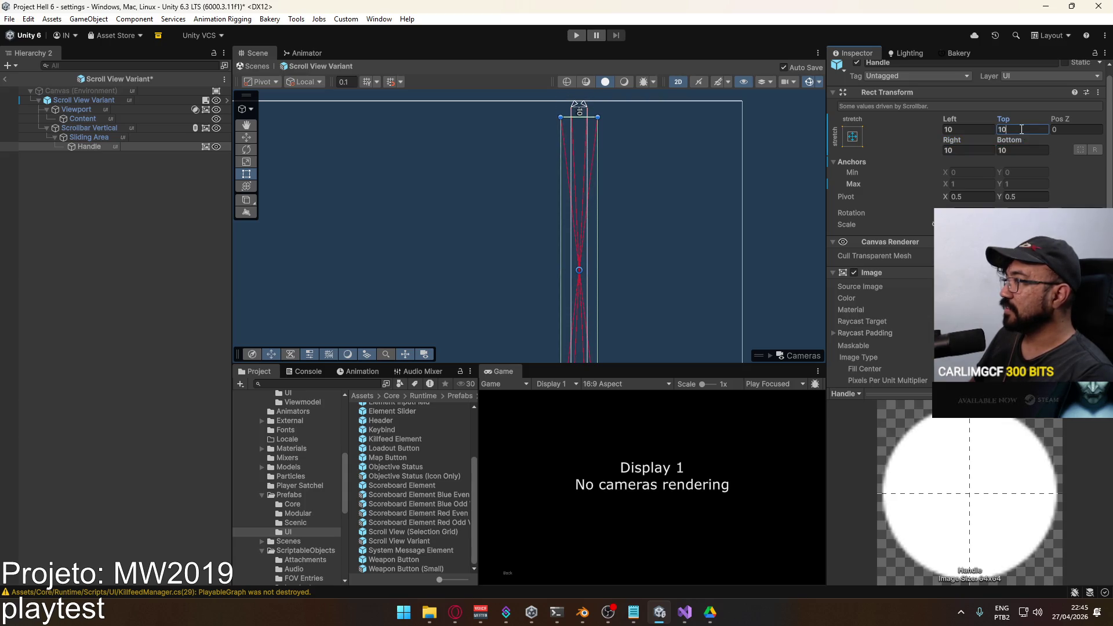
{"action": "key", "text": "ctrl+z"}
{"action": "key", "text": "ctrl+z"}
{"action": "key", "text": "ctrl+z"}
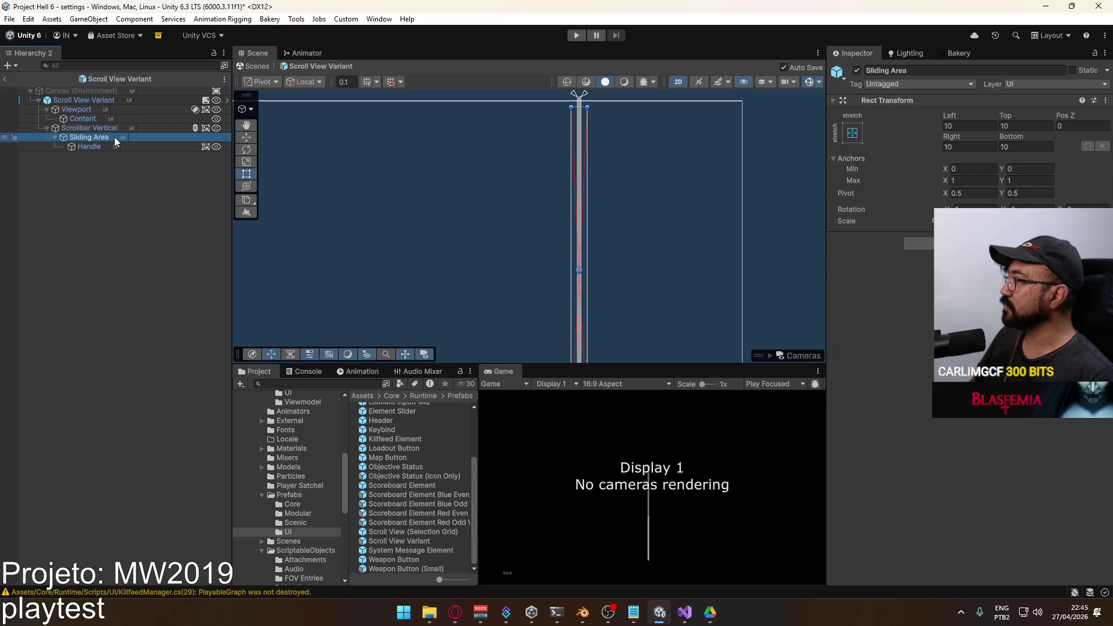
{"action": "left_click", "coordinate": [116, 129]}
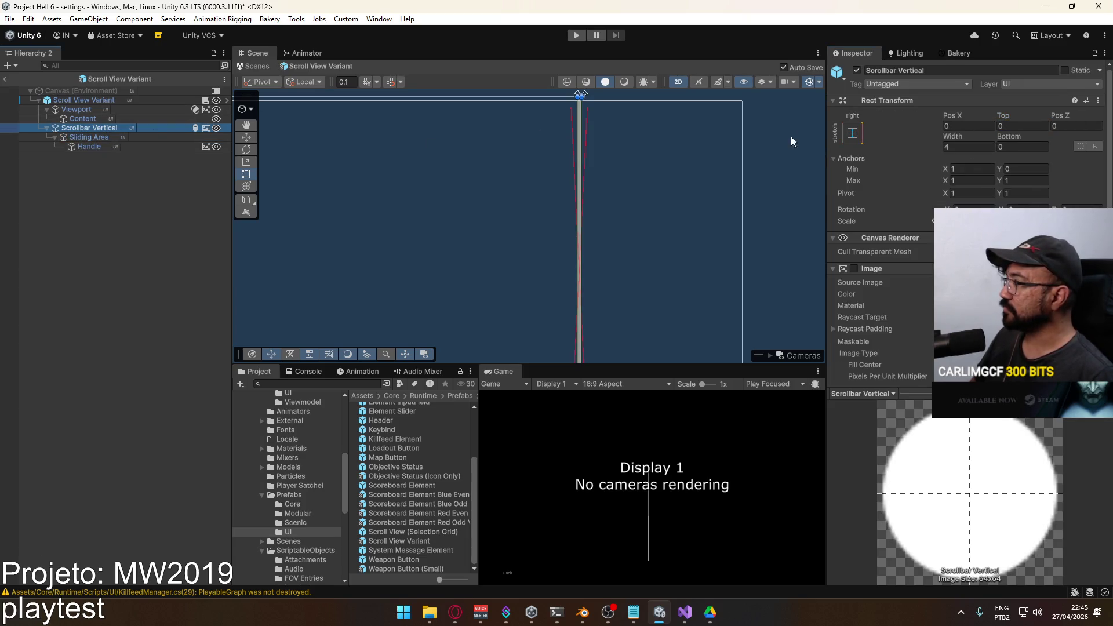
Back in the settings scene, add a UI Button under Content and duplicate it many times.
{"action": "left_click", "coordinate": [4, 81]}
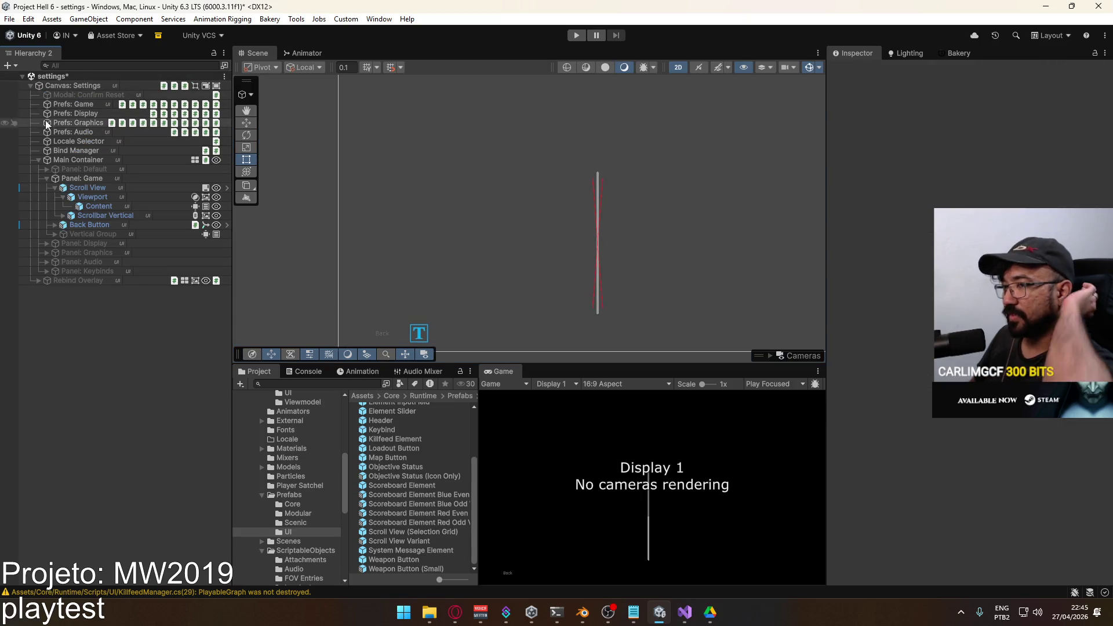
{"action": "left_click", "coordinate": [102, 207]}
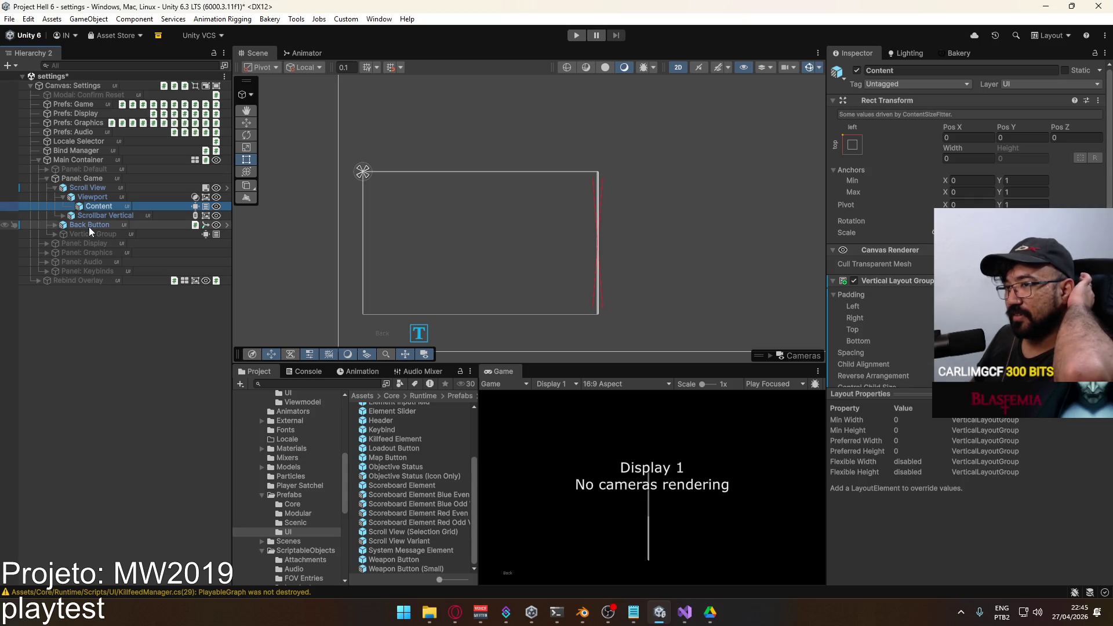
{"action": "right_click", "coordinate": [101, 206]}
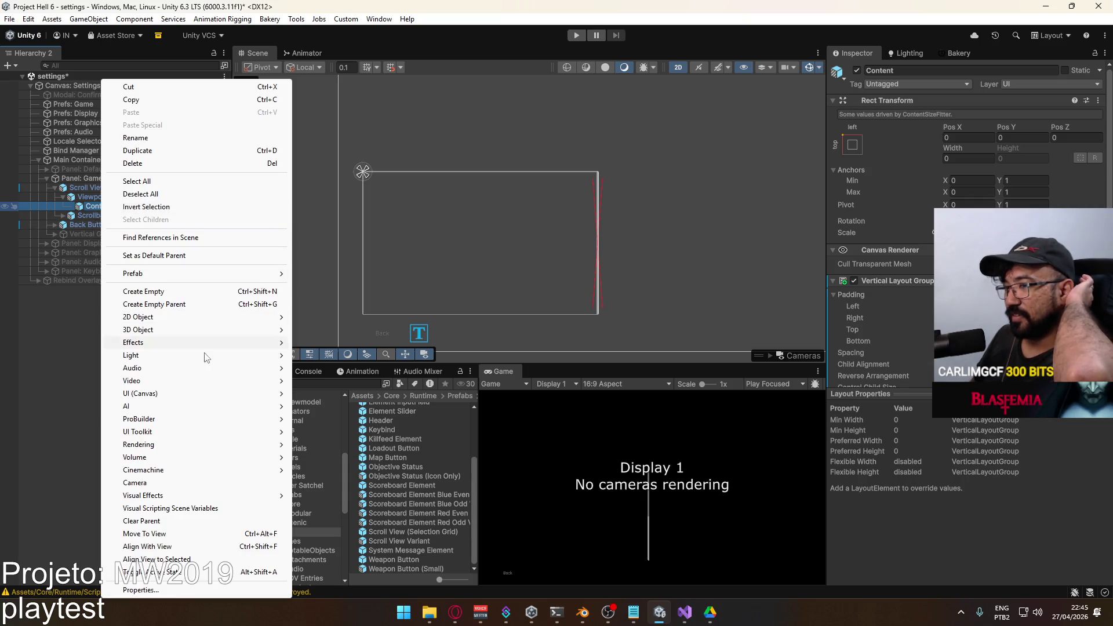
{"action": "mouse_move", "coordinate": [200, 401]}
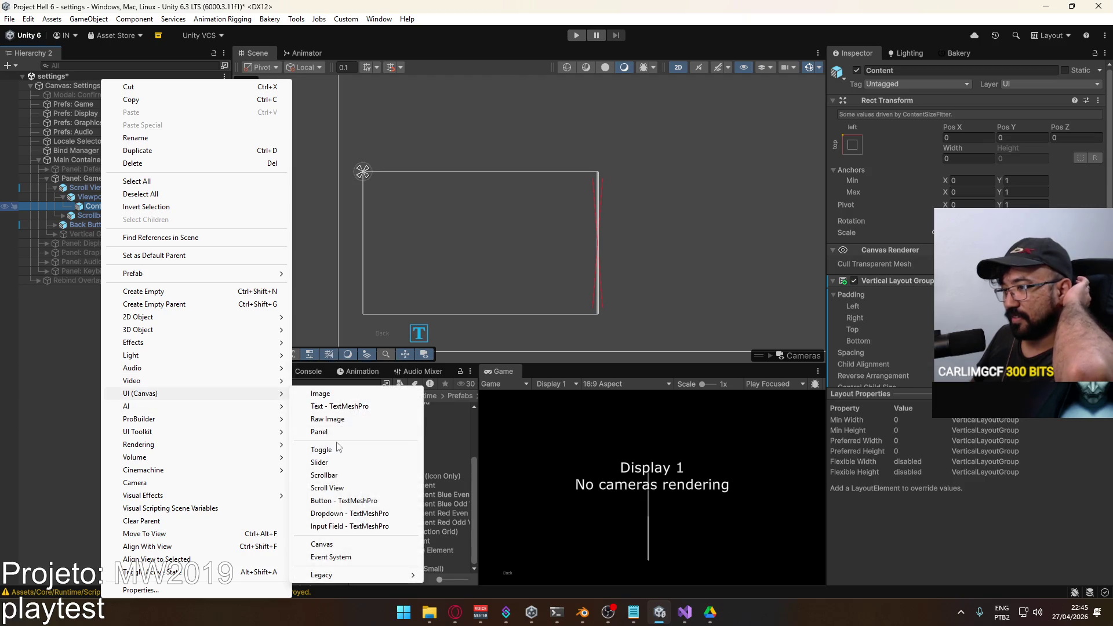
{"action": "left_click", "coordinate": [343, 501]}
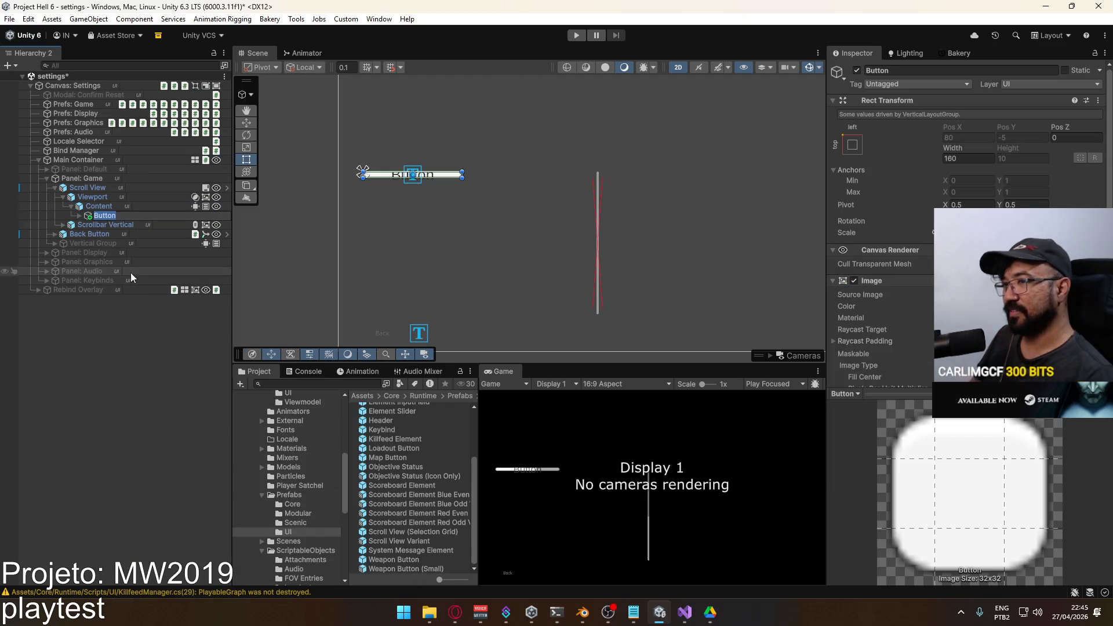
{"action": "key", "text": "Return"}
{"action": "key", "text": "ctrl+d"}
{"action": "key", "text": "ctrl+d"}
{"action": "key", "text": "ctrl+d"}
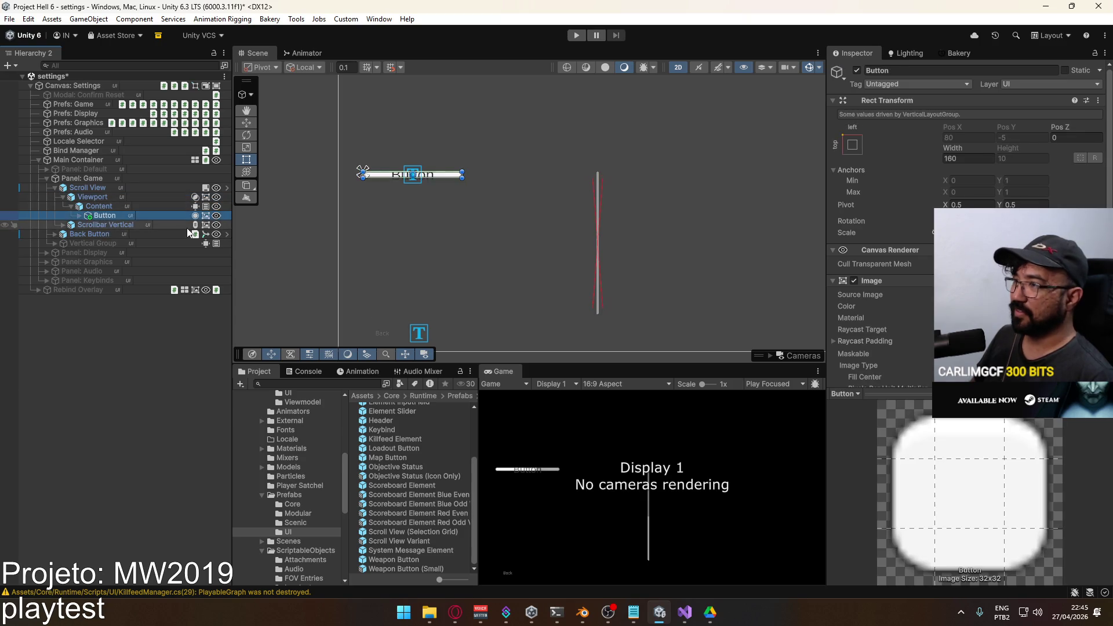
{"action": "key", "text": "ctrl+d"}
{"action": "key", "text": "ctrl+d"}
{"action": "key", "text": "ctrl+d"}
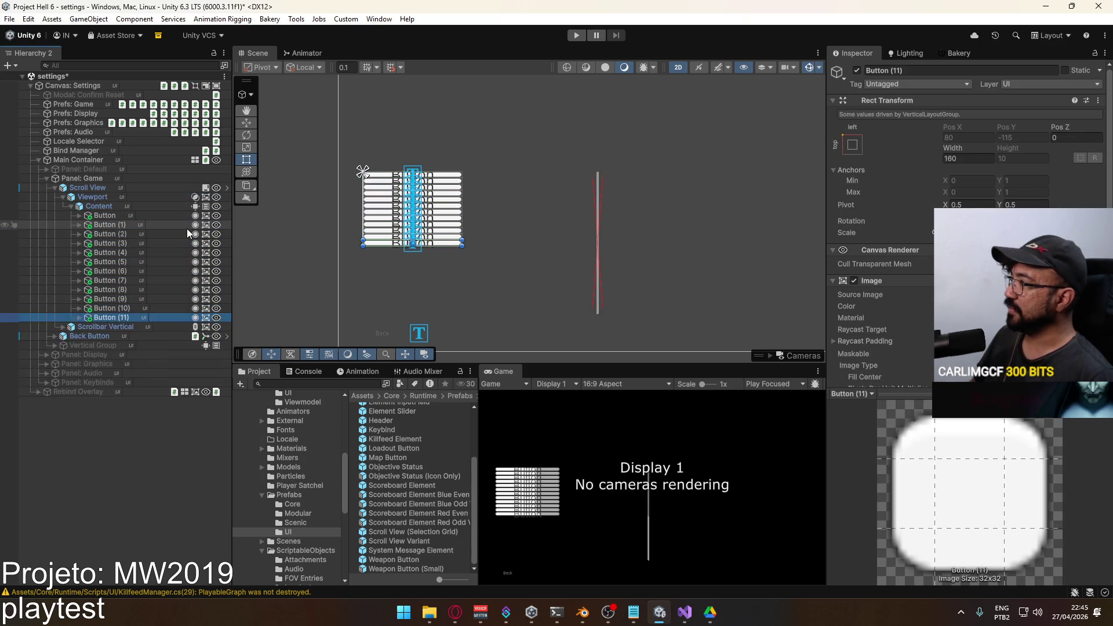
{"action": "key", "text": "ctrl+d"}
{"action": "key", "text": "ctrl+d"}
{"action": "key", "text": "ctrl+d"}
Check Content's layout and the Button's size, then delete Button (1) through Button (17).
{"action": "left_click", "coordinate": [112, 207]}
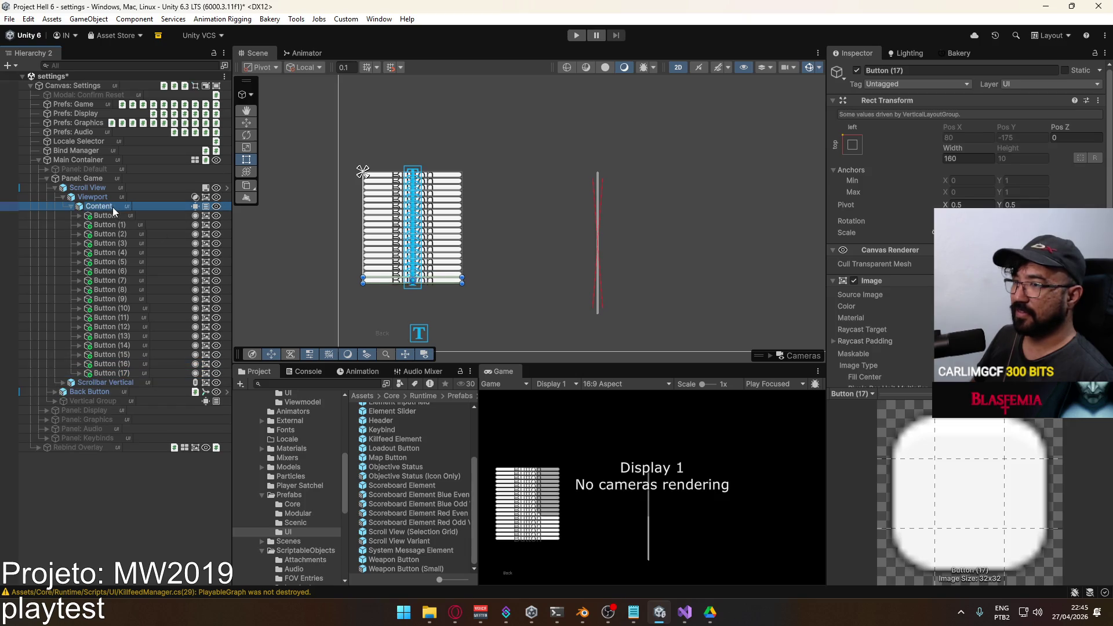
{"action": "scroll", "coordinate": [921, 257], "scroll_direction": "down", "scroll_amount": 3}
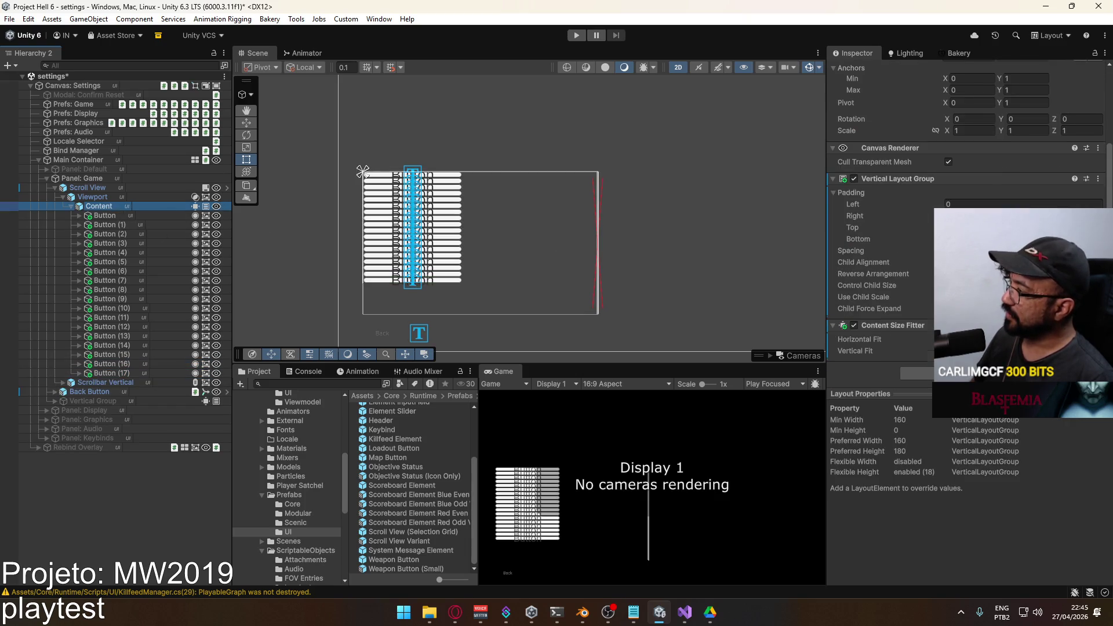
{"action": "scroll", "coordinate": [921, 257], "scroll_direction": "up", "scroll_amount": 3}
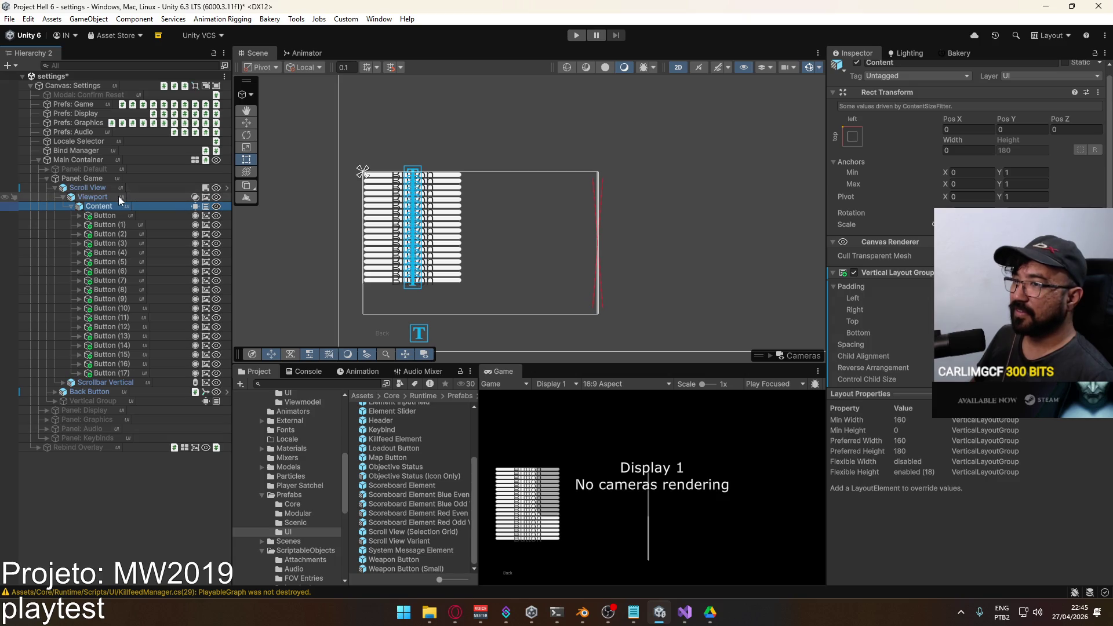
{"action": "left_click", "coordinate": [112, 215]}
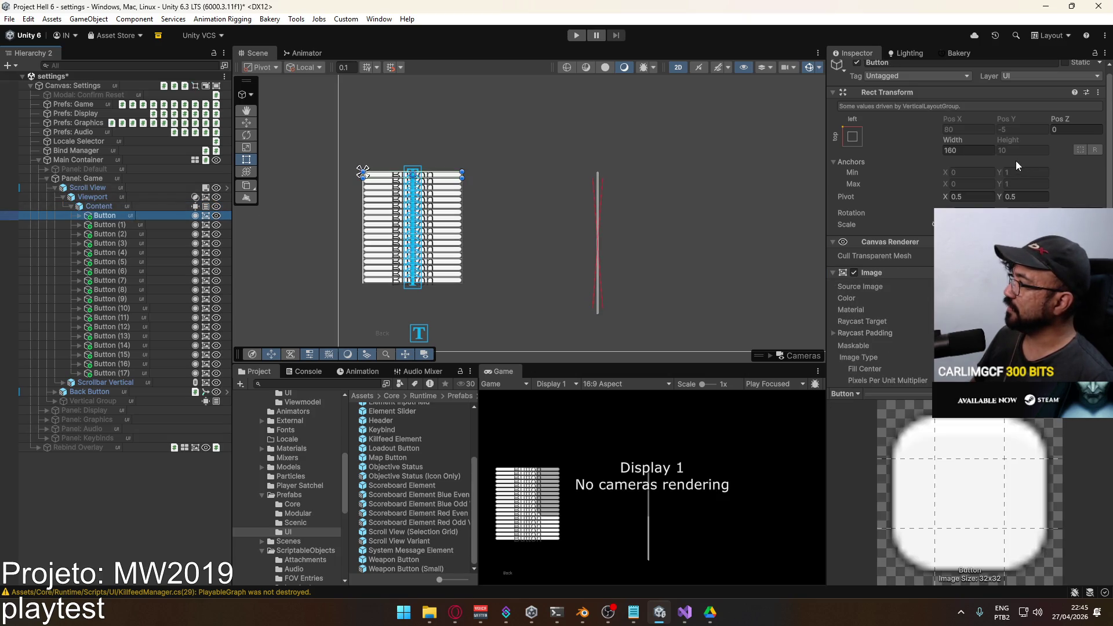
{"action": "left_click", "coordinate": [109, 207]}
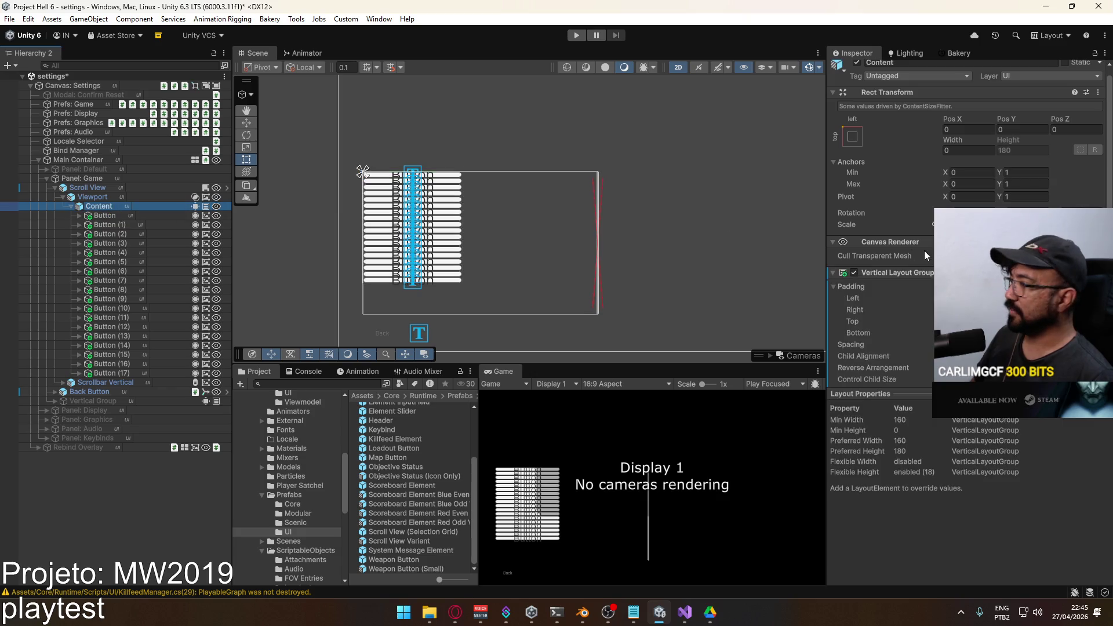
{"action": "scroll", "coordinate": [926, 255], "scroll_direction": "down", "scroll_amount": 3}
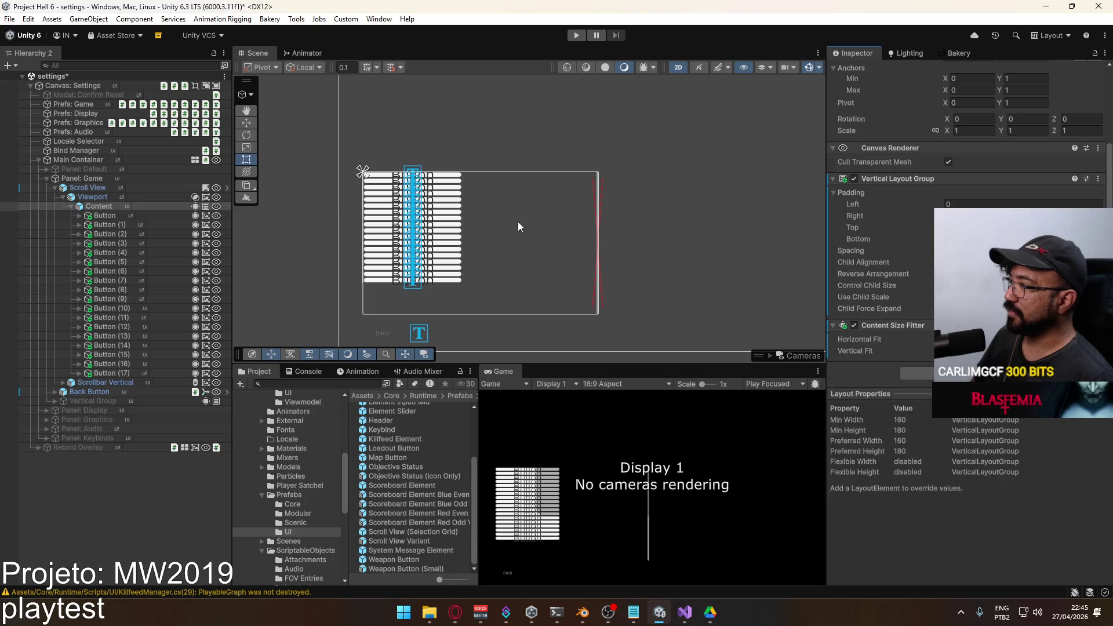
{"action": "left_click", "coordinate": [105, 224]}
{"action": "left_click", "coordinate": [174, 373], "text": "shift"}
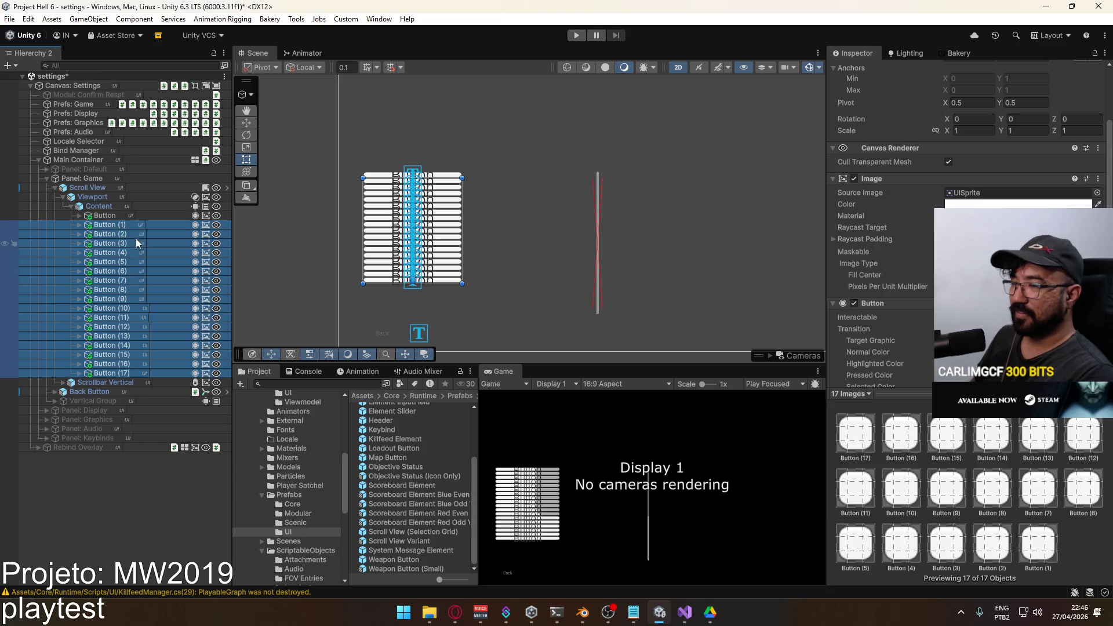
{"action": "key", "text": "Delete"}
{"action": "left_click", "coordinate": [116, 215]}
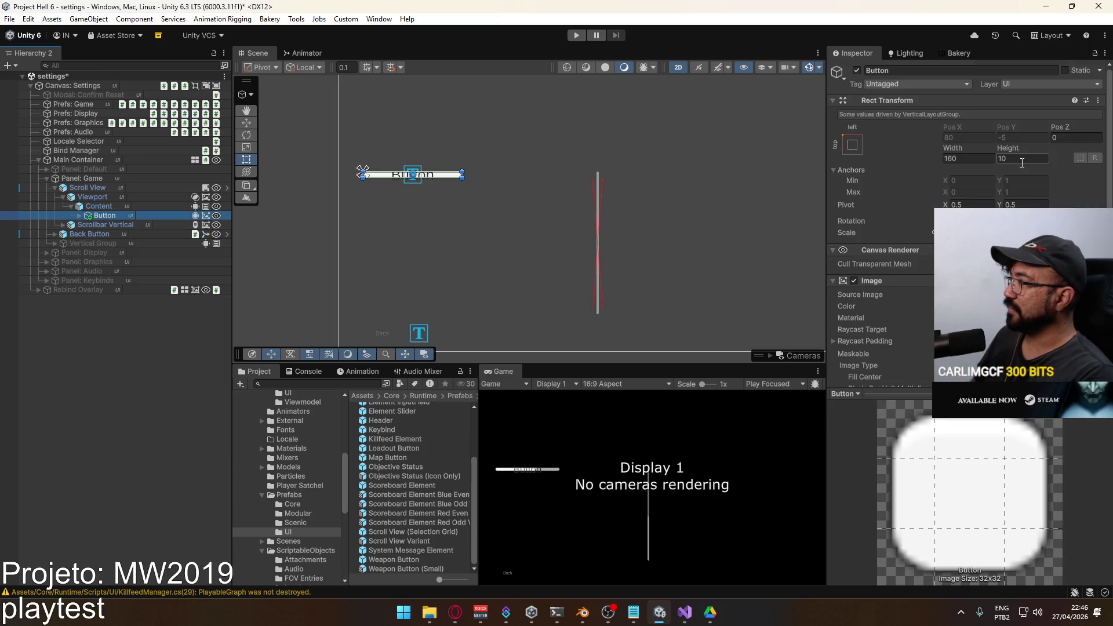
Commit the Button's height of 24 and duplicate the taller button several times.
{"action": "key", "text": "Return"}
{"action": "left_click", "coordinate": [93, 197]}
{"action": "left_click", "coordinate": [108, 216]}
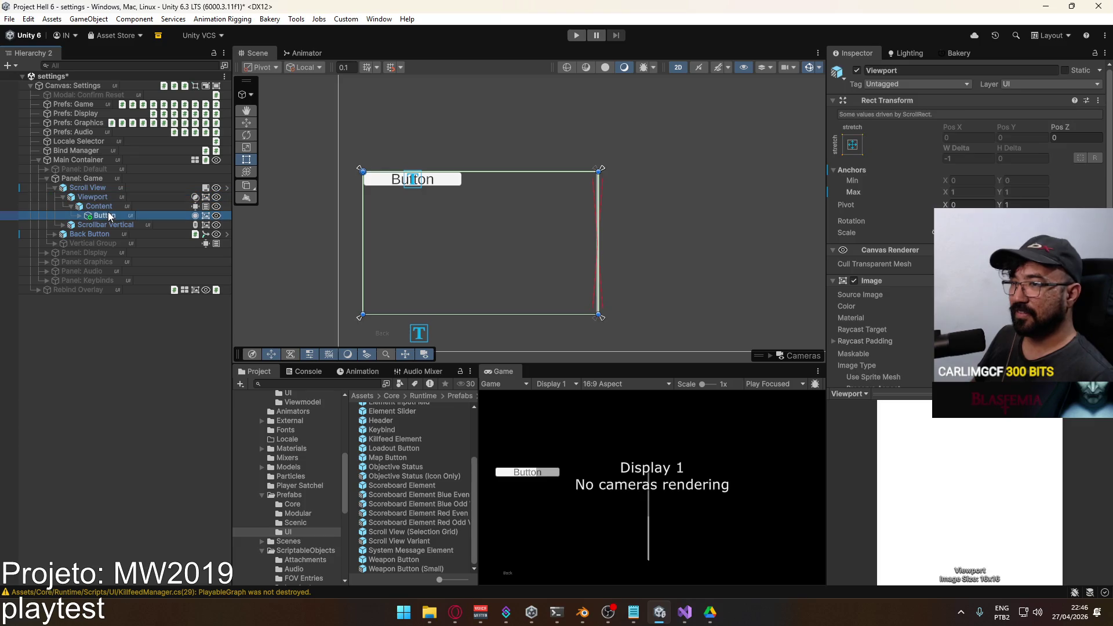
{"action": "key", "text": "ctrl+d"}
{"action": "key", "text": "ctrl+d"}
{"action": "key", "text": "ctrl+d"}
{"action": "key", "text": "ctrl+d"}
{"action": "key", "text": "ctrl+d"}
{"action": "key", "text": "ctrl+d"}
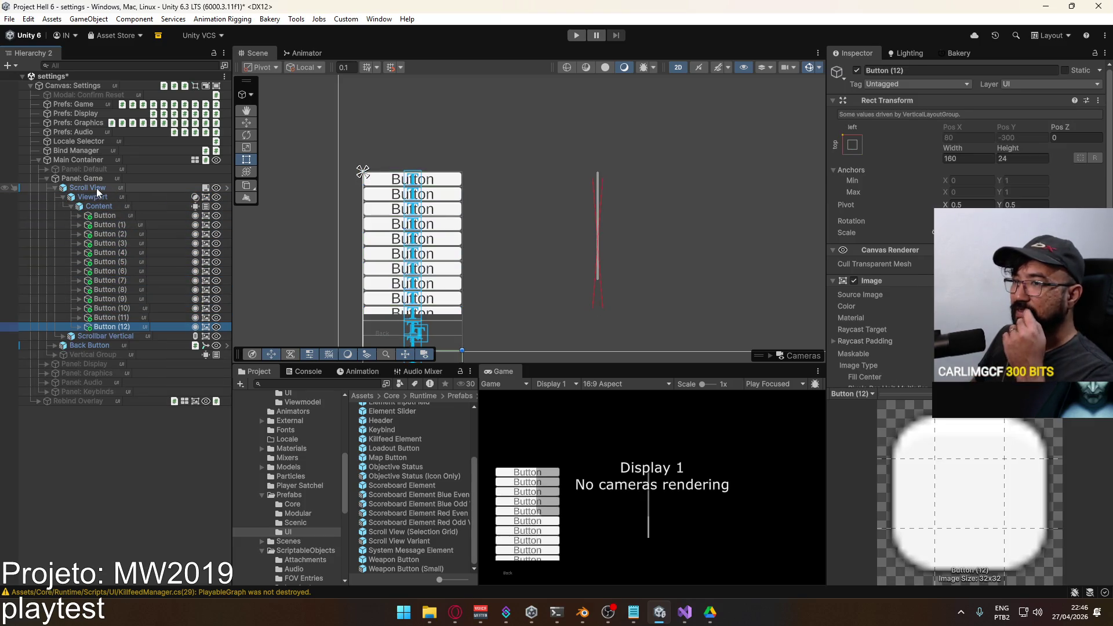
{"action": "left_click", "coordinate": [96, 189]}
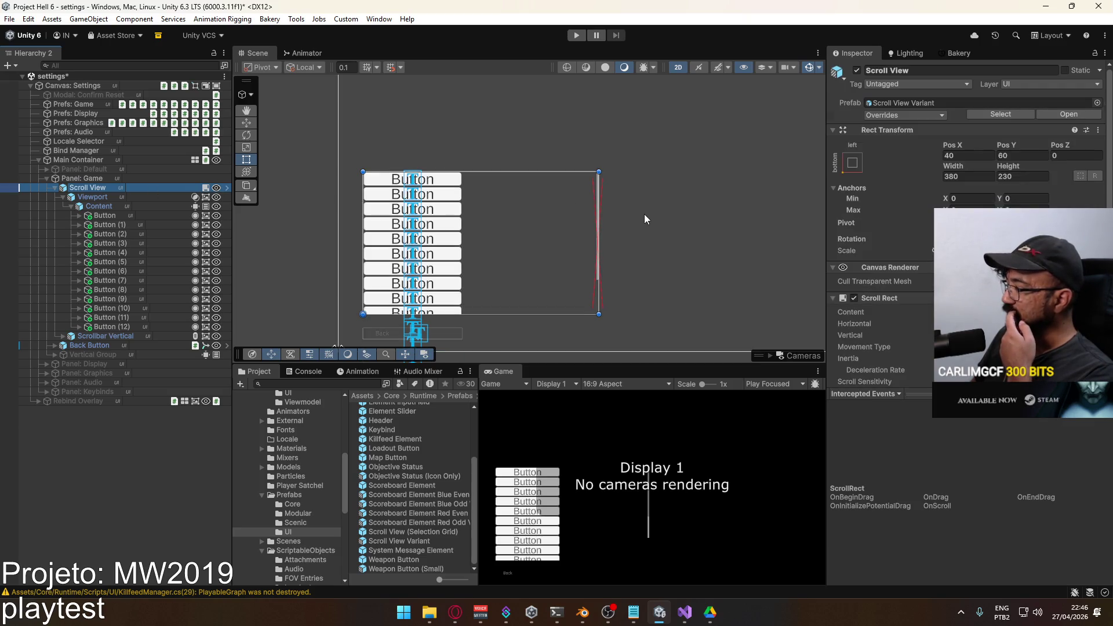
Delete the extra copies Button (8) through Button (12).
{"action": "left_click", "coordinate": [120, 286]}
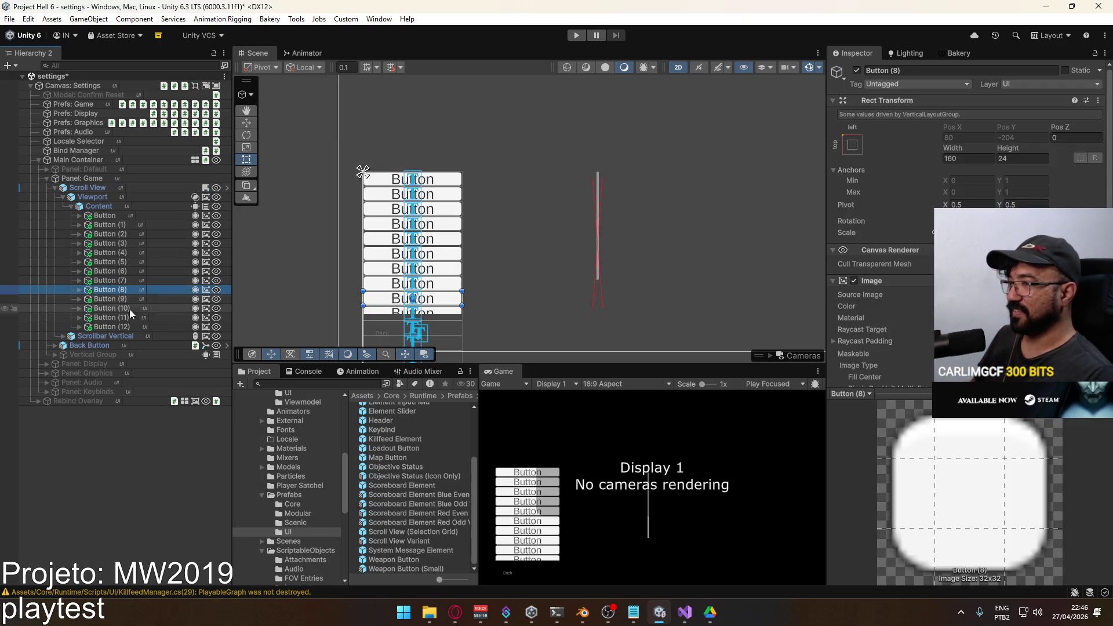
{"action": "left_click", "coordinate": [130, 324]}
{"action": "key", "text": "Delete"}
{"action": "left_click", "coordinate": [130, 300]}
{"action": "left_click", "coordinate": [125, 315], "text": "shift"}
{"action": "key", "text": "Delete"}
{"action": "left_click", "coordinate": [128, 301]}
{"action": "left_click", "coordinate": [138, 290]}
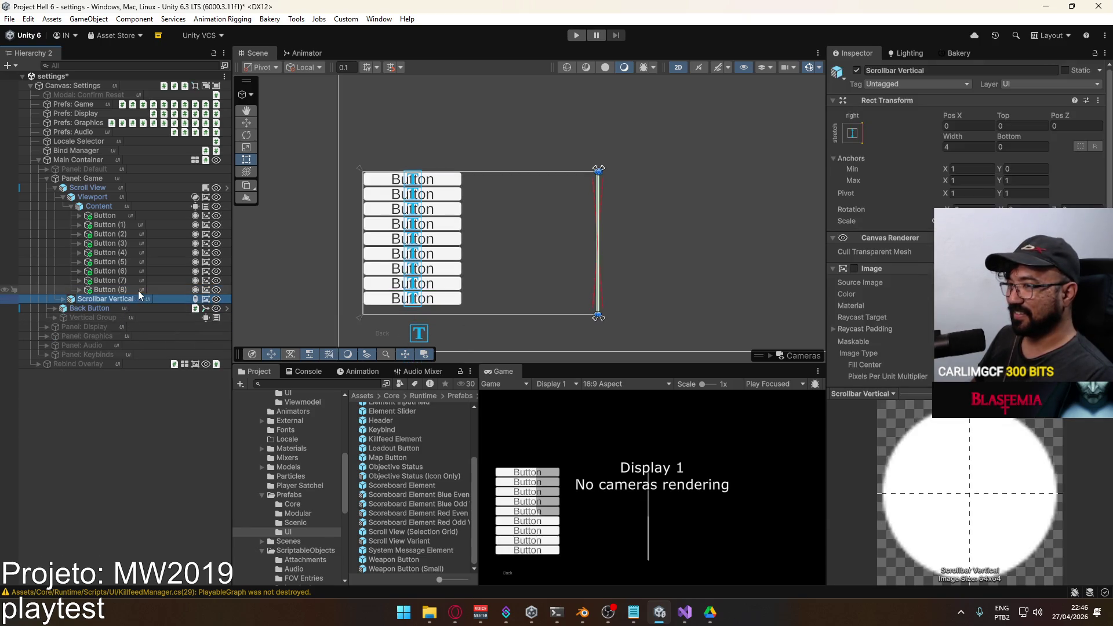
{"action": "key", "text": "Delete"}
Review the Scroll View's scrolling and select Button through Button (7).
{"action": "left_click", "coordinate": [93, 188]}
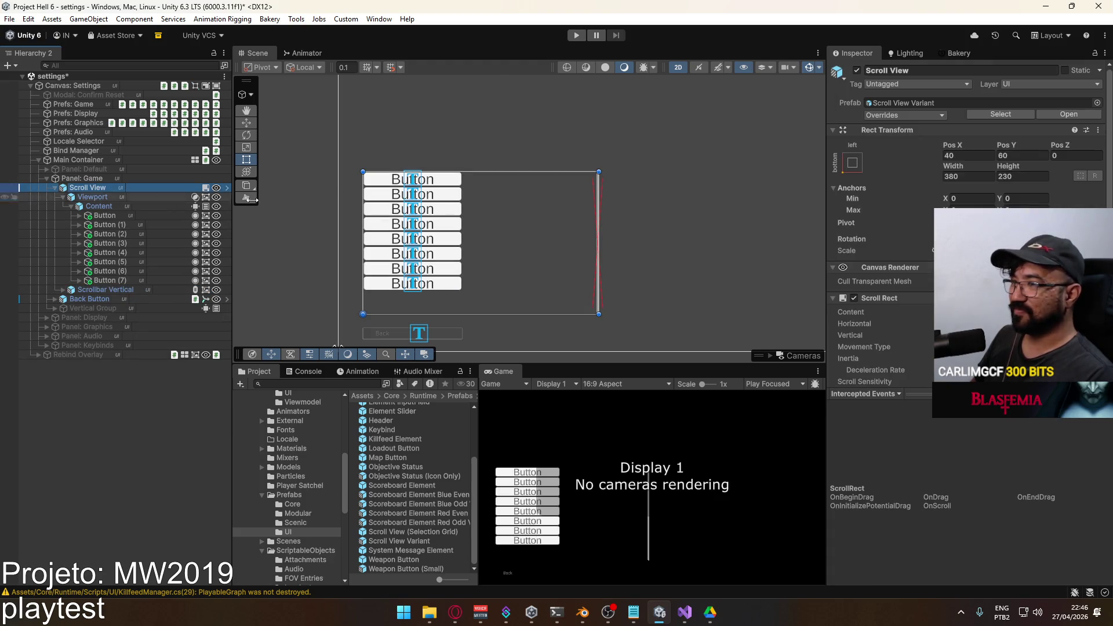
{"action": "scroll", "coordinate": [930, 293], "scroll_direction": "down", "scroll_amount": 5}
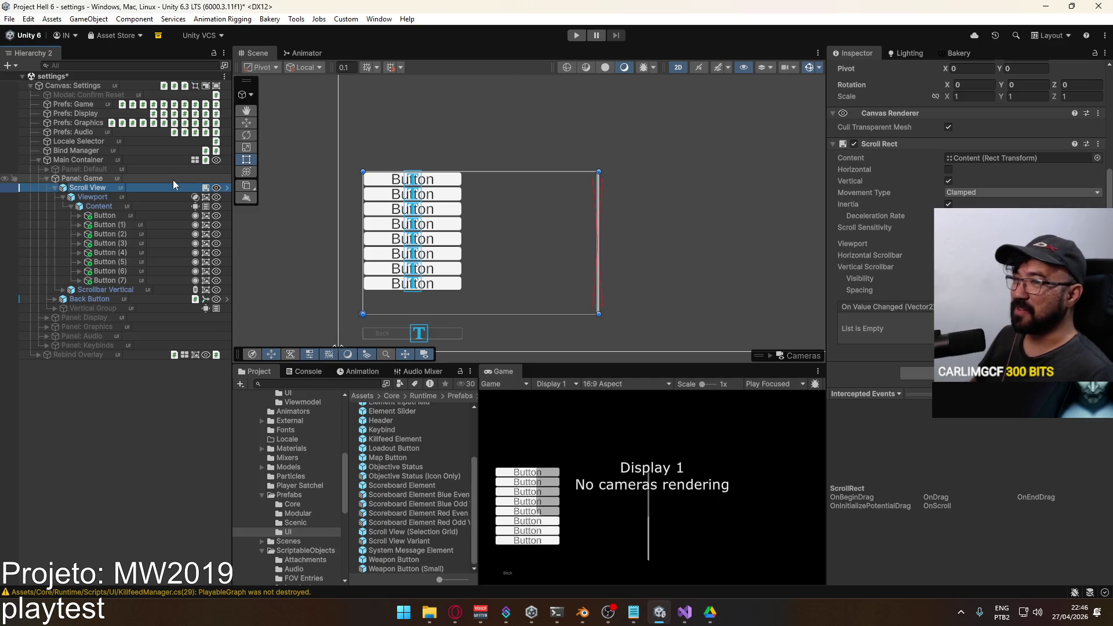
{"action": "left_click", "coordinate": [123, 215]}
{"action": "left_click", "coordinate": [127, 280], "text": "shift"}
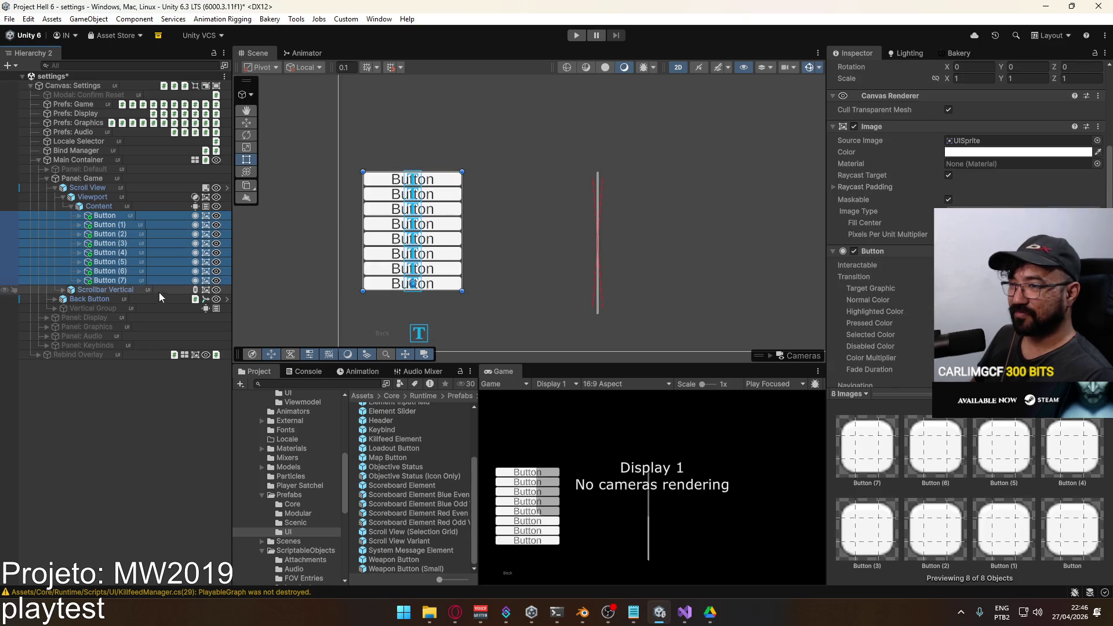
Delete the eight test buttons, move Vertical Group into Content and enable it.
{"action": "key", "text": "Delete"}
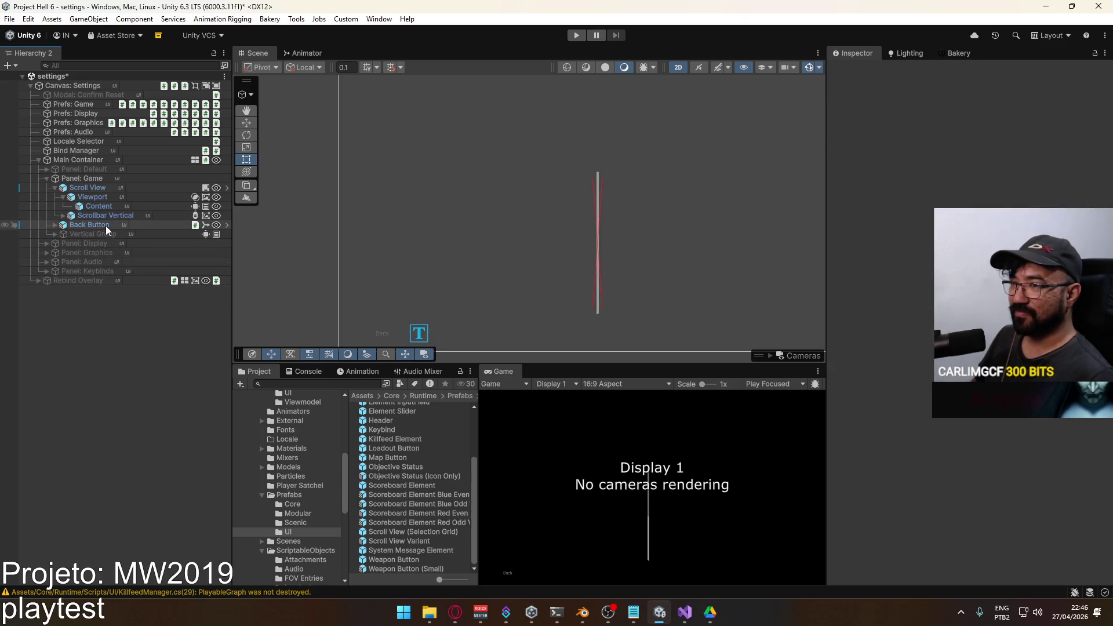
{"action": "left_click", "coordinate": [95, 234]}
{"action": "left_click_drag", "start_coordinate": [109, 207], "coordinate": [109, 207]}
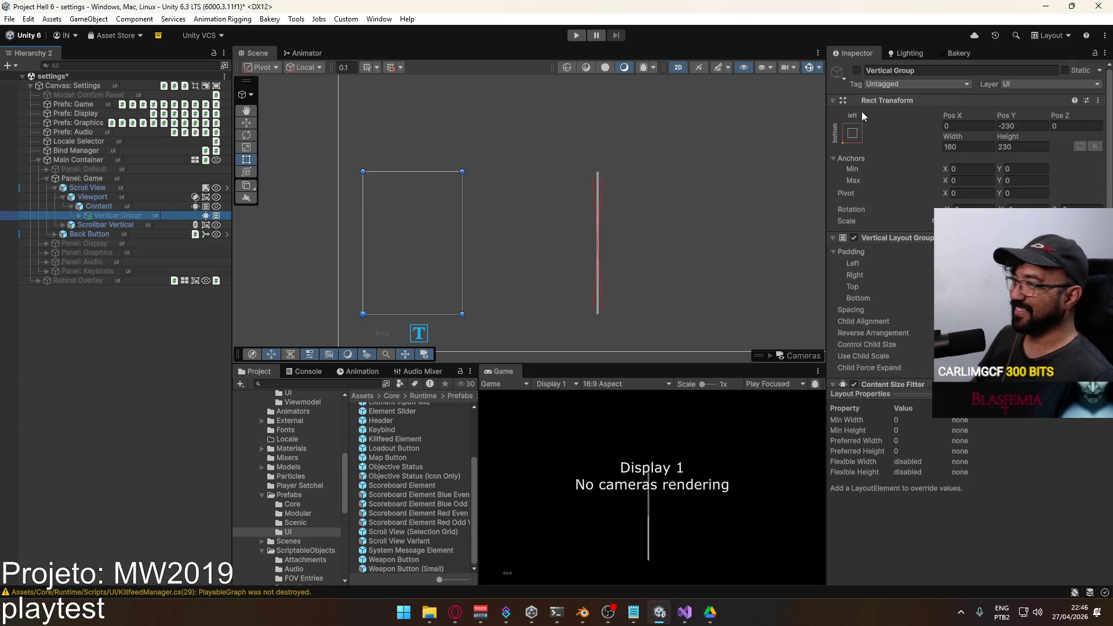
{"action": "left_click", "coordinate": [858, 71]}
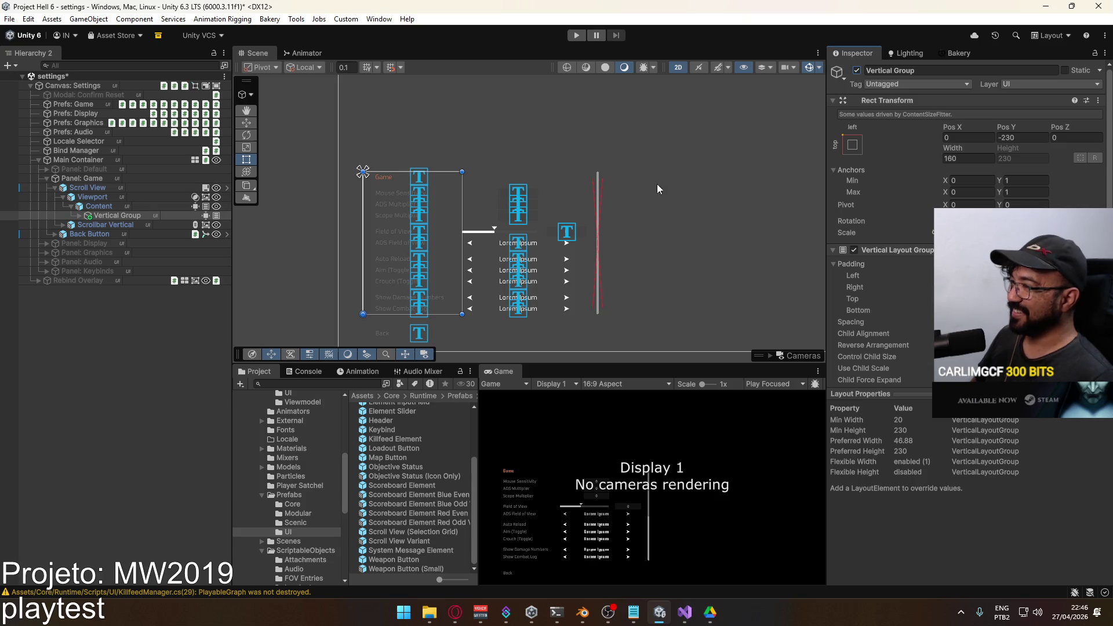
Duplicate the Combat Log row, then delete Combat Log and all its copies.
{"action": "left_click", "coordinate": [80, 216]}
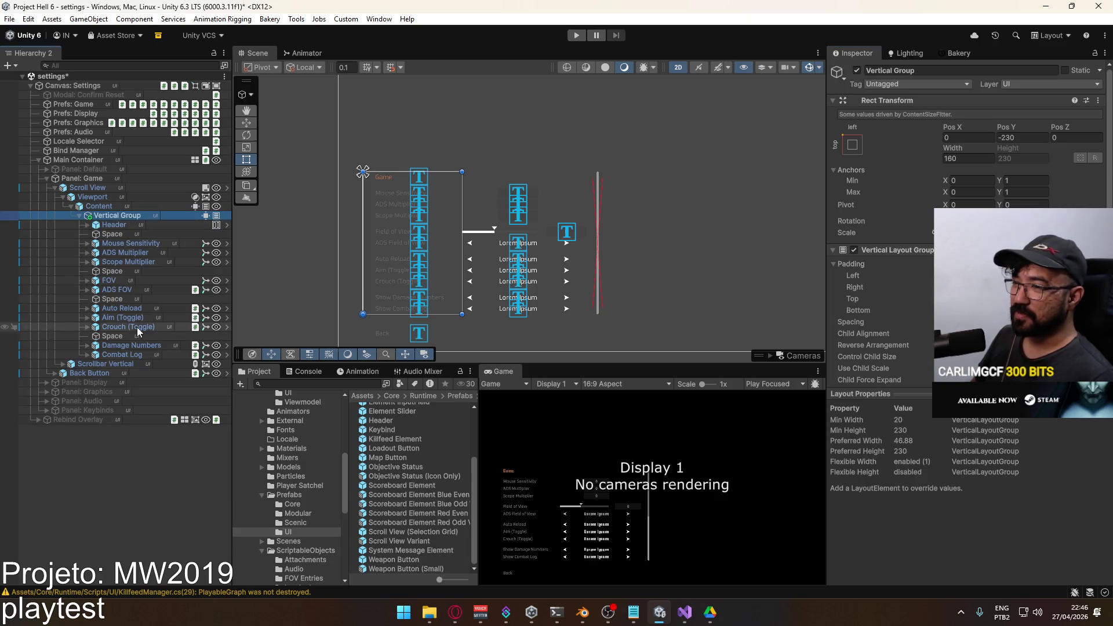
{"action": "left_click", "coordinate": [139, 333]}
{"action": "left_click", "coordinate": [125, 356]}
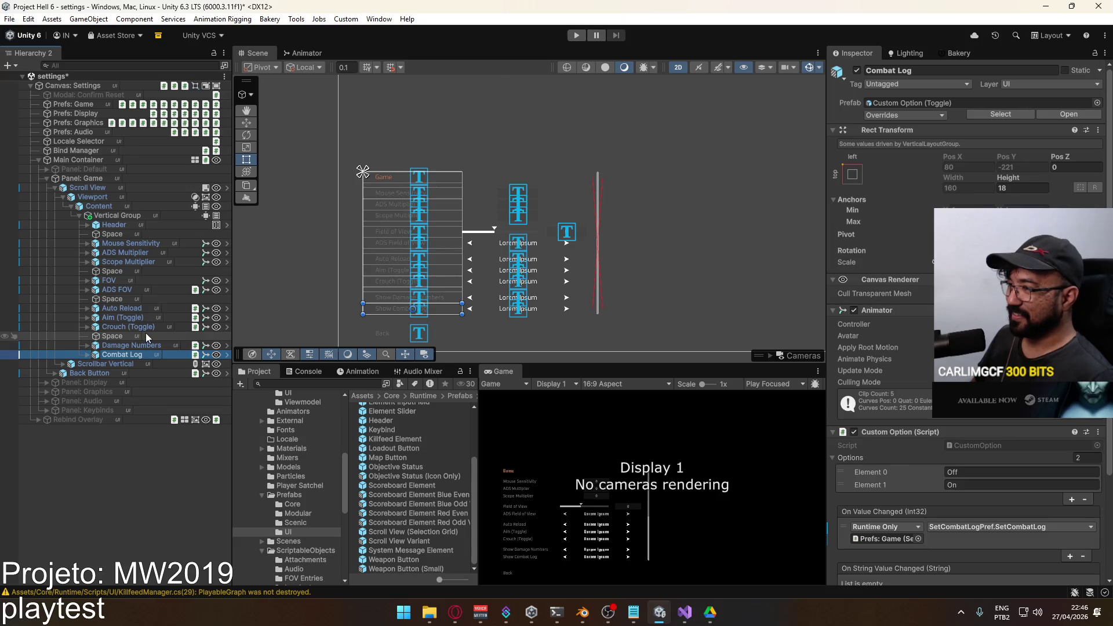
{"action": "key", "text": "ctrl+d"}
{"action": "key", "text": "ctrl+d"}
{"action": "key", "text": "ctrl+d"}
{"action": "key", "text": "ctrl+d"}
{"action": "left_click", "coordinate": [129, 355], "text": "shift"}
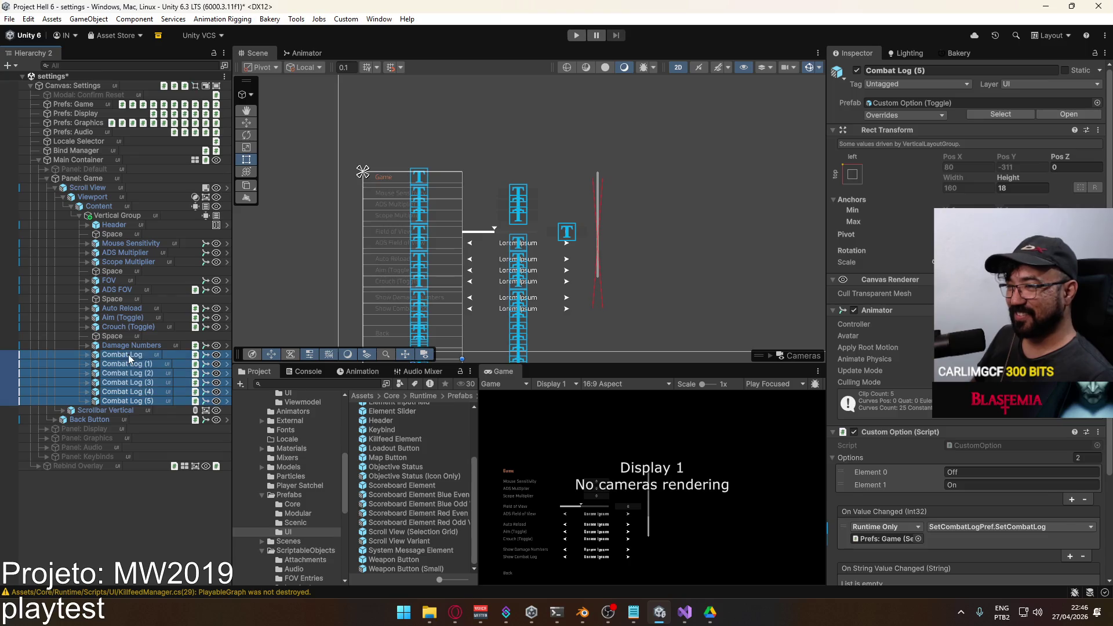
{"action": "key", "text": "Delete"}
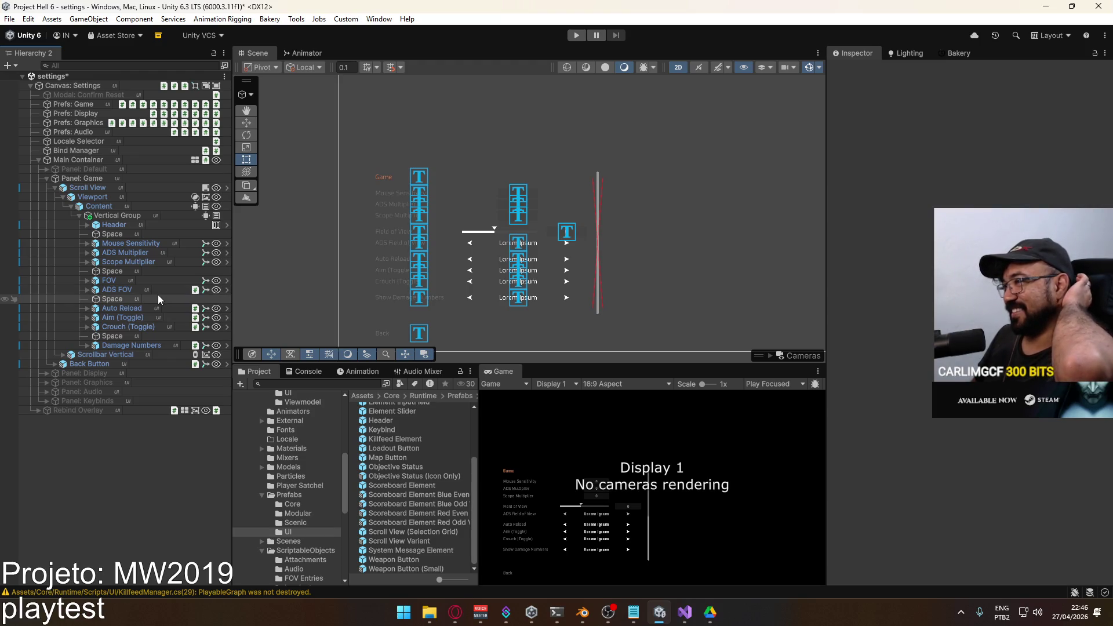
{"action": "scroll", "coordinate": [496, 238], "scroll_direction": "down", "scroll_amount": 1}
{"action": "scroll", "coordinate": [469, 257], "scroll_direction": "up", "scroll_amount": 1}
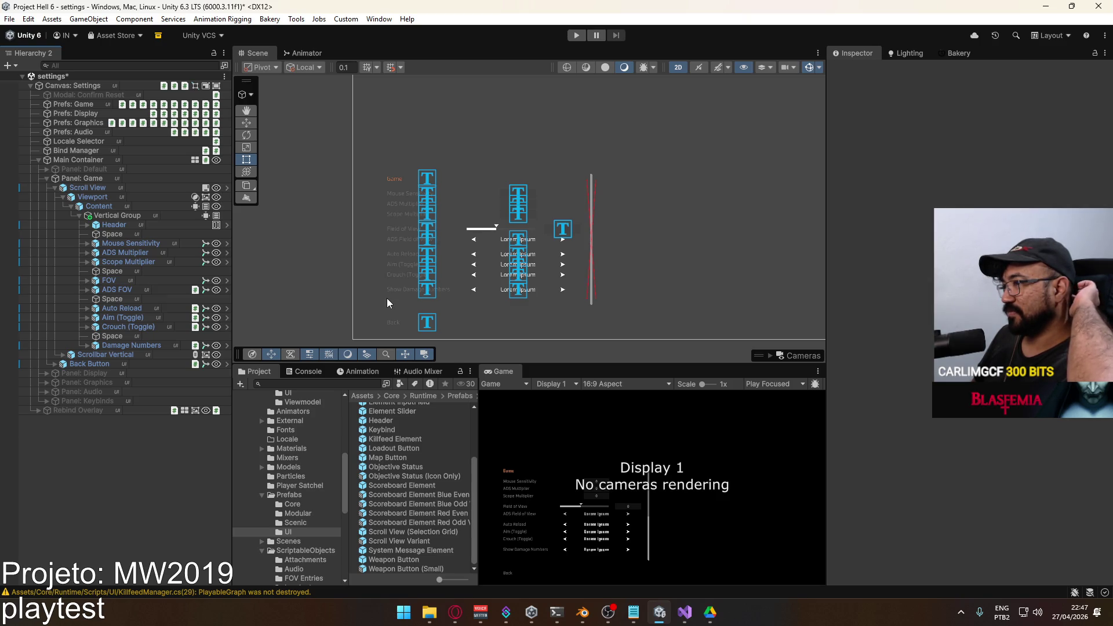
{"action": "left_click", "coordinate": [79, 215]}
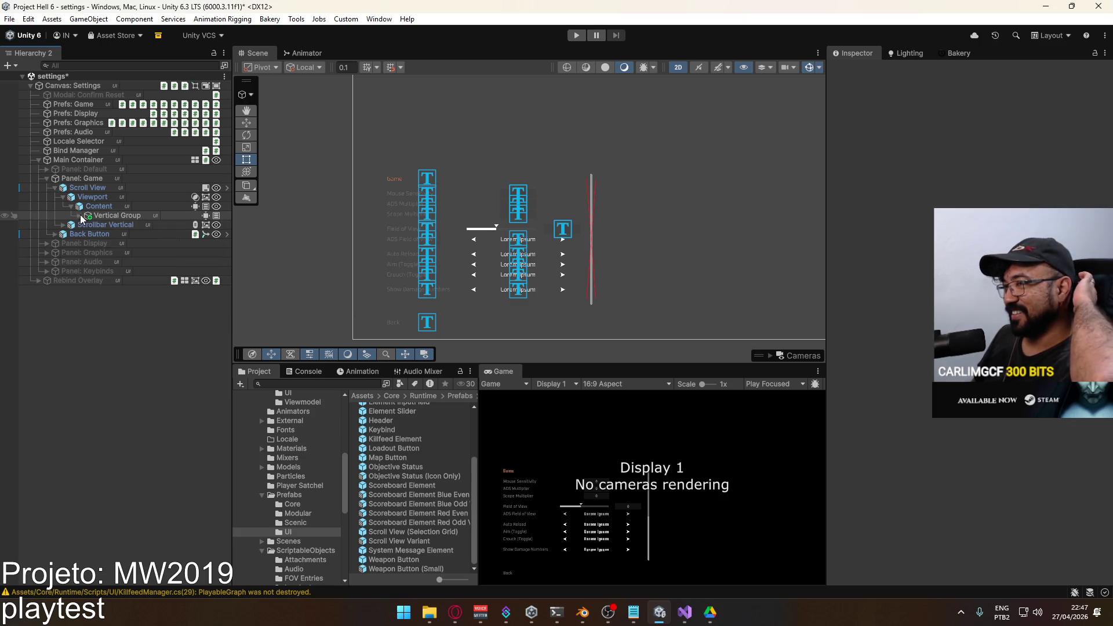
Paste a copy of Panel: Game's emptied Scroll View under Panel: Display.
{"action": "mouse_move", "coordinate": [106, 216]}
{"action": "left_mouse_down"}
{"action": "mouse_move", "coordinate": [77, 244]}
{"action": "mouse_move", "coordinate": [53, 234]}
{"action": "left_mouse_up"}
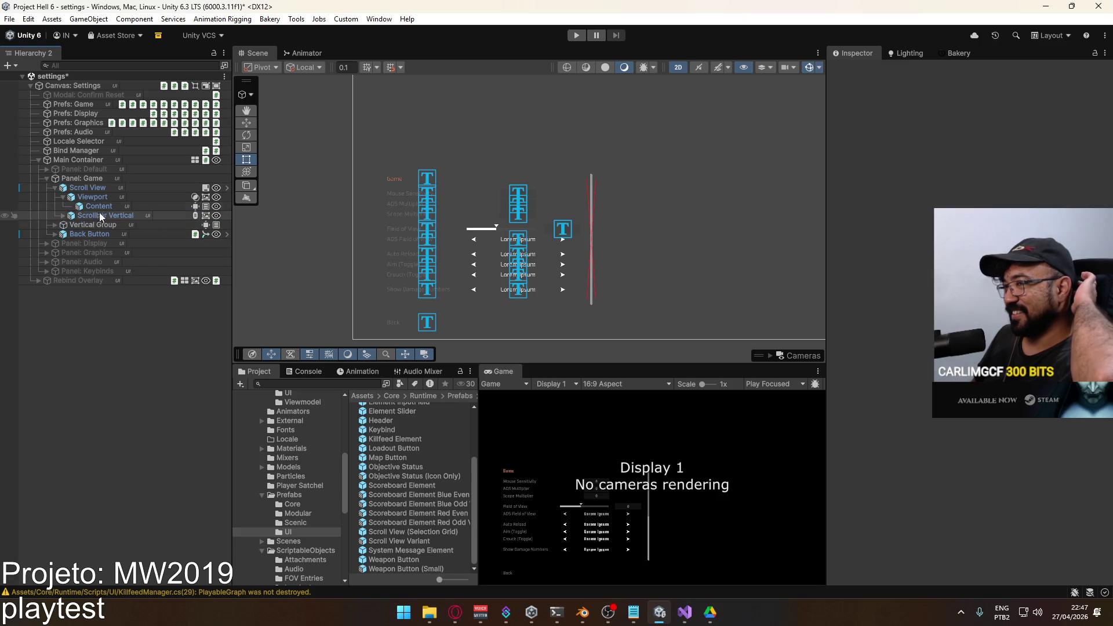
{"action": "left_click", "coordinate": [63, 197]}
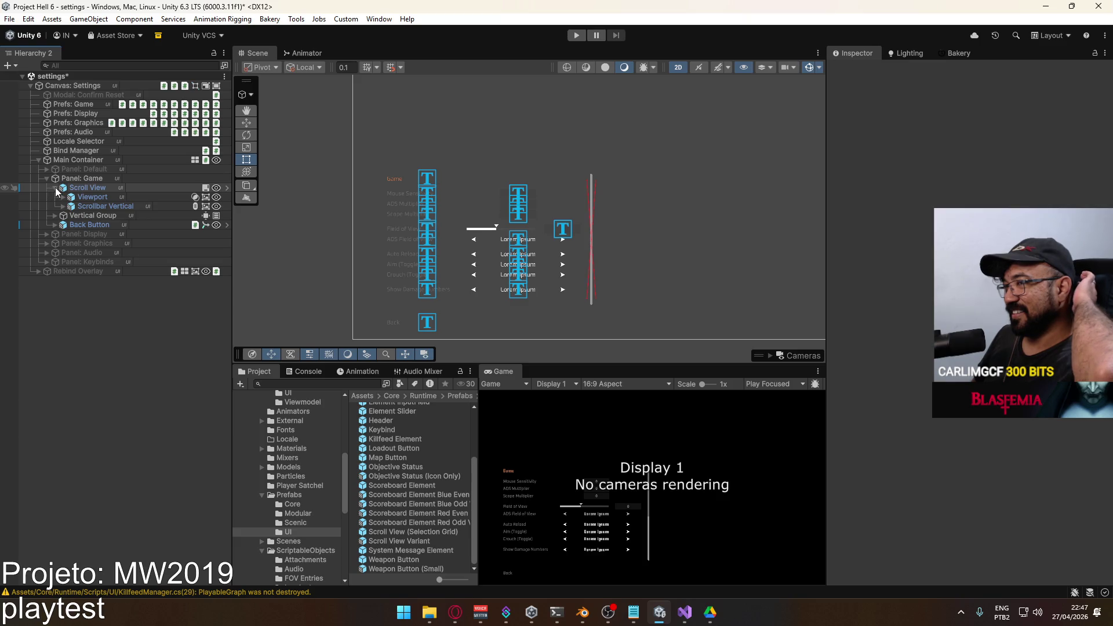
{"action": "left_click", "coordinate": [55, 188]}
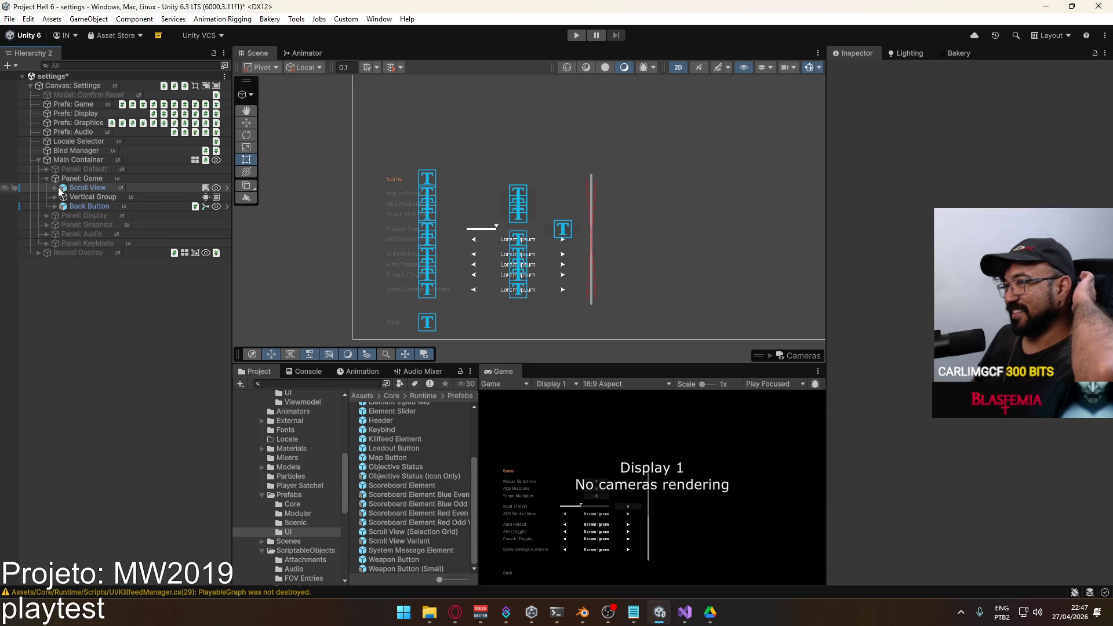
{"action": "left_click", "coordinate": [46, 215]}
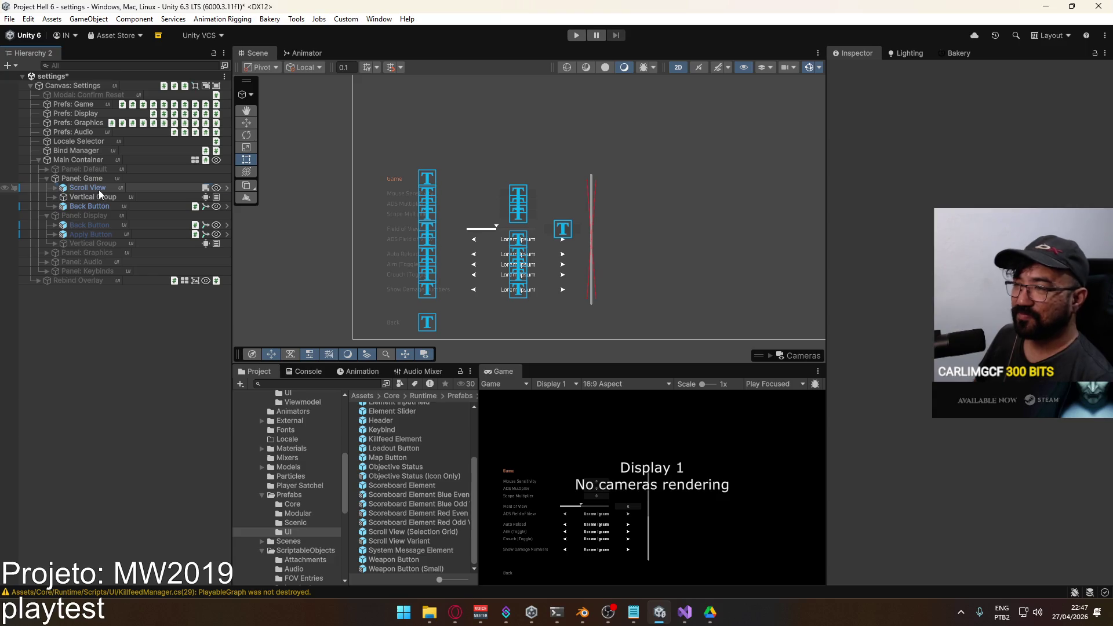
{"action": "left_click", "coordinate": [99, 189]}
{"action": "right_click", "coordinate": [92, 216]}
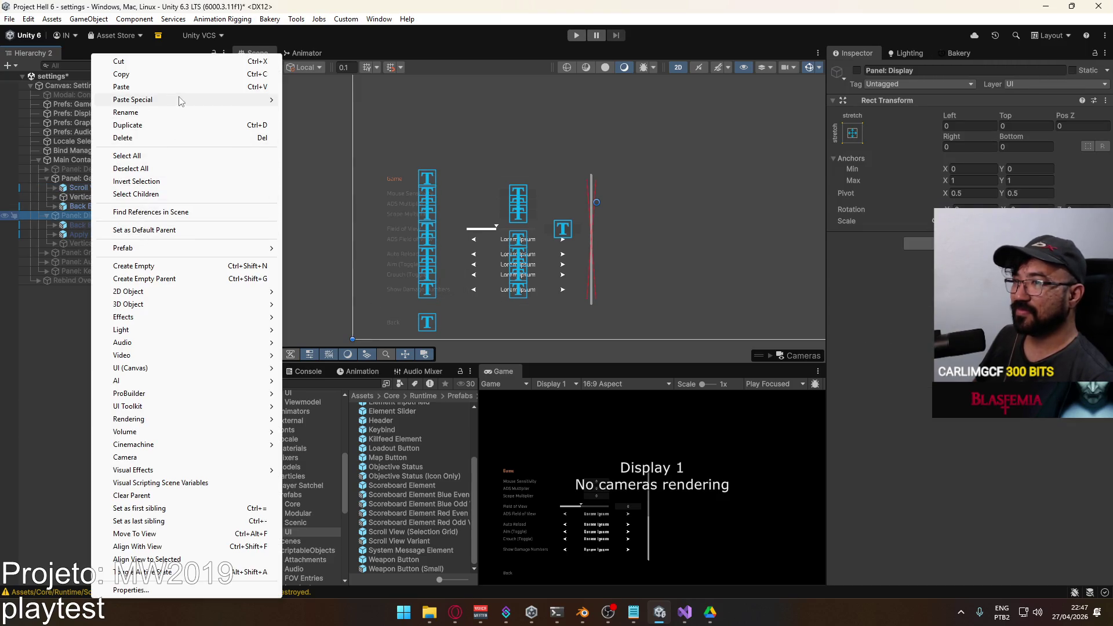
{"action": "left_click", "coordinate": [122, 86]}
{"action": "left_click_drag", "start_coordinate": [85, 240], "coordinate": [95, 221]}
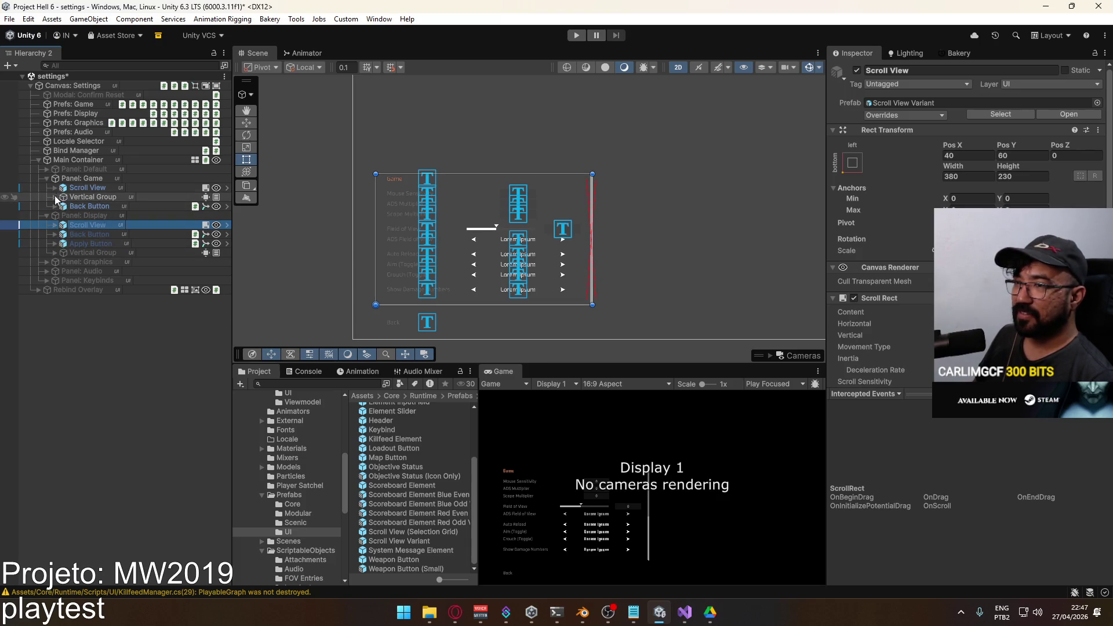
Put Panel: Game's Vertical Group back inside its Scroll View's Content.
{"action": "left_click", "coordinate": [87, 197]}
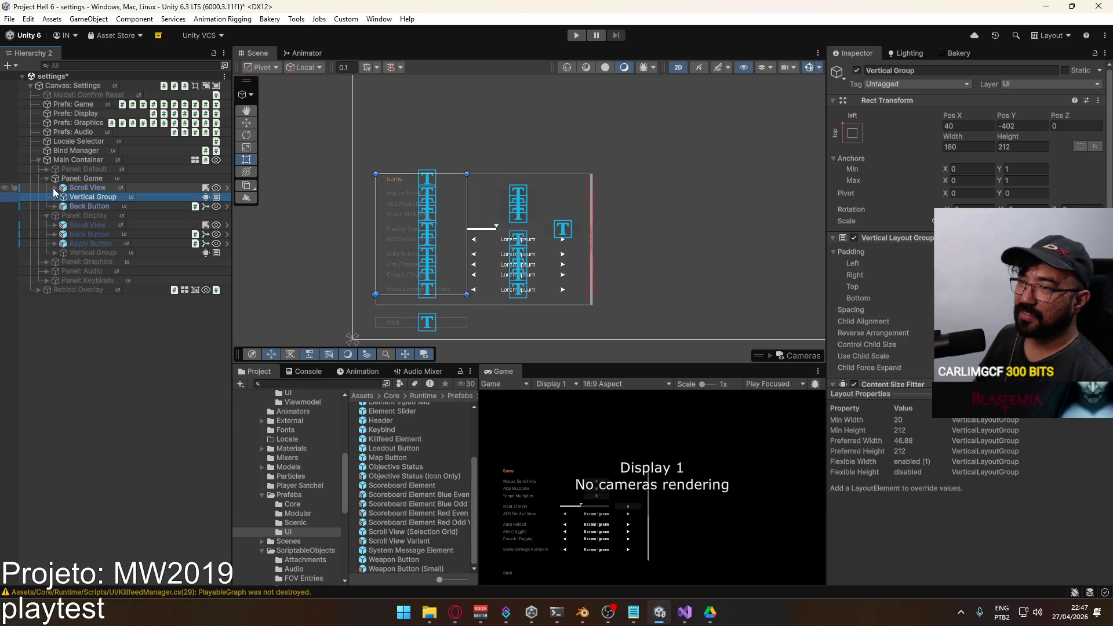
{"action": "left_click", "coordinate": [55, 188]}
{"action": "left_click", "coordinate": [63, 207]}
{"action": "left_click", "coordinate": [62, 207]}
{"action": "left_click", "coordinate": [63, 198]}
{"action": "left_click_drag", "start_coordinate": [77, 225], "coordinate": [105, 209]}
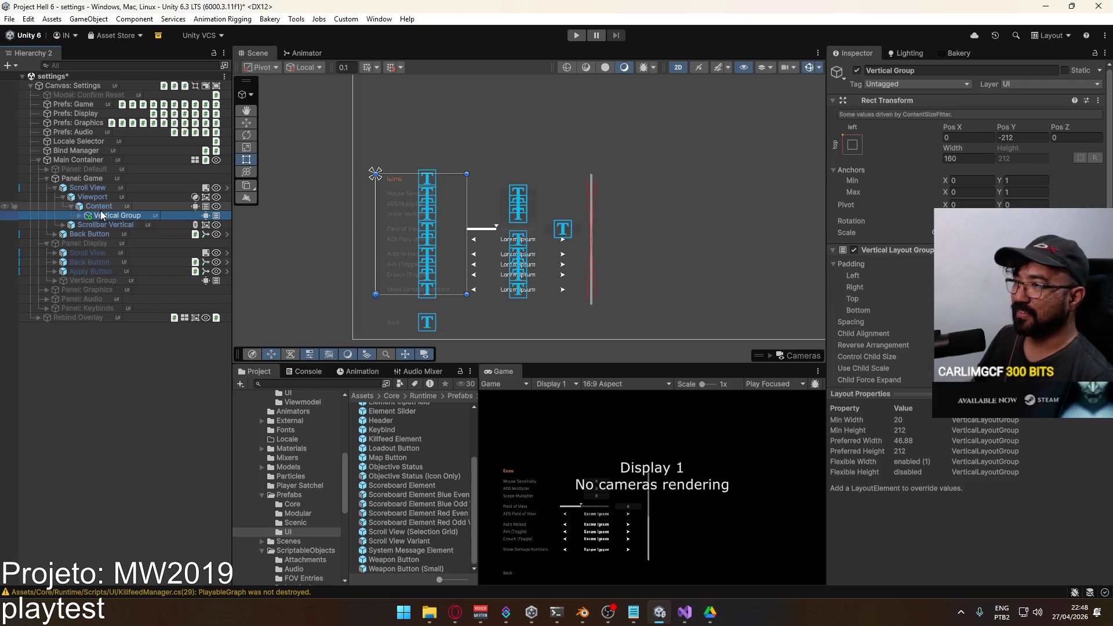
{"action": "left_click", "coordinate": [55, 188]}
Hide Panel: Game and show Panel: Display instead.
{"action": "left_click", "coordinate": [84, 186]}
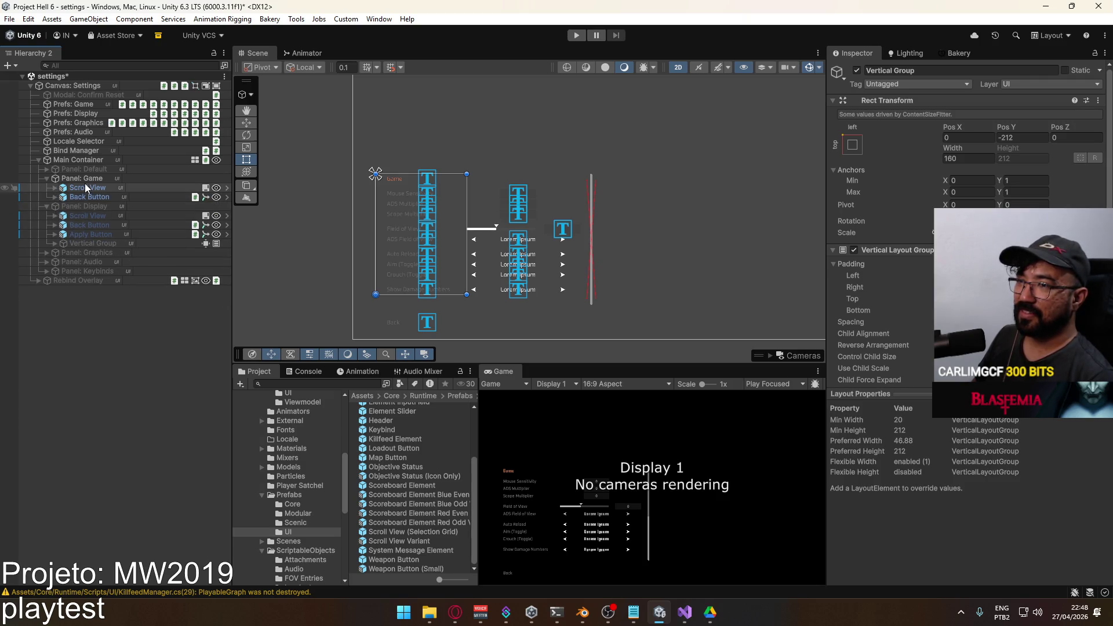
{"action": "left_click", "coordinate": [87, 179]}
{"action": "left_click", "coordinate": [857, 75]}
{"action": "left_click", "coordinate": [858, 70]}
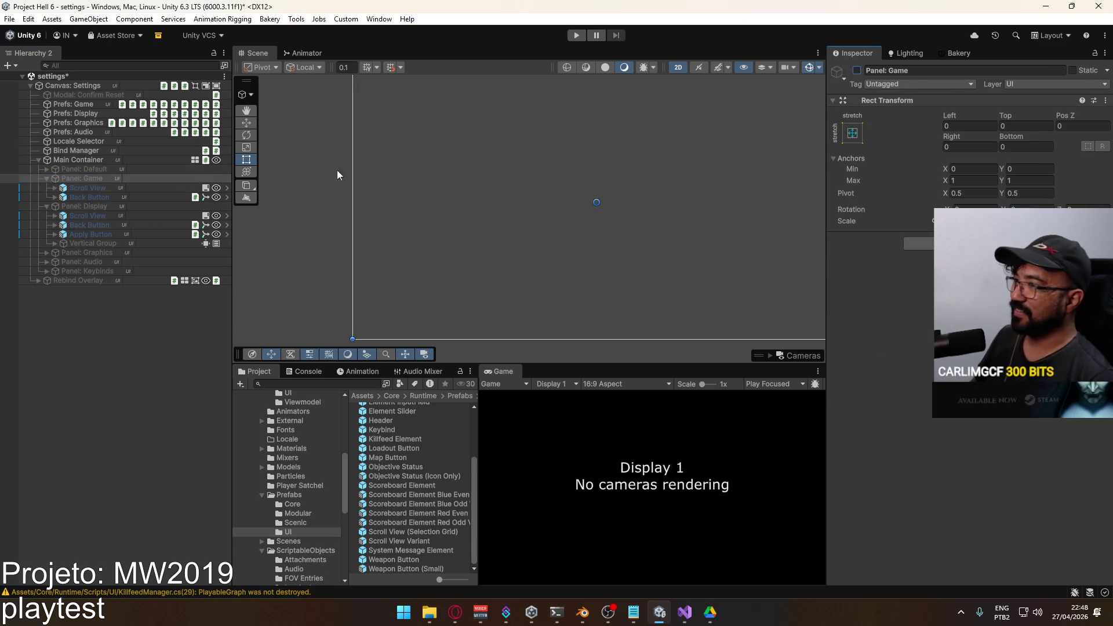
{"action": "left_click", "coordinate": [87, 207]}
{"action": "left_click", "coordinate": [857, 70]}
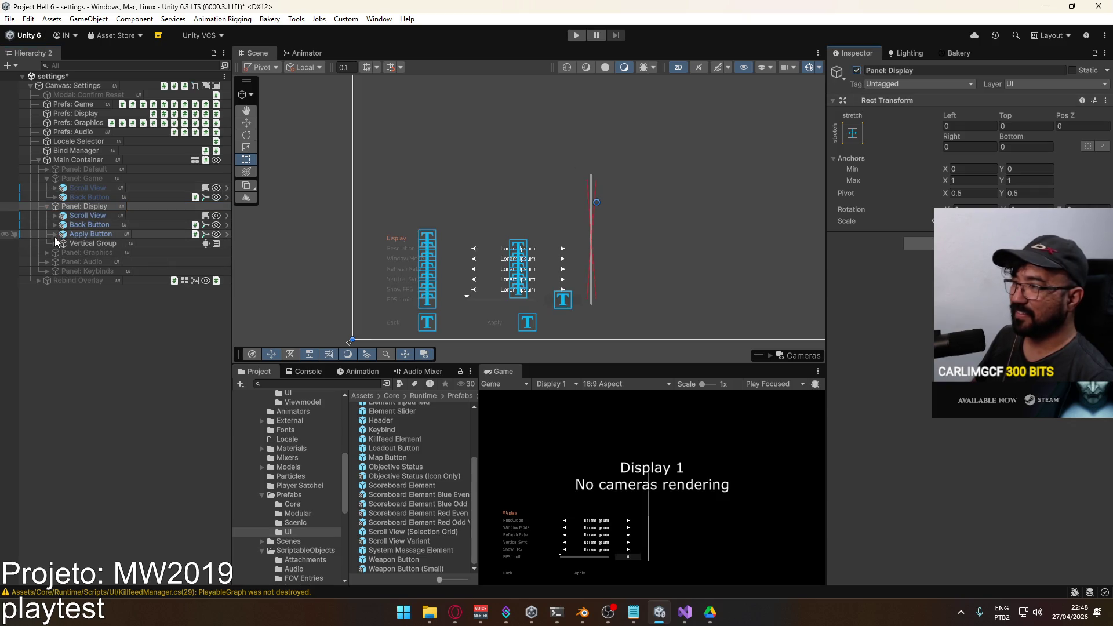
Move Display's Vertical Group of options into its Scroll View > Viewport > Content.
{"action": "left_click", "coordinate": [81, 217]}
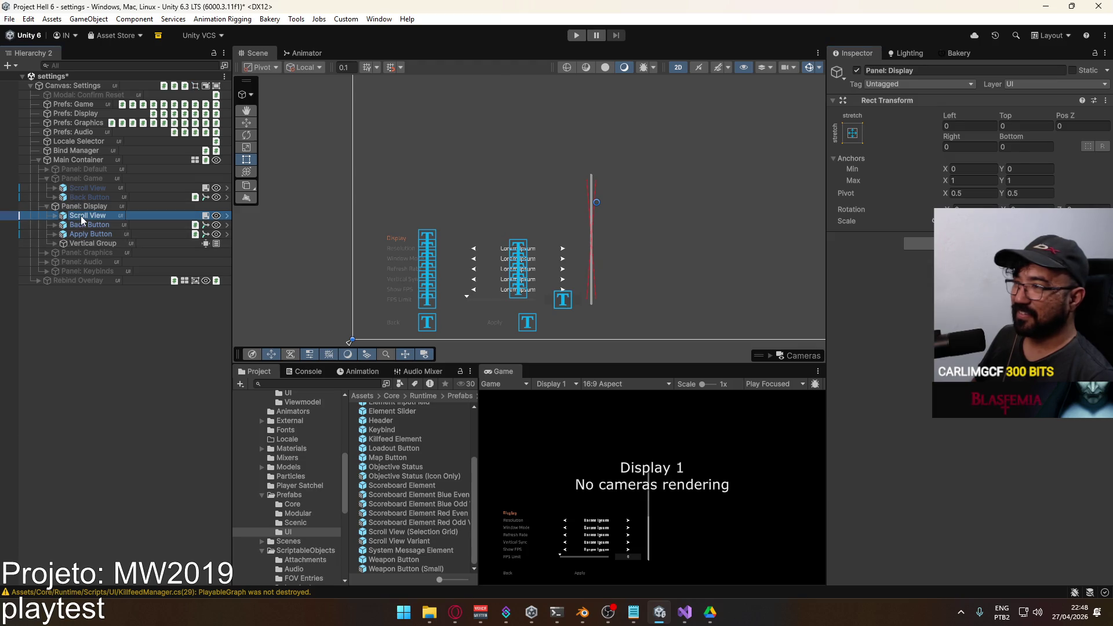
{"action": "left_click", "coordinate": [54, 243]}
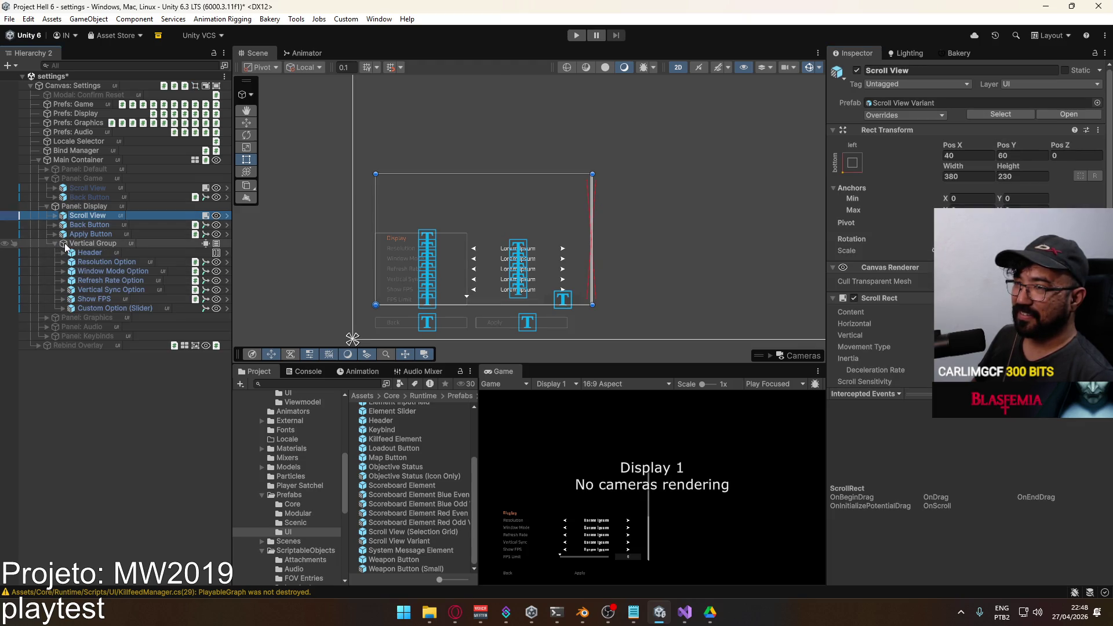
{"action": "left_click", "coordinate": [55, 215]}
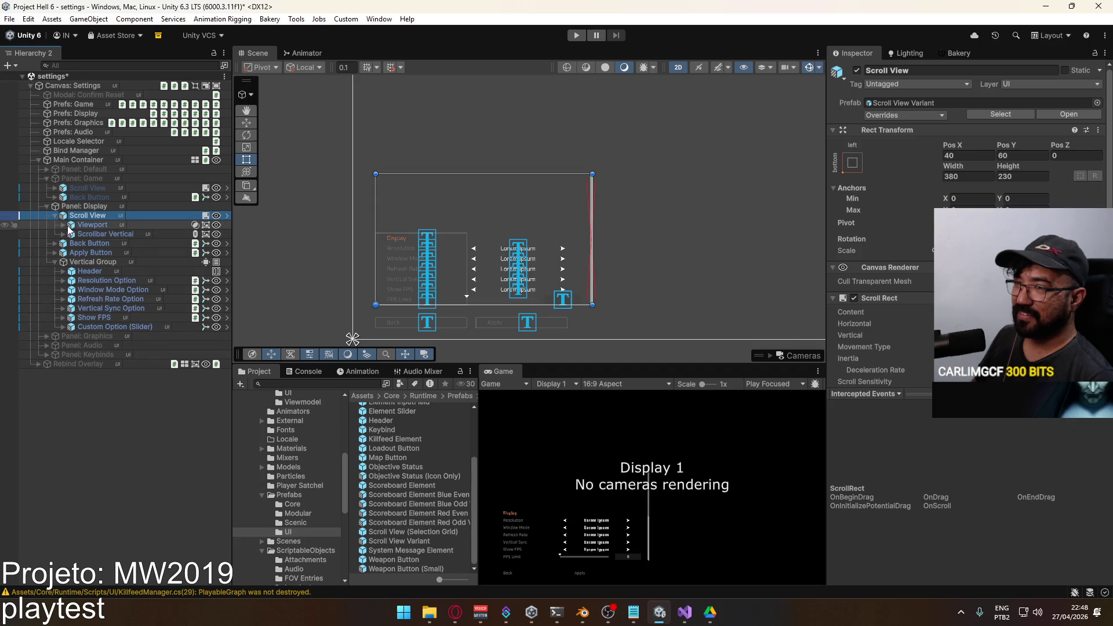
{"action": "left_click", "coordinate": [64, 225]}
{"action": "left_click", "coordinate": [92, 271]}
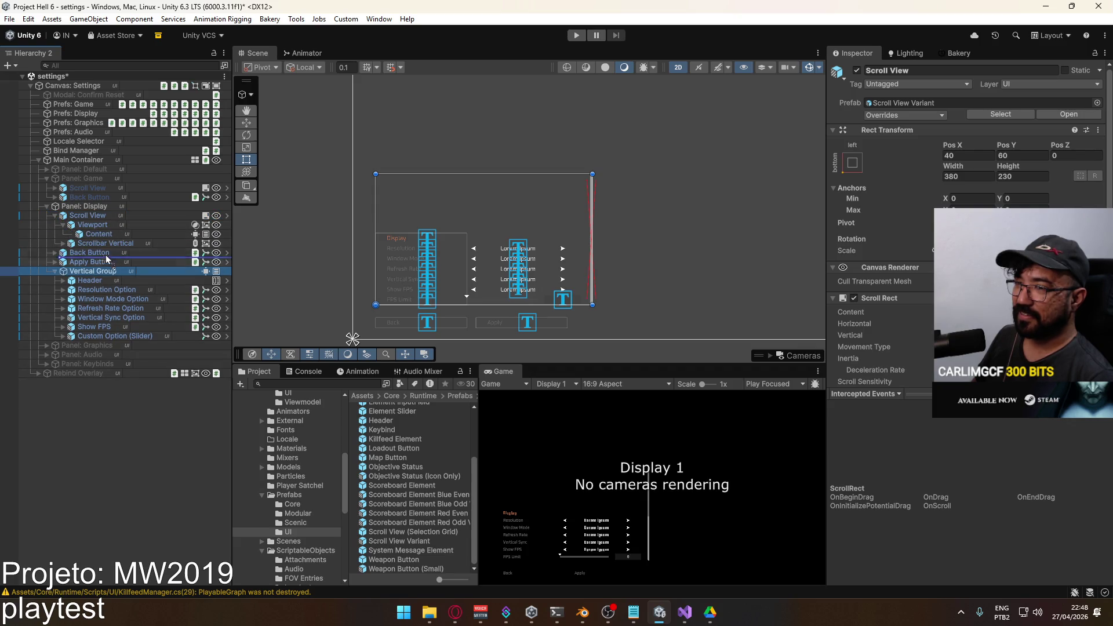
{"action": "left_click_drag", "start_coordinate": [113, 225], "coordinate": [106, 234]}
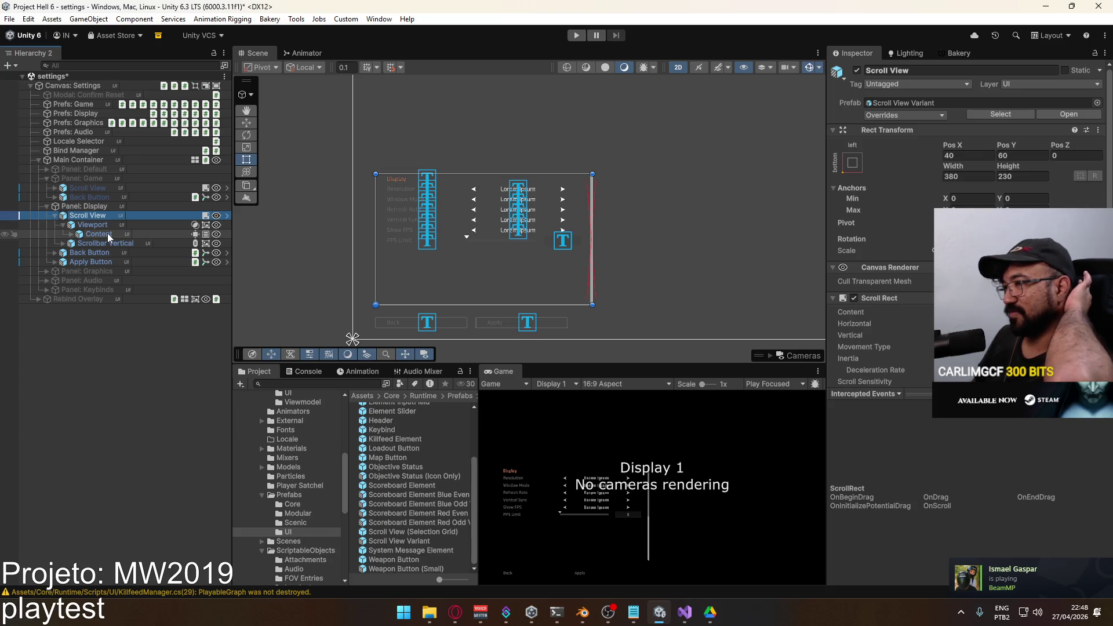
{"action": "left_click", "coordinate": [55, 216]}
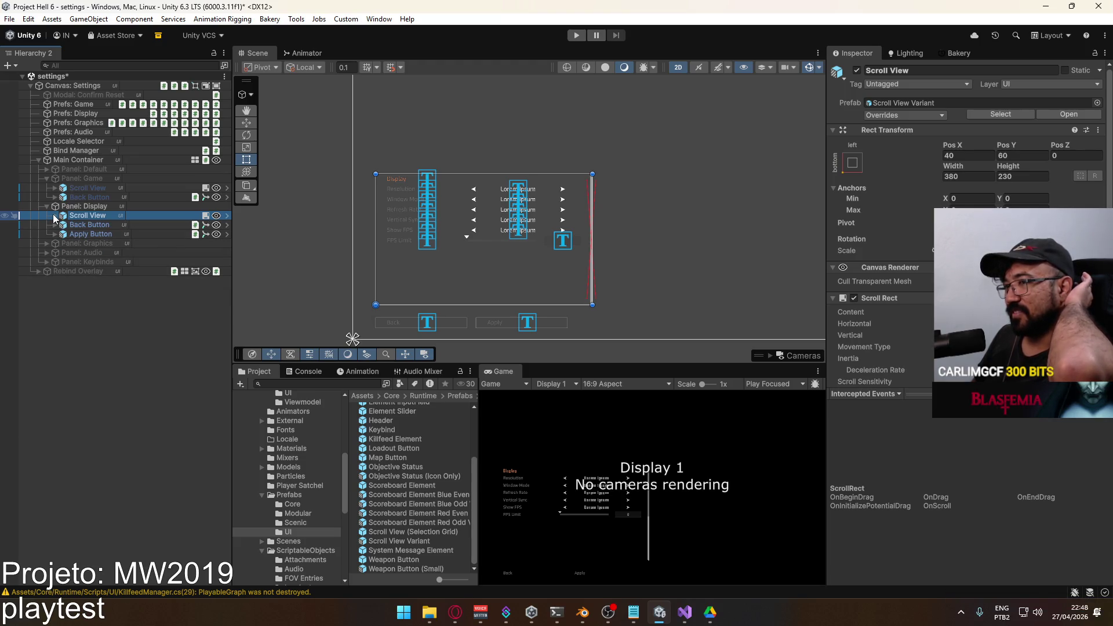
Hide Panel: Display and show Panel: Graphics.
{"action": "left_click", "coordinate": [46, 207]}
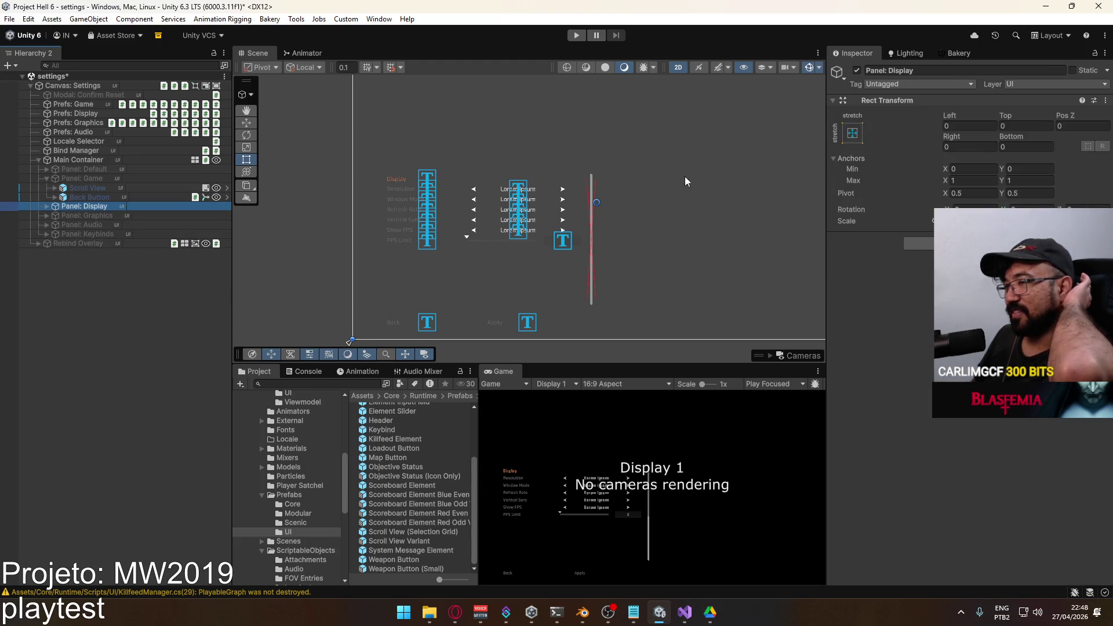
{"action": "left_click", "coordinate": [857, 71]}
{"action": "left_click", "coordinate": [85, 217]}
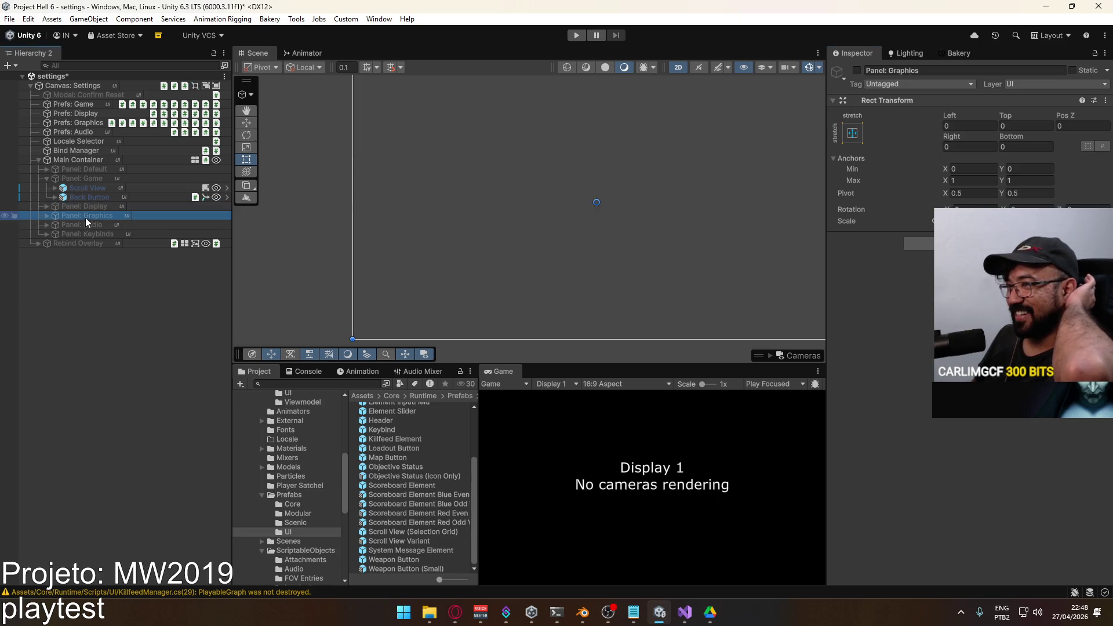
{"action": "left_click", "coordinate": [857, 71]}
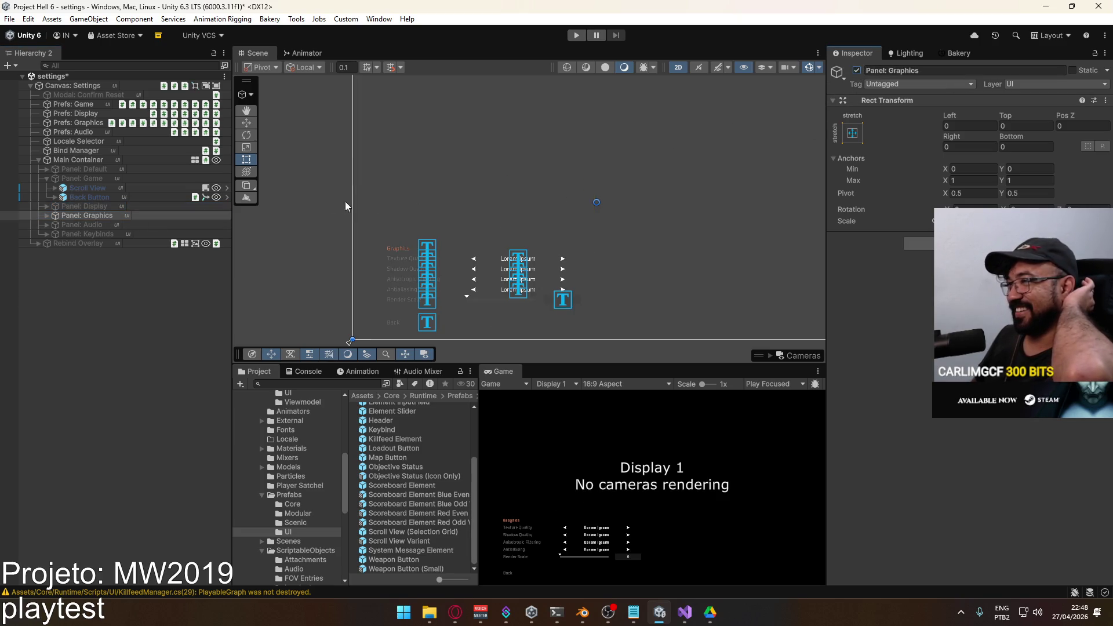
Paste the Scroll View as a child of Panel: Graphics, above Back Button.
{"action": "left_click", "coordinate": [49, 215]}
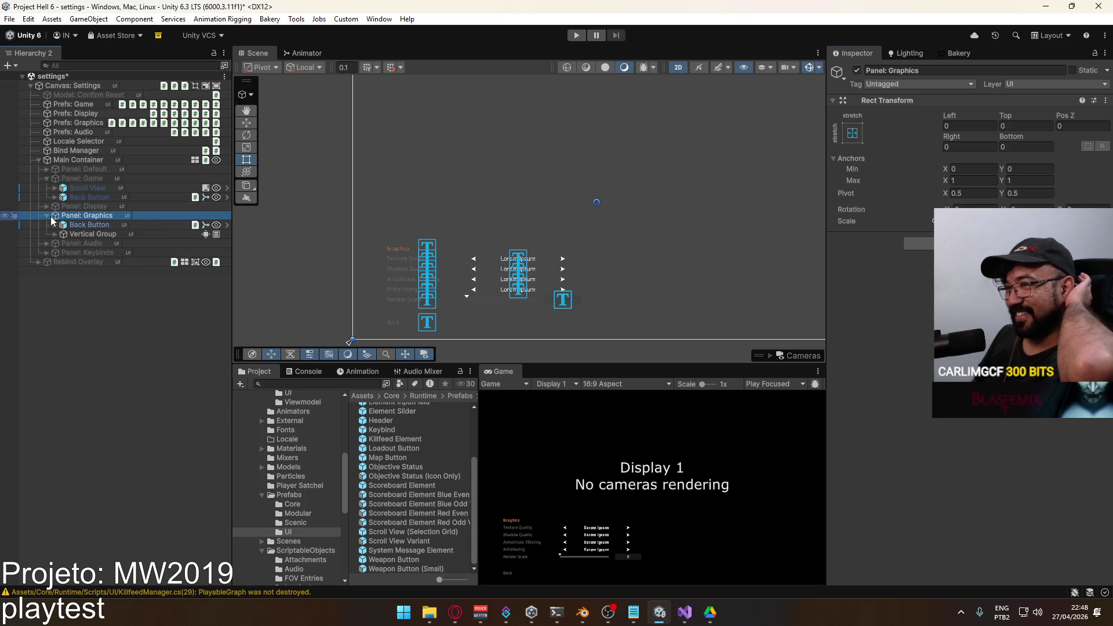
{"action": "right_click", "coordinate": [92, 218]}
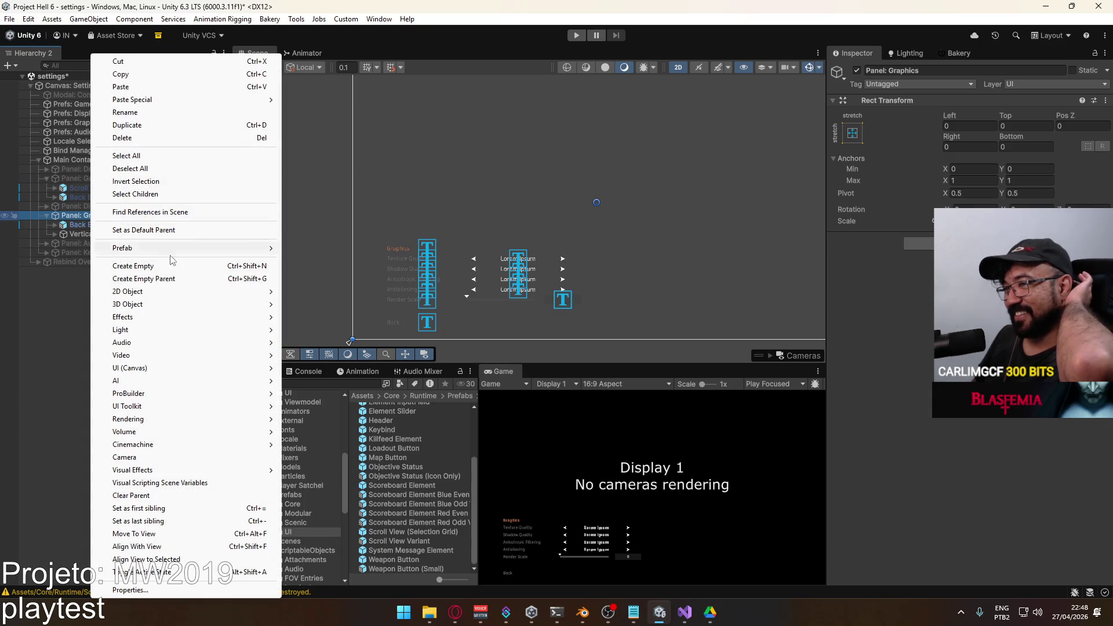
{"action": "left_click", "coordinate": [69, 218]}
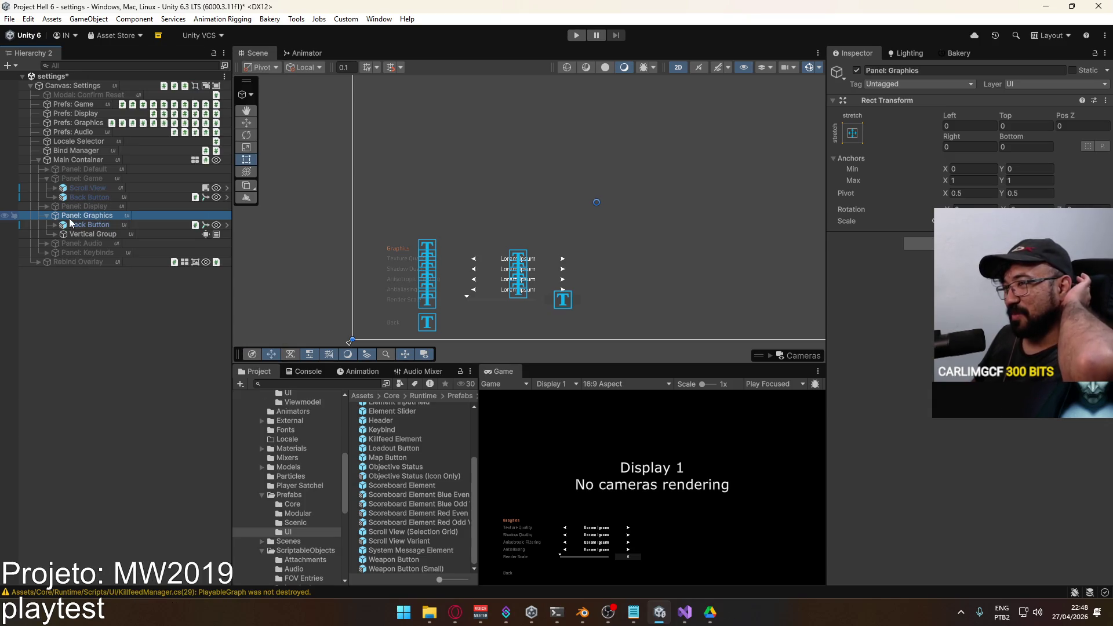
{"action": "left_click", "coordinate": [74, 230]}
{"action": "right_click", "coordinate": [95, 218]}
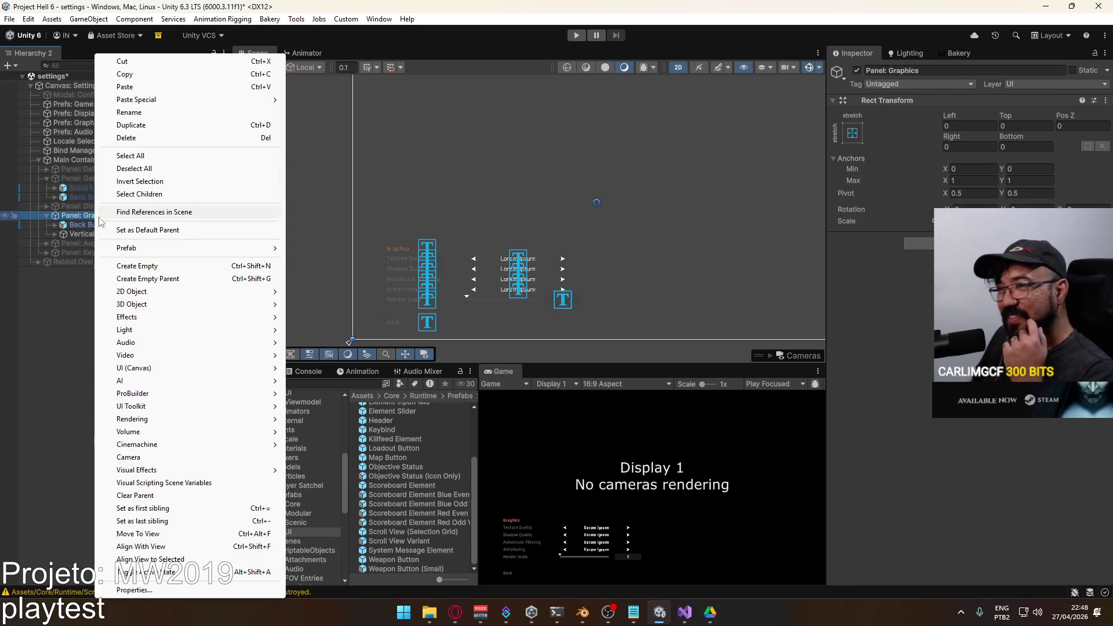
{"action": "mouse_move", "coordinate": [194, 102]}
{"action": "left_click", "coordinate": [336, 99]}
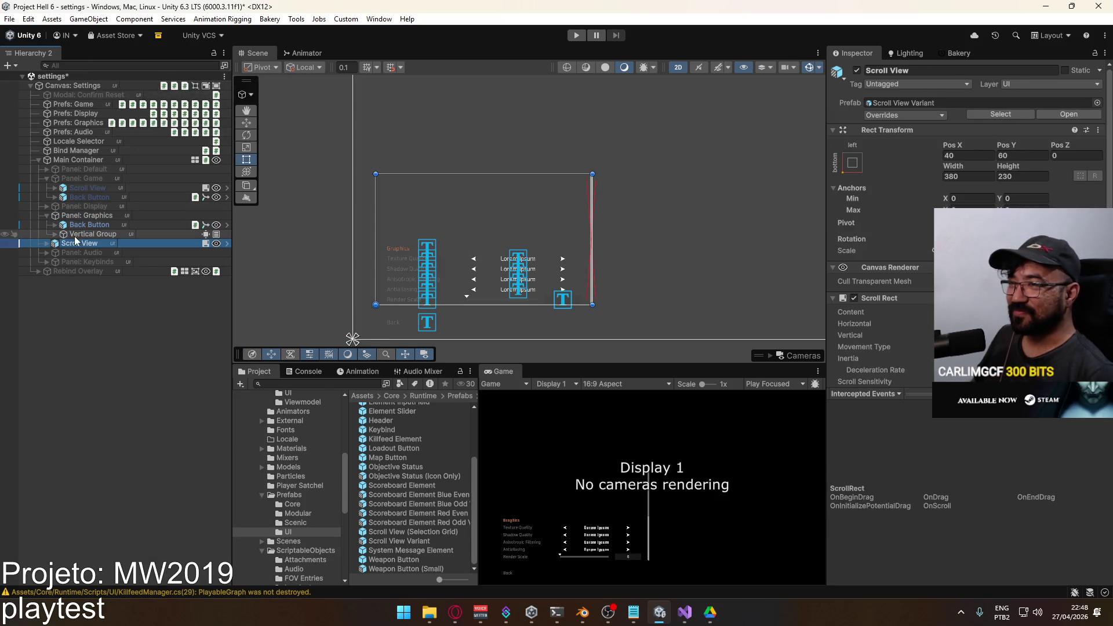
{"action": "left_click_drag", "start_coordinate": [73, 245], "coordinate": [99, 223]}
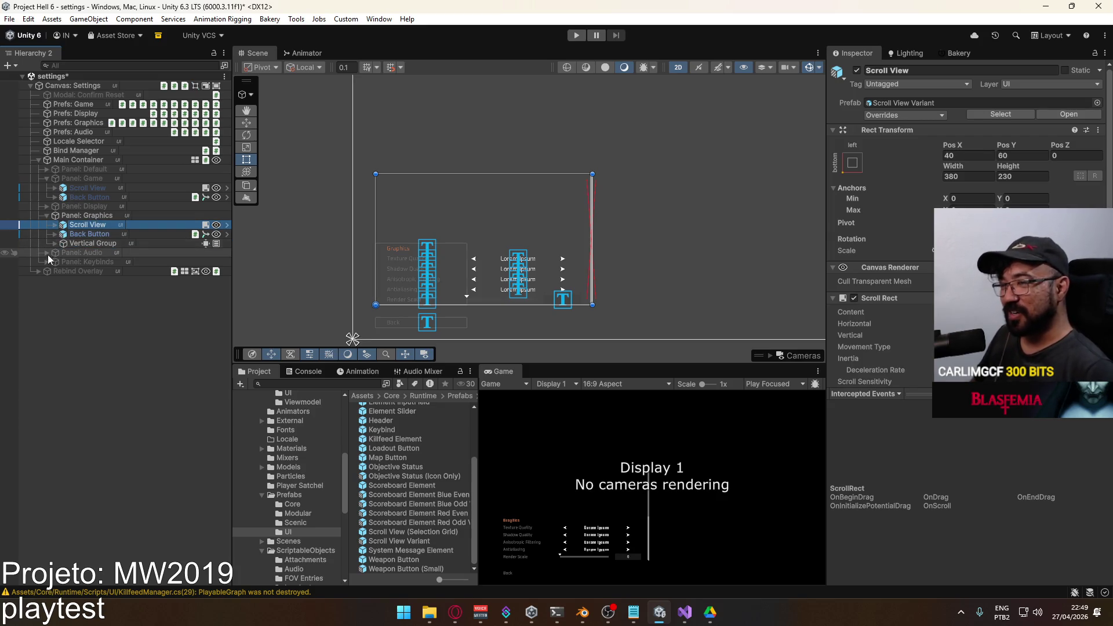
Move the graphics Vertical Group into Content and zoom out to see the whole canvas.
{"action": "left_click", "coordinate": [55, 225]}
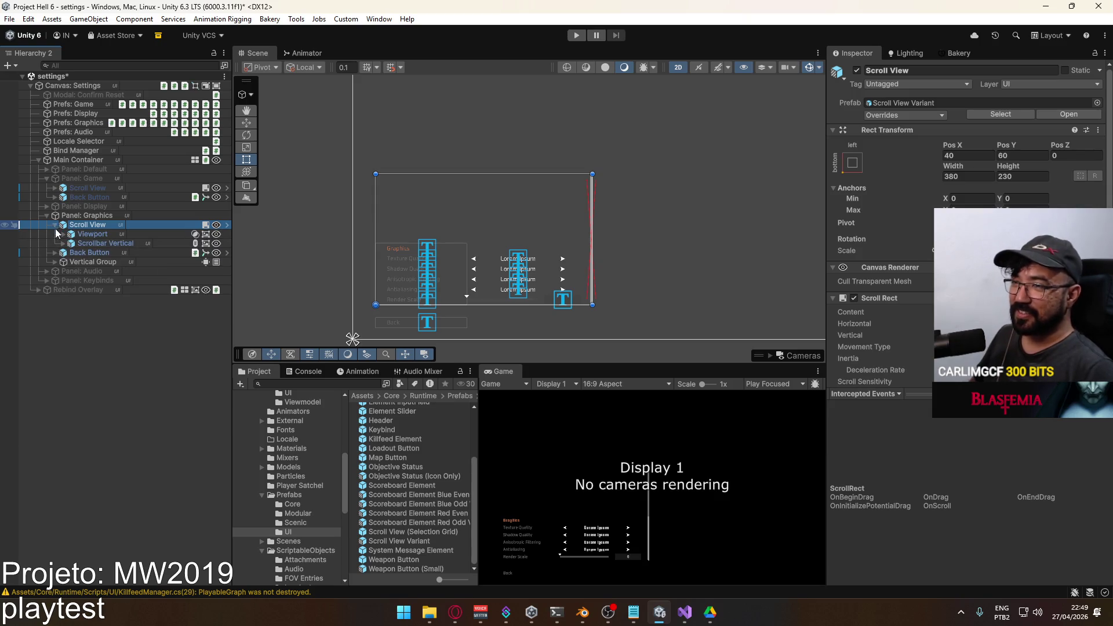
{"action": "left_click", "coordinate": [63, 235]}
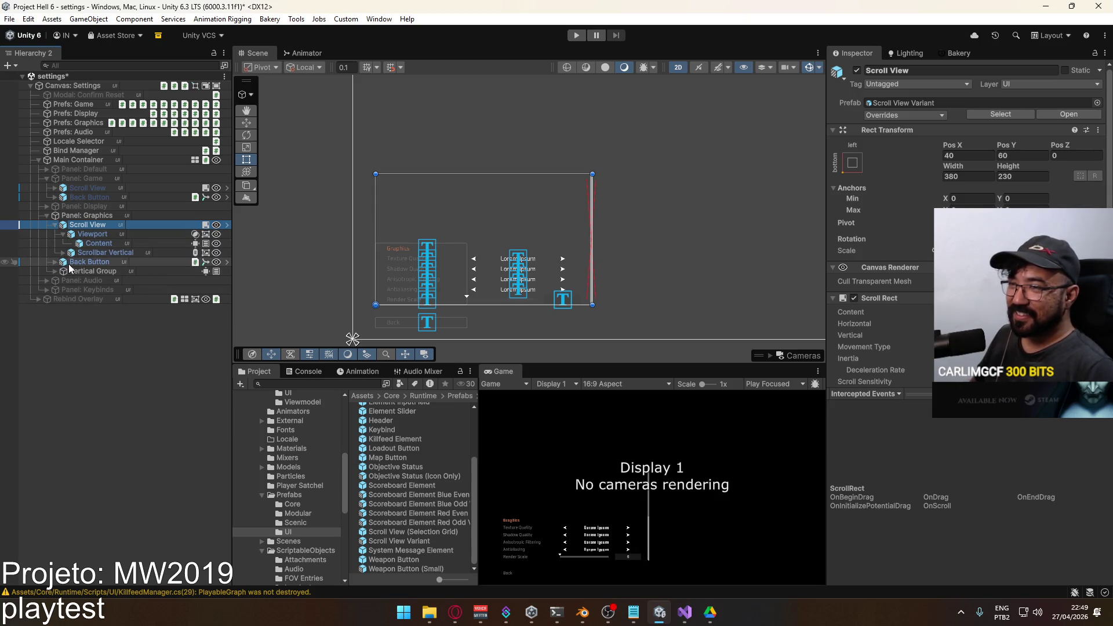
{"action": "left_click", "coordinate": [80, 270]}
{"action": "left_click_drag", "start_coordinate": [125, 248], "coordinate": [117, 245]}
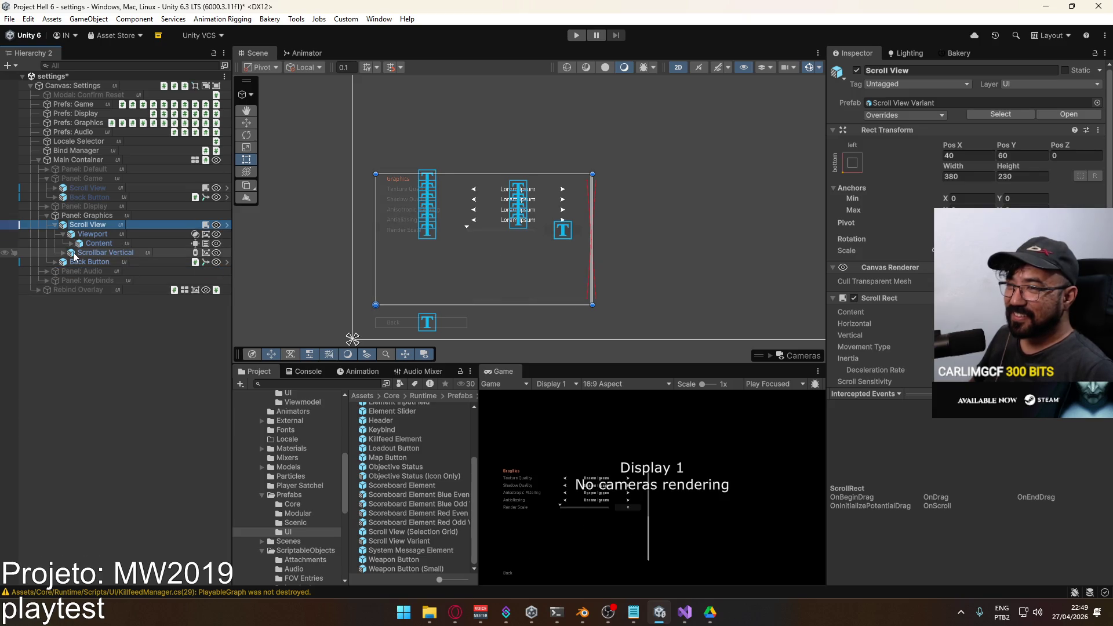
{"action": "left_click", "coordinate": [56, 225]}
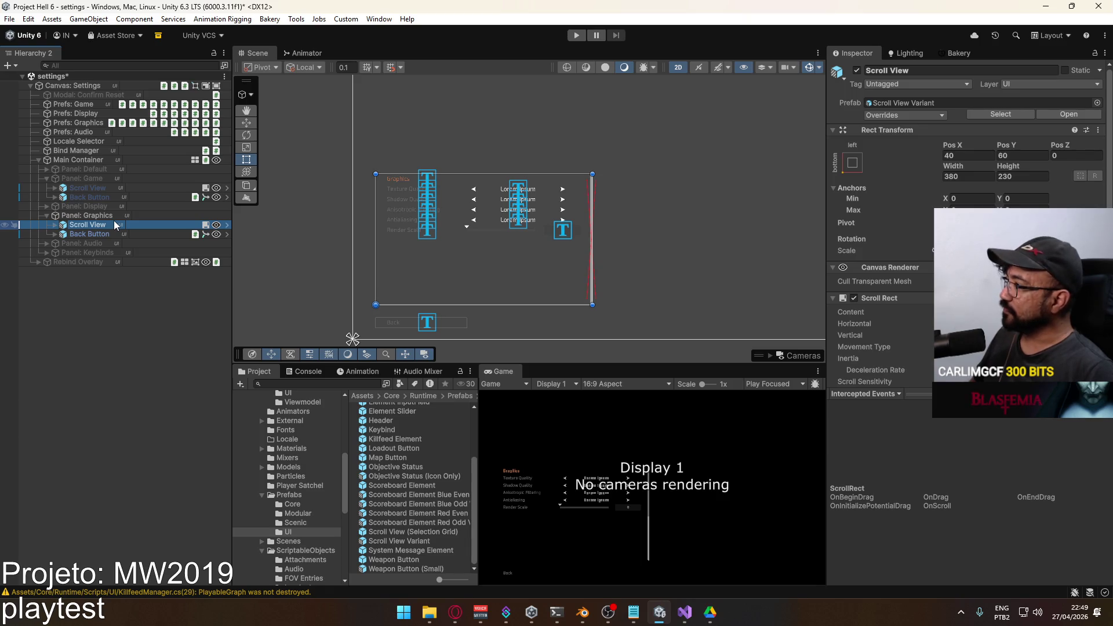
{"action": "scroll", "coordinate": [881, 261], "scroll_direction": "down", "scroll_amount": 3}
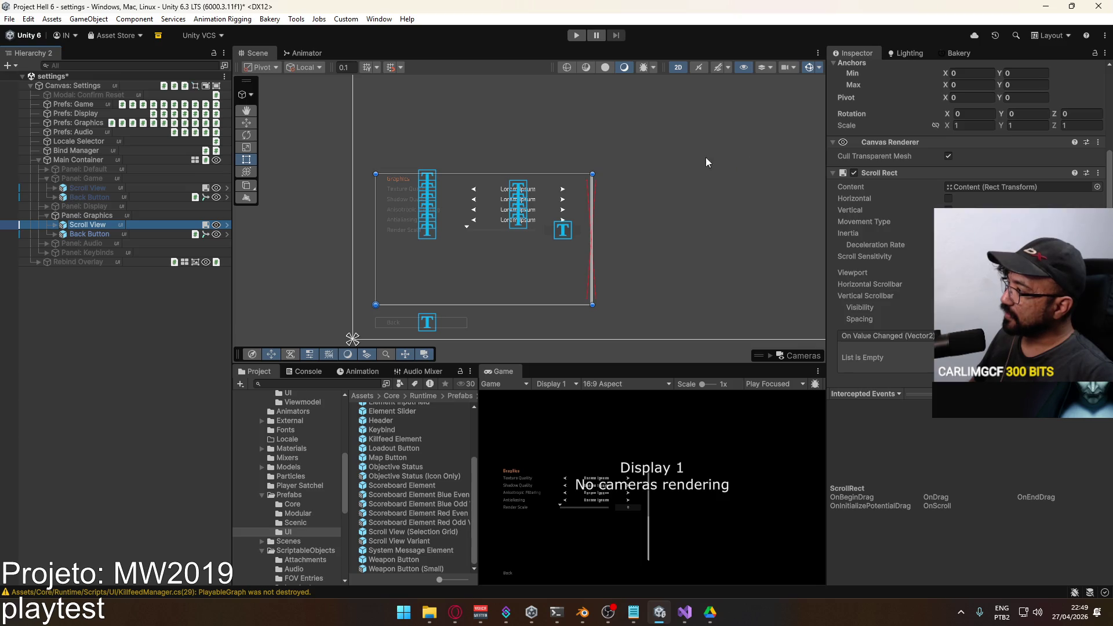
{"action": "scroll", "coordinate": [443, 229], "scroll_direction": "down", "scroll_amount": 2}
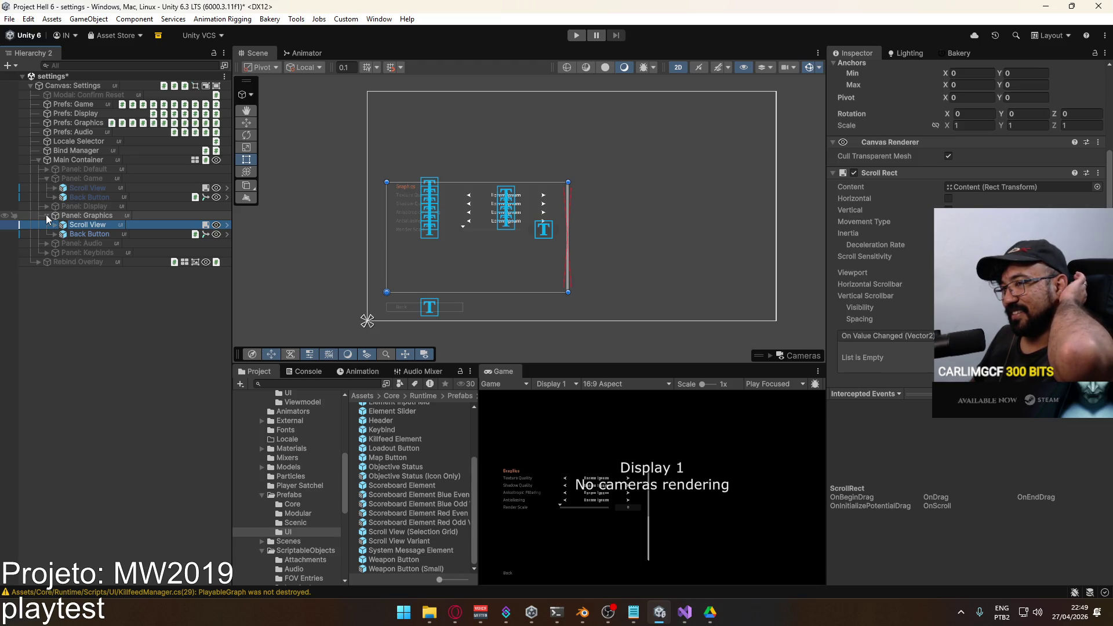
{"action": "left_click", "coordinate": [46, 215]}
Deactivate Panel: Graphics and activate Panel: Audio, expanding its volume entries.
{"action": "left_click", "coordinate": [86, 217]}
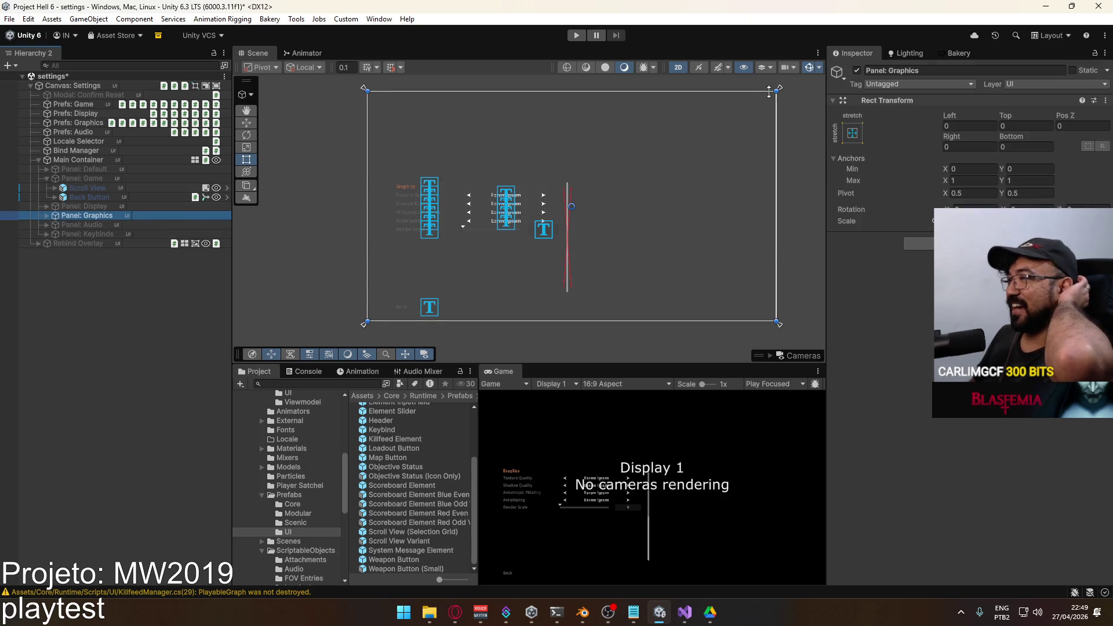
{"action": "left_click", "coordinate": [857, 70]}
{"action": "left_click", "coordinate": [110, 224]}
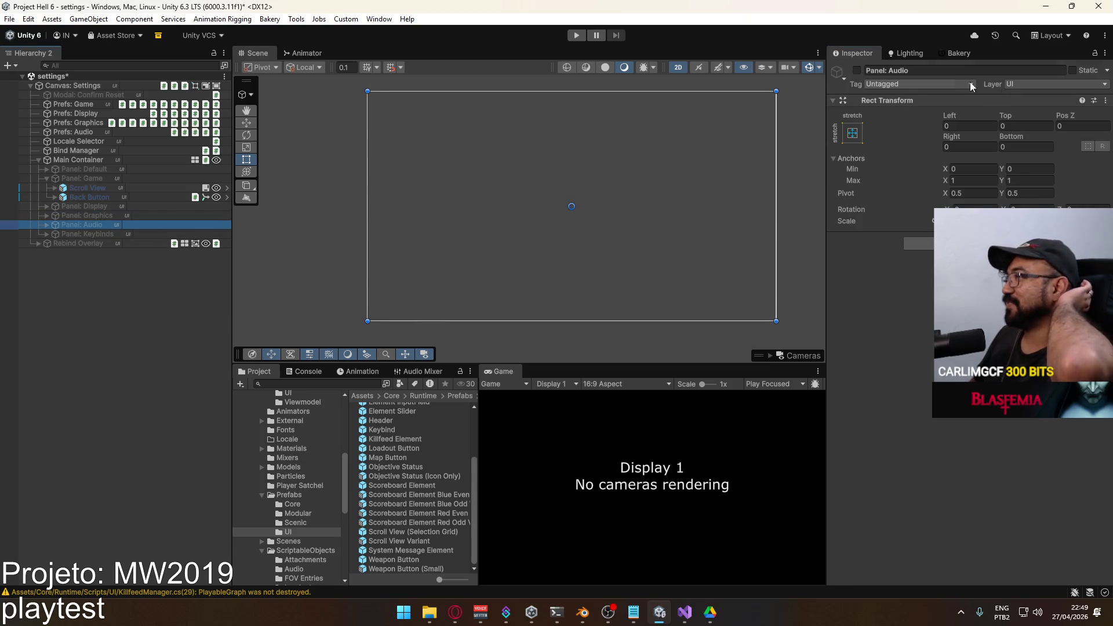
{"action": "left_click", "coordinate": [857, 70]}
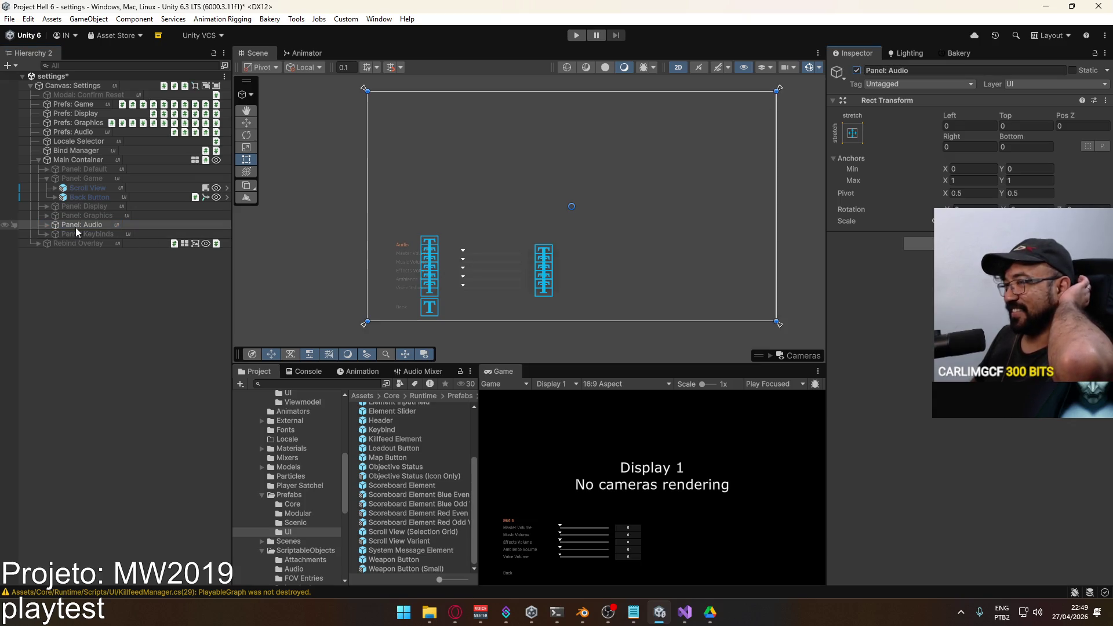
{"action": "left_click", "coordinate": [47, 225]}
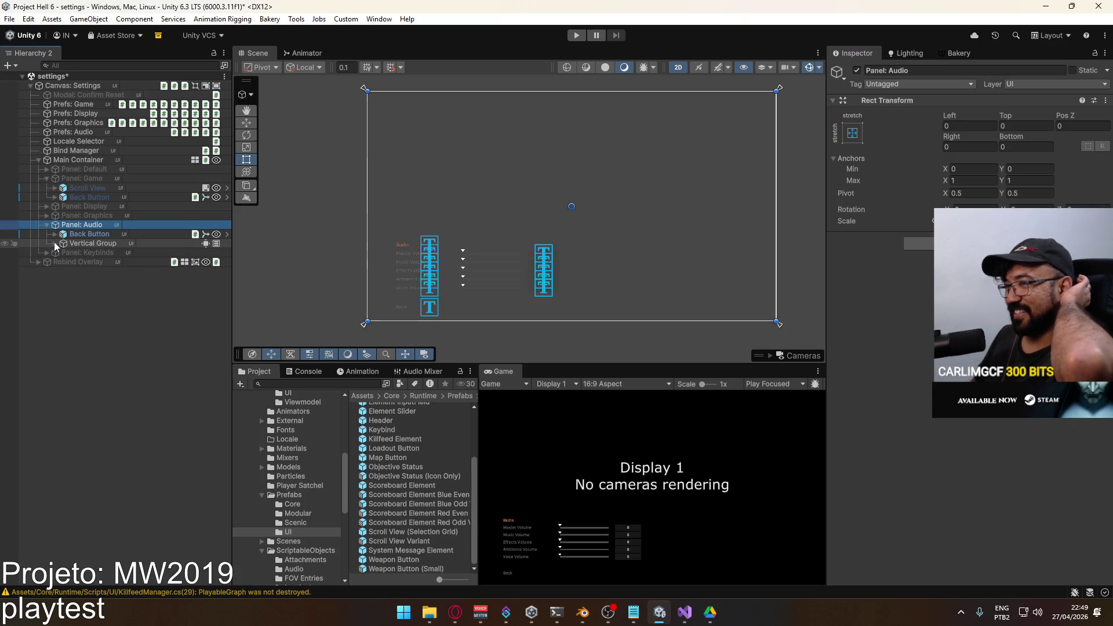
{"action": "left_click", "coordinate": [54, 243]}
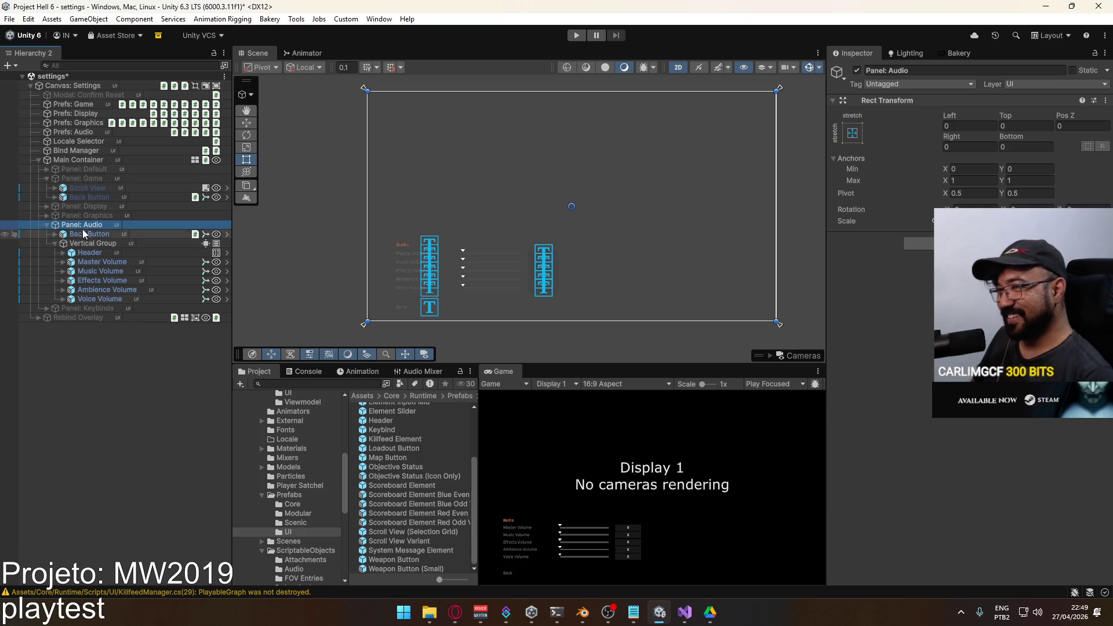
Paste a Scroll View under Panel: Audio, place the volume list, and temporarily disable it.
{"action": "right_click", "coordinate": [86, 224]}
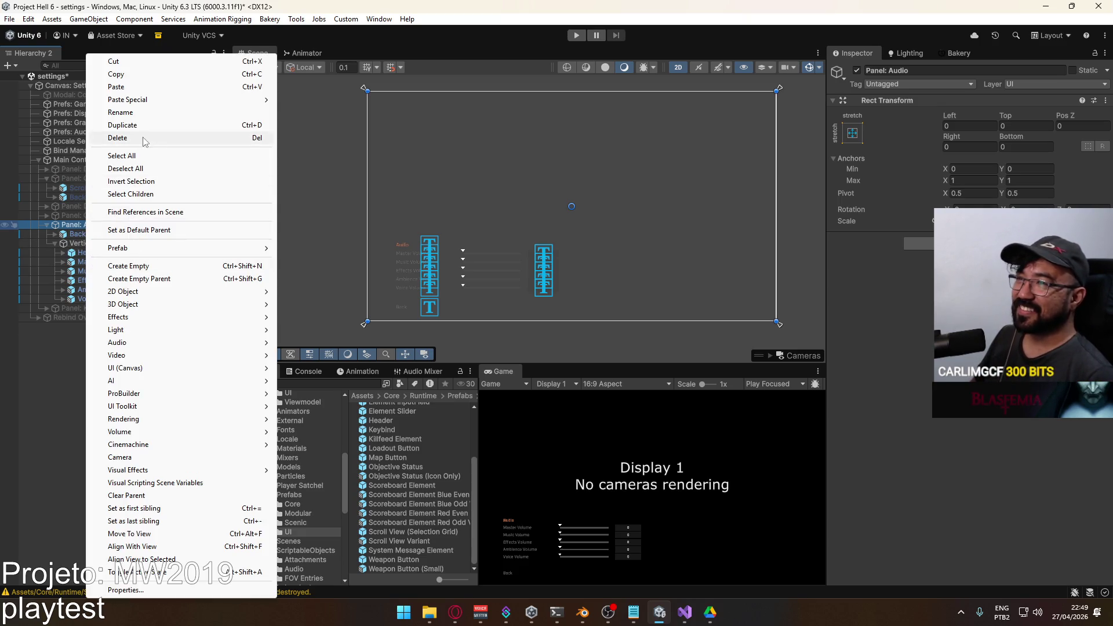
{"action": "left_click", "coordinate": [149, 88]}
{"action": "left_click_drag", "start_coordinate": [84, 294], "coordinate": [87, 261]}
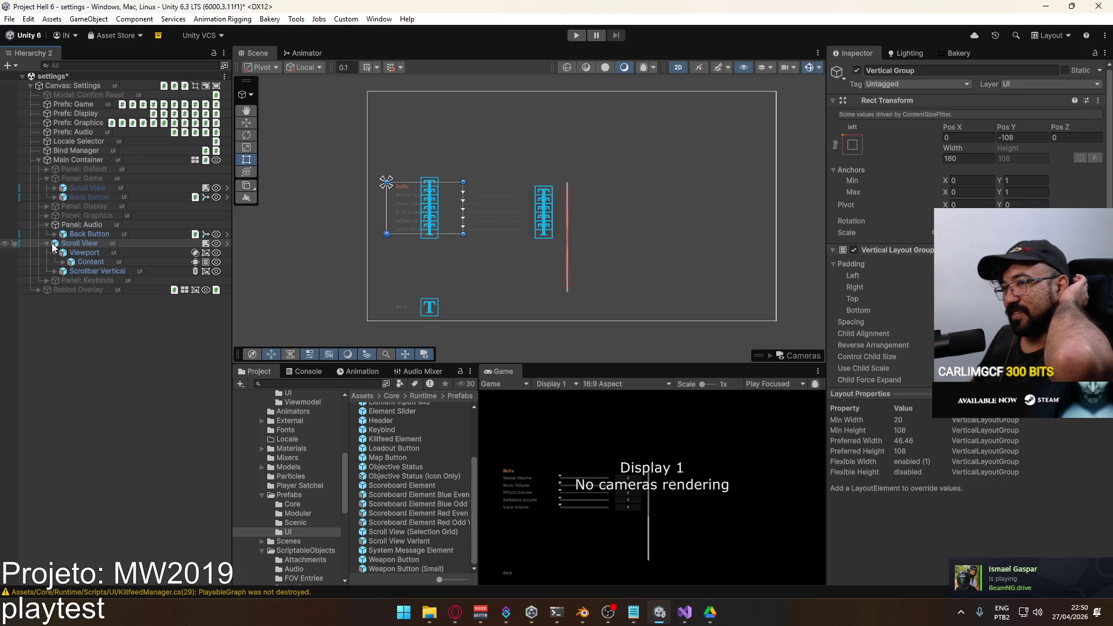
{"action": "left_click", "coordinate": [46, 243]}
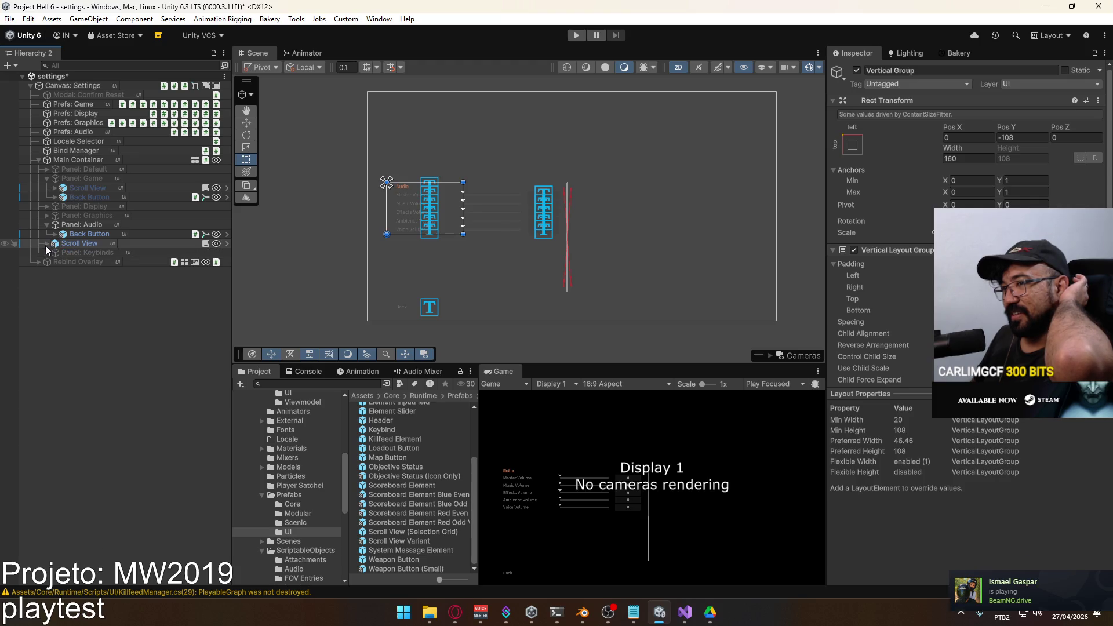
{"action": "left_click", "coordinate": [82, 246]}
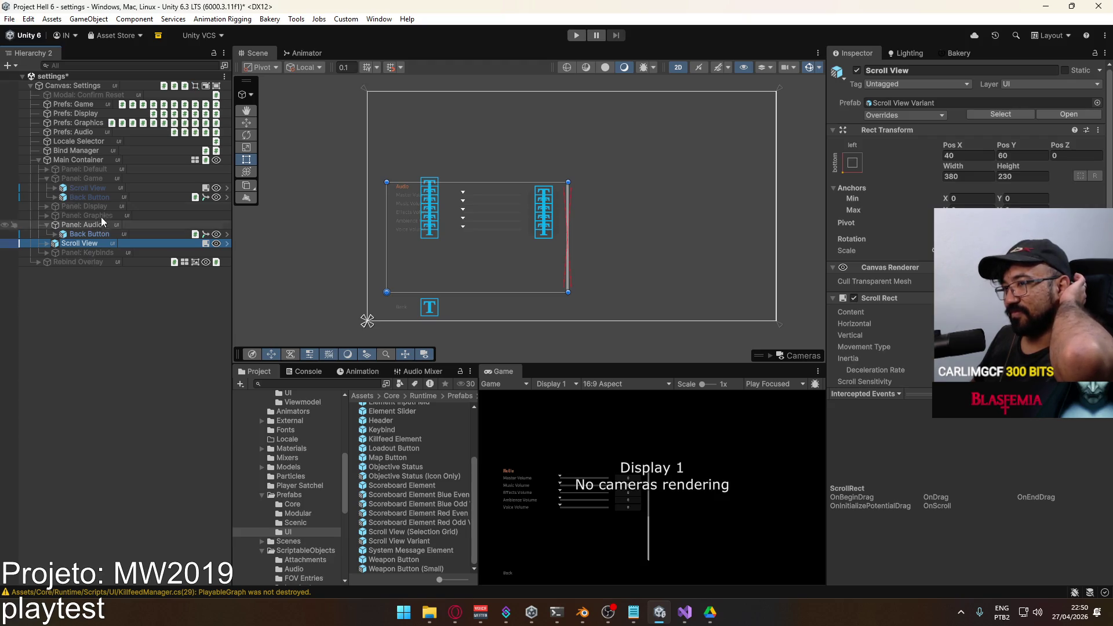
{"action": "left_click", "coordinate": [857, 70]}
Confirm the volume Vertical Group sits in Scroll View > Viewport > Content and reposition the Scroll View.
{"action": "left_click", "coordinate": [75, 224]}
{"action": "left_click", "coordinate": [46, 225]}
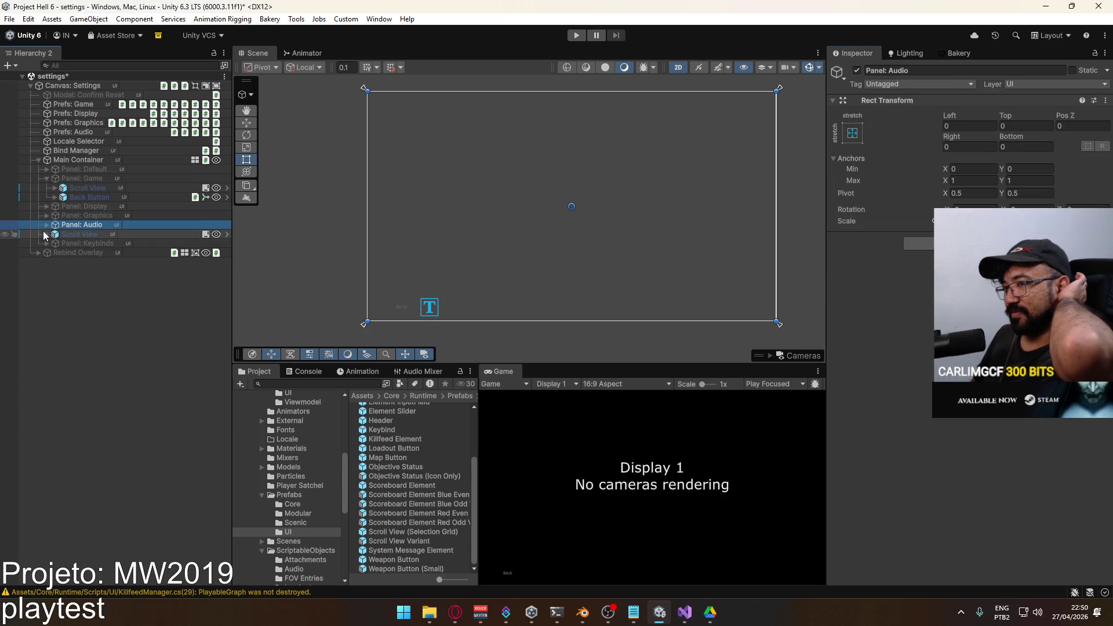
{"action": "left_click", "coordinate": [47, 225]}
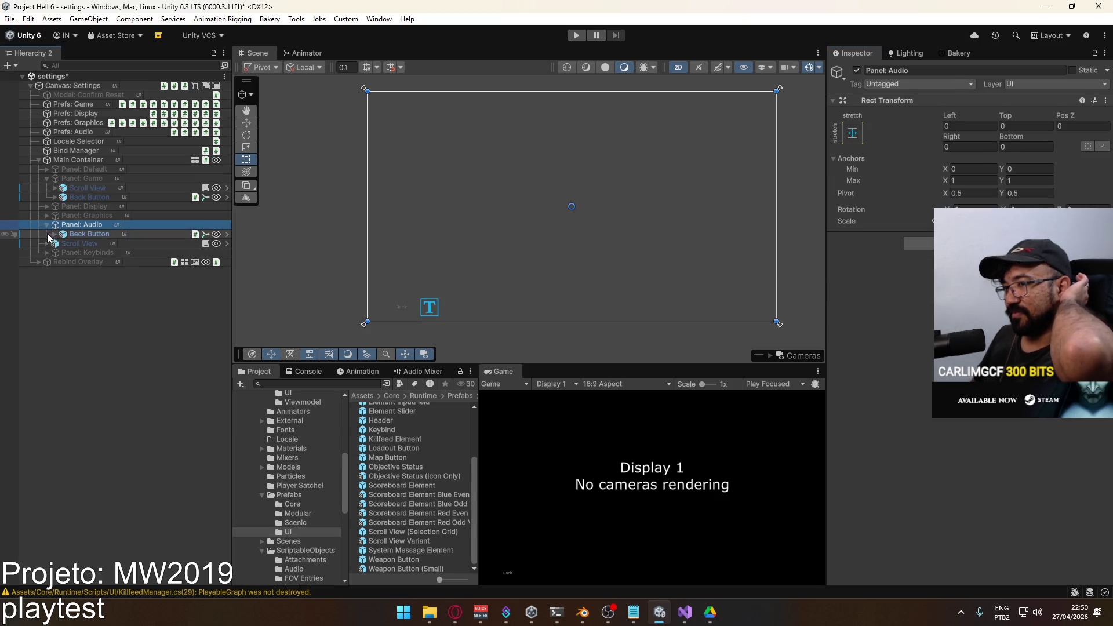
{"action": "left_click", "coordinate": [49, 243]}
{"action": "left_click", "coordinate": [63, 262]}
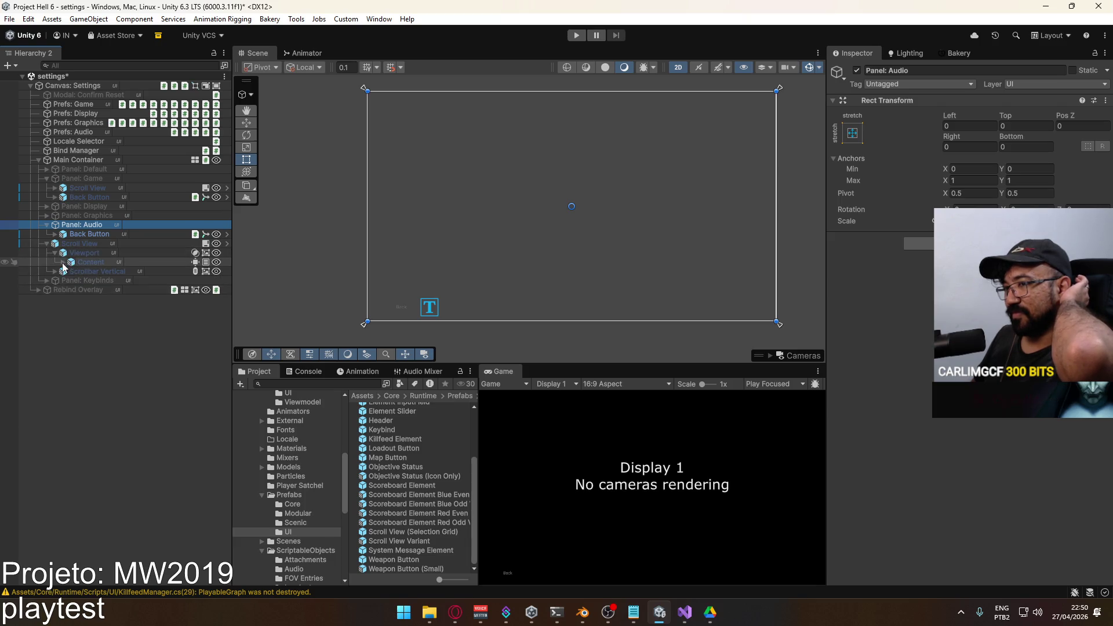
{"action": "left_click", "coordinate": [71, 271]}
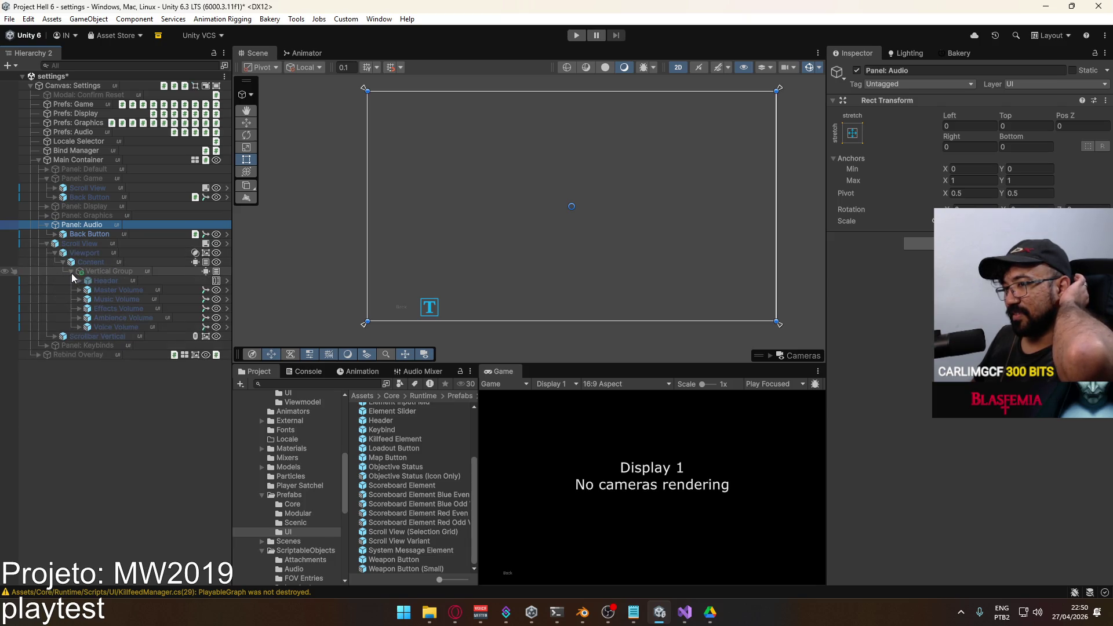
{"action": "left_click", "coordinate": [71, 271]}
{"action": "left_click", "coordinate": [77, 245]}
{"action": "left_click_drag", "start_coordinate": [103, 236], "coordinate": [110, 229]}
{"action": "left_click", "coordinate": [55, 235]}
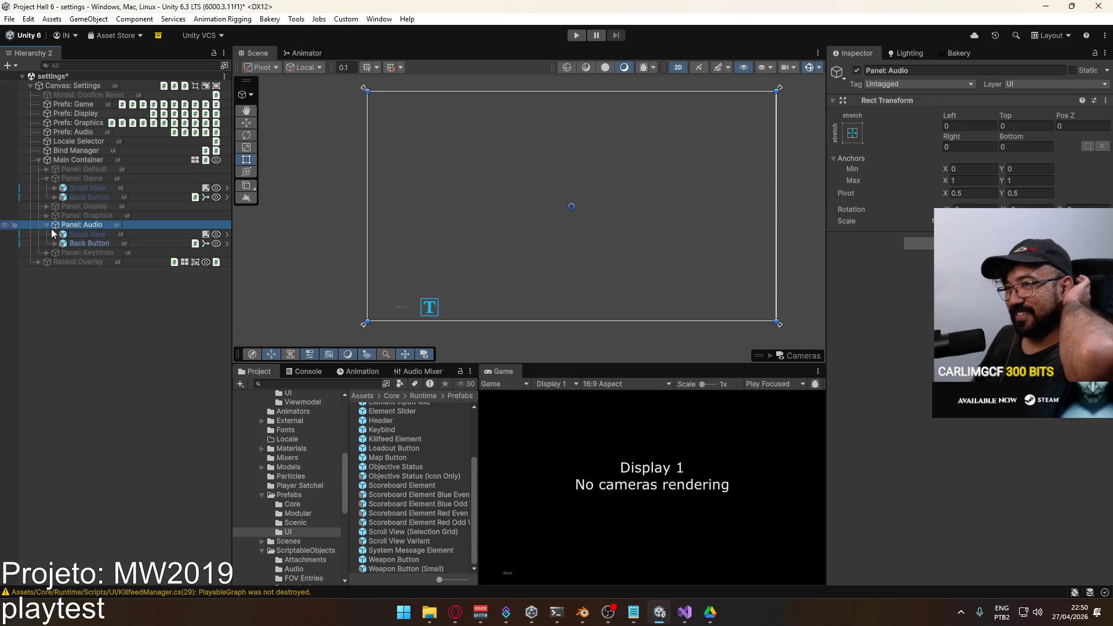
{"action": "left_click", "coordinate": [48, 234]}
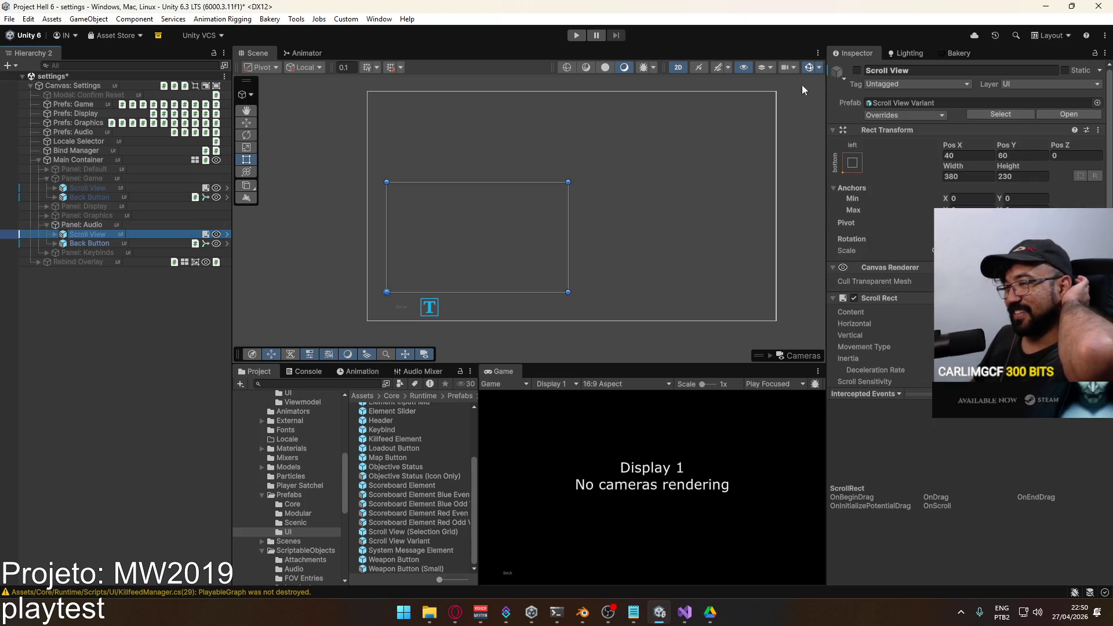
Deactivate Panel: Audio and briefly toggle Panel: Game on and off to check its layout.
{"action": "left_click", "coordinate": [92, 225]}
{"action": "left_click", "coordinate": [856, 71]}
{"action": "left_click", "coordinate": [93, 178]}
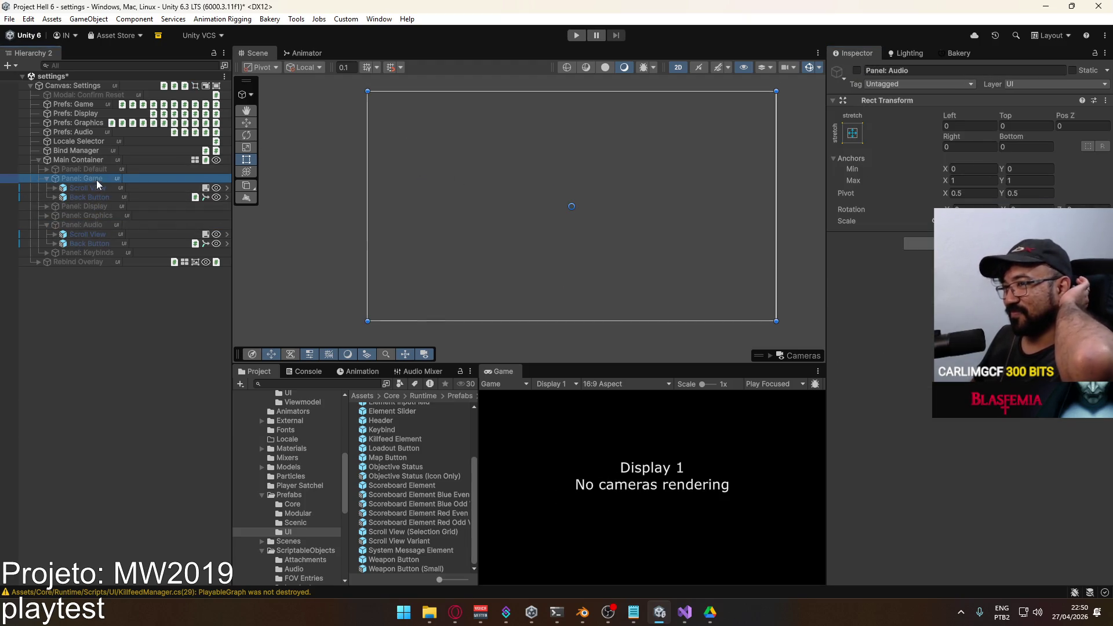
{"action": "left_click", "coordinate": [858, 71]}
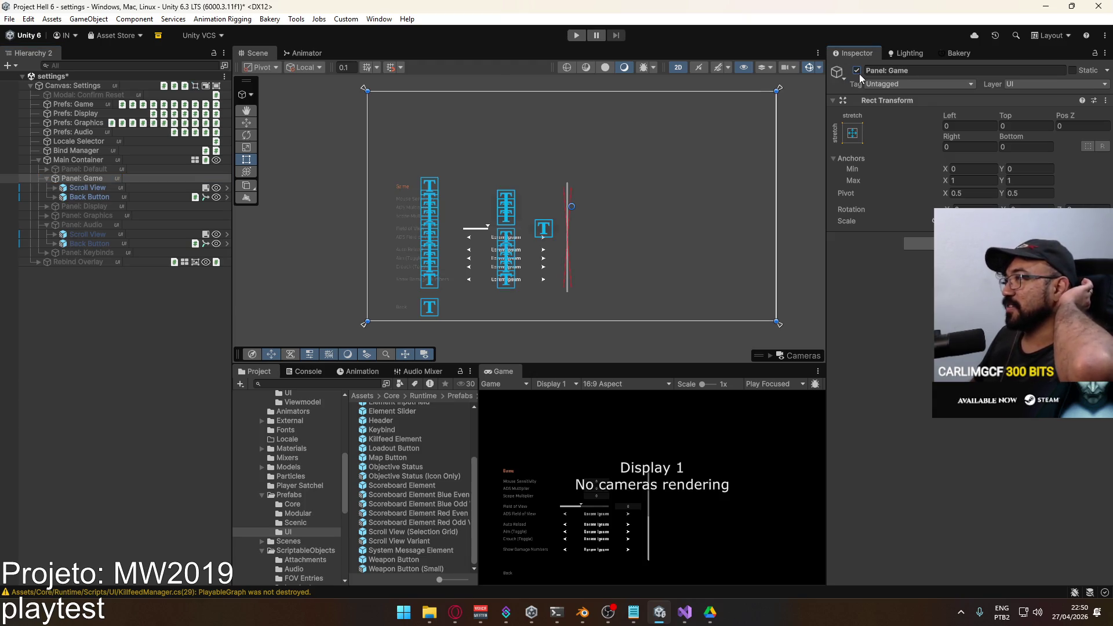
{"action": "left_click", "coordinate": [858, 70]}
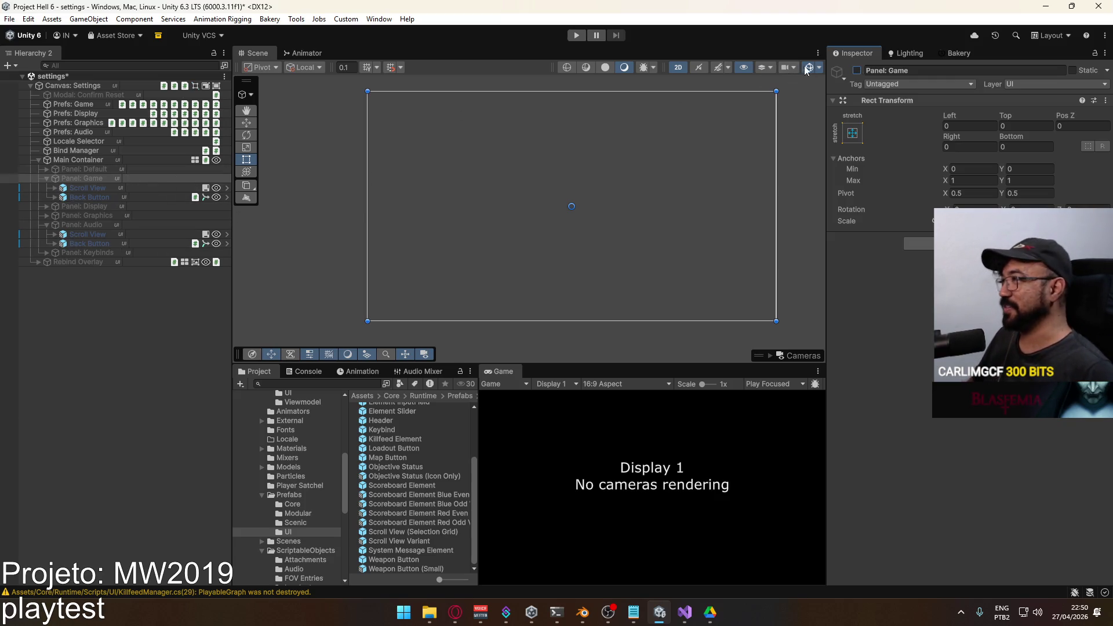
Activate Panel: Keybinds and paste a Scroll View under it.
{"action": "left_click", "coordinate": [47, 179]}
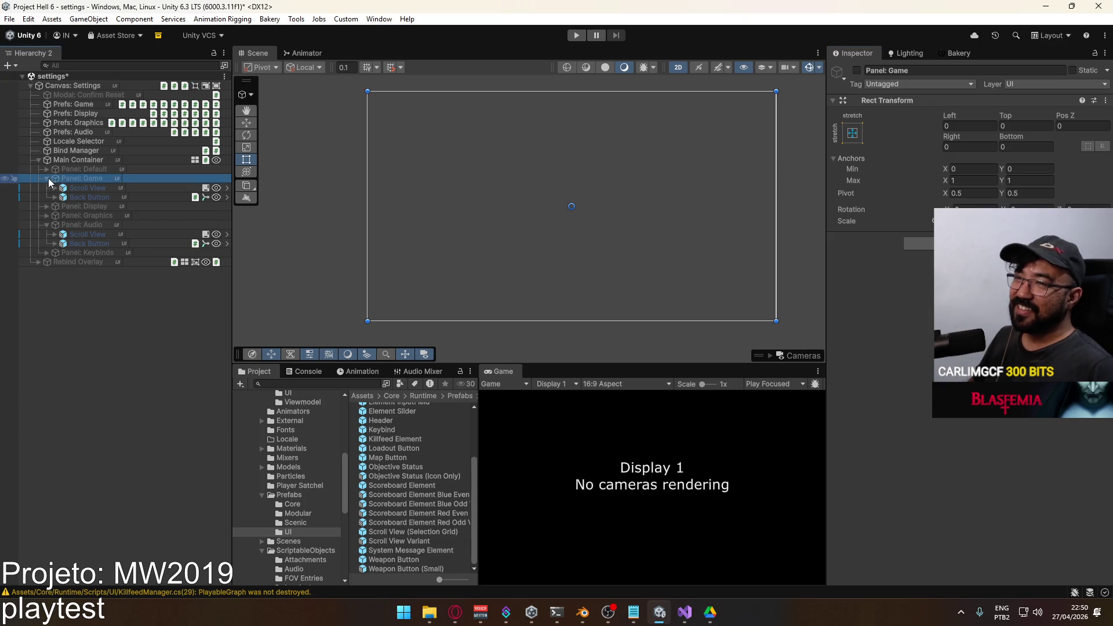
{"action": "left_click", "coordinate": [46, 206]}
{"action": "left_click", "coordinate": [49, 215]}
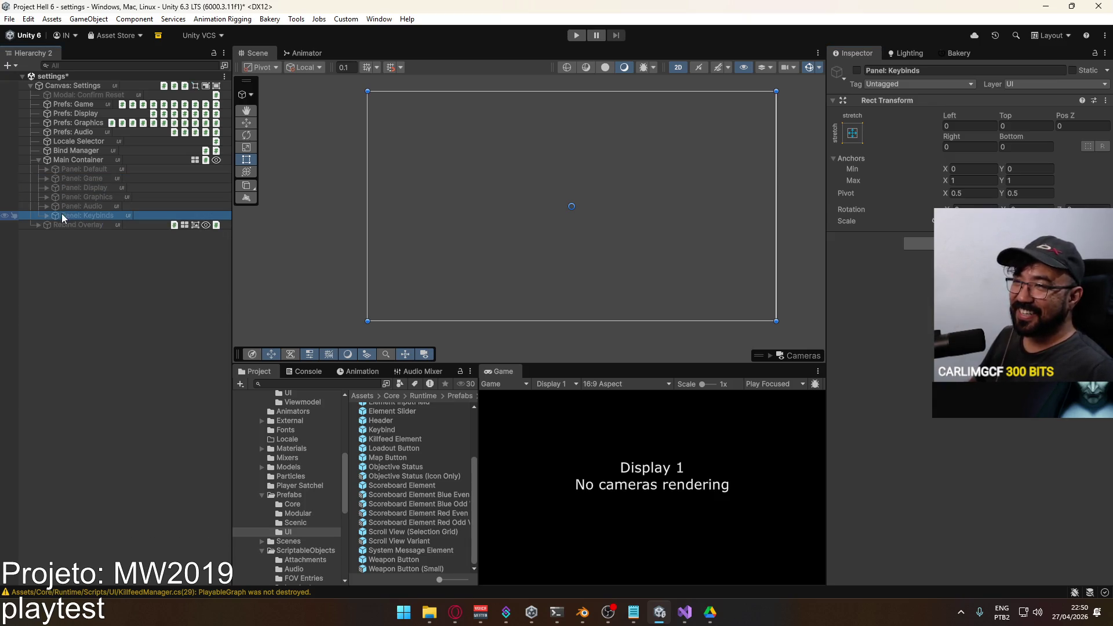
{"action": "left_click", "coordinate": [46, 216]}
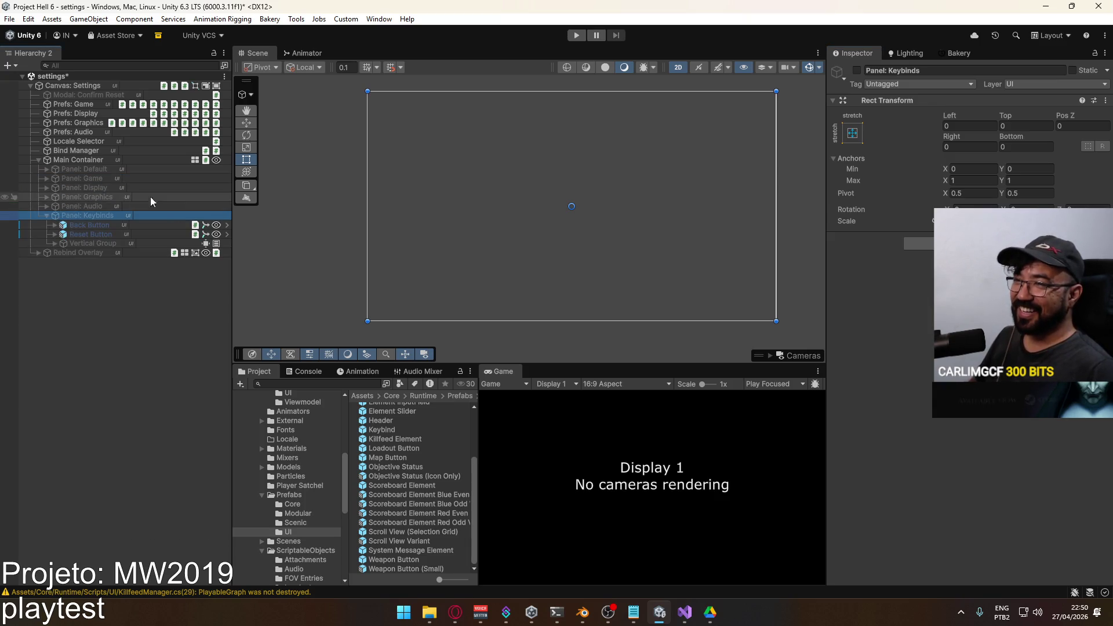
{"action": "left_click", "coordinate": [857, 70]}
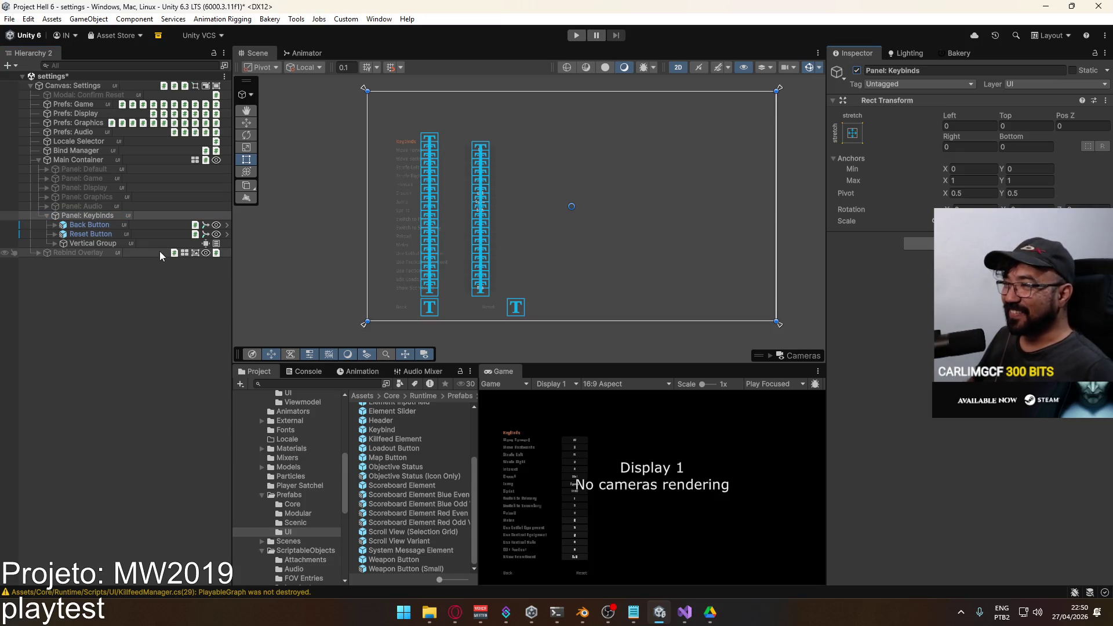
{"action": "right_click", "coordinate": [88, 215]}
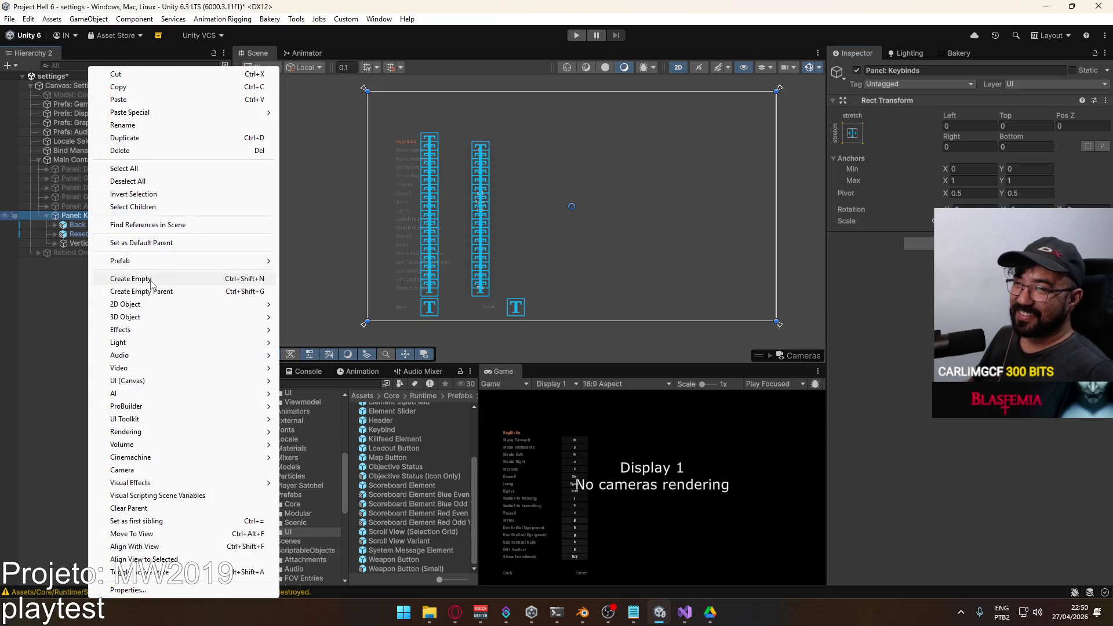
{"action": "left_click", "coordinate": [168, 99]}
Move the keybinds Vertical Group into Scroll View > Viewport > Content.
{"action": "left_click_drag", "start_coordinate": [61, 245], "coordinate": [85, 239]}
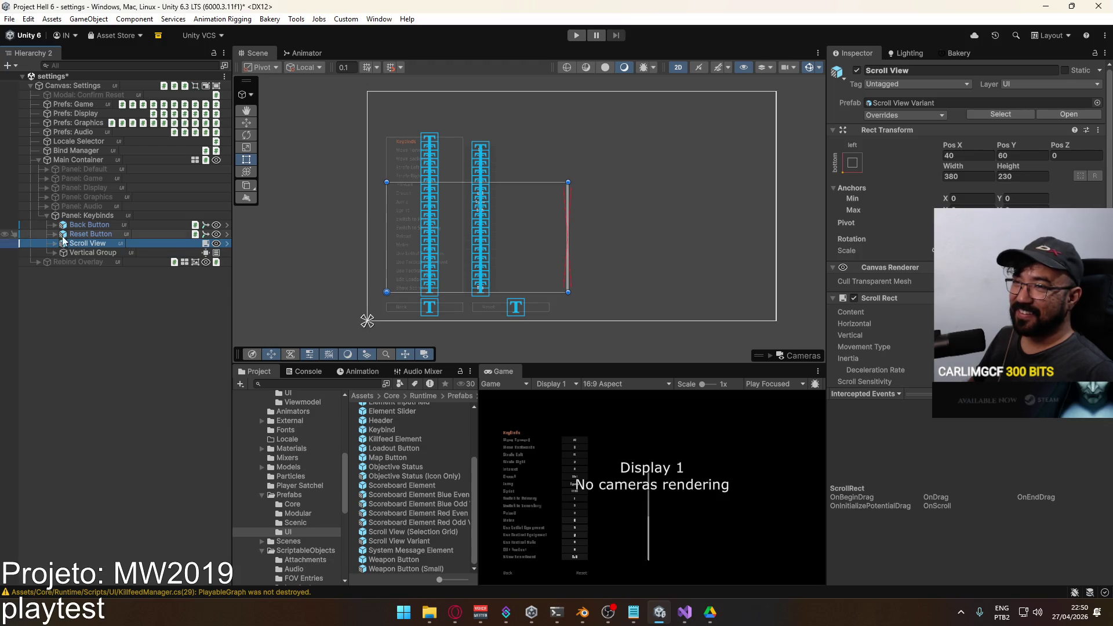
{"action": "left_click", "coordinate": [56, 244]}
{"action": "left_click", "coordinate": [64, 253]}
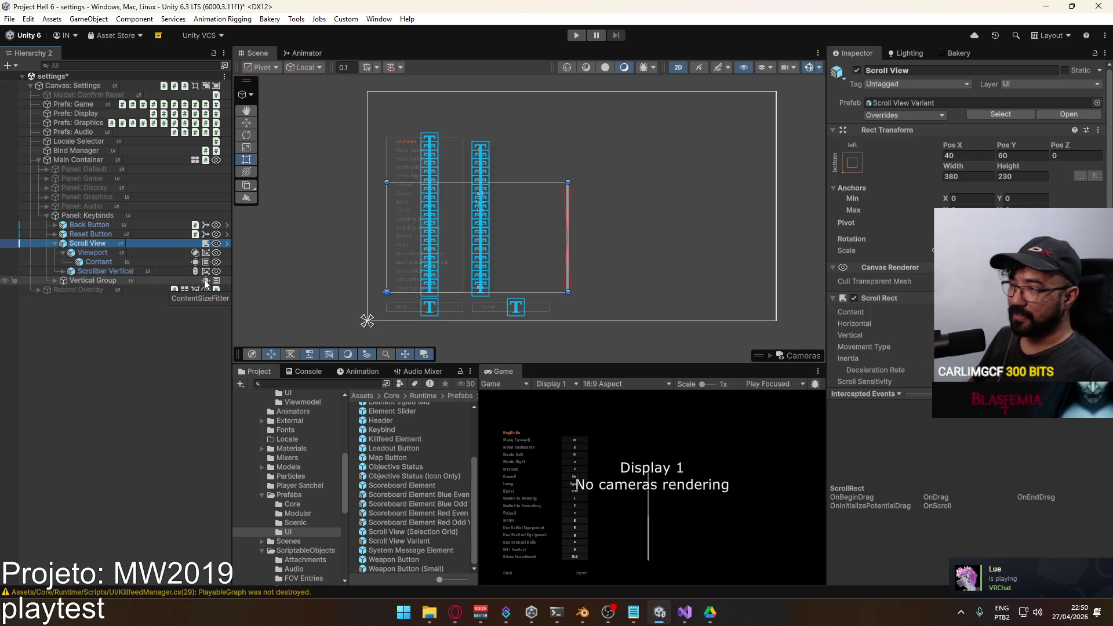
{"action": "left_click", "coordinate": [84, 278]}
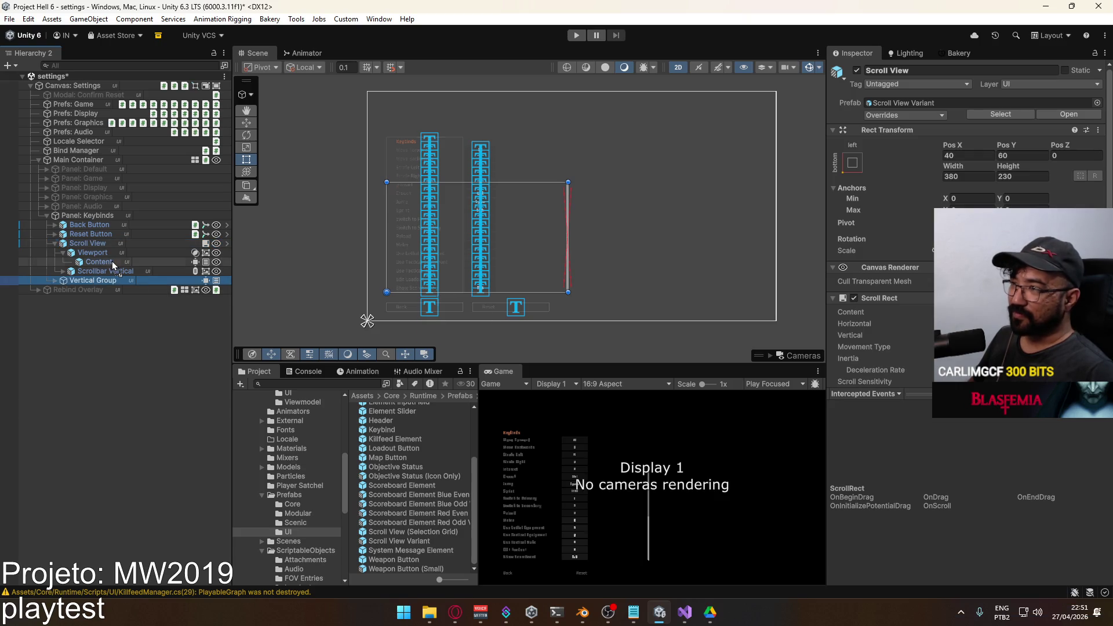
{"action": "left_click_drag", "start_coordinate": [113, 261], "coordinate": [112, 262]}
{"action": "left_click", "coordinate": [71, 262]}
{"action": "left_click", "coordinate": [76, 270]}
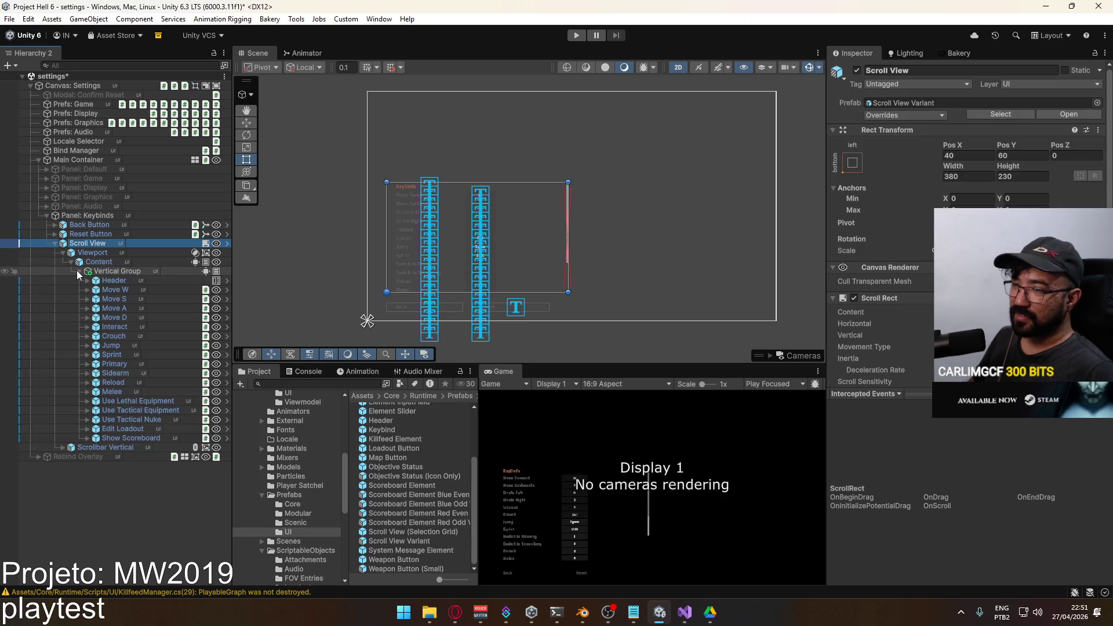
{"action": "left_click", "coordinate": [108, 272]}
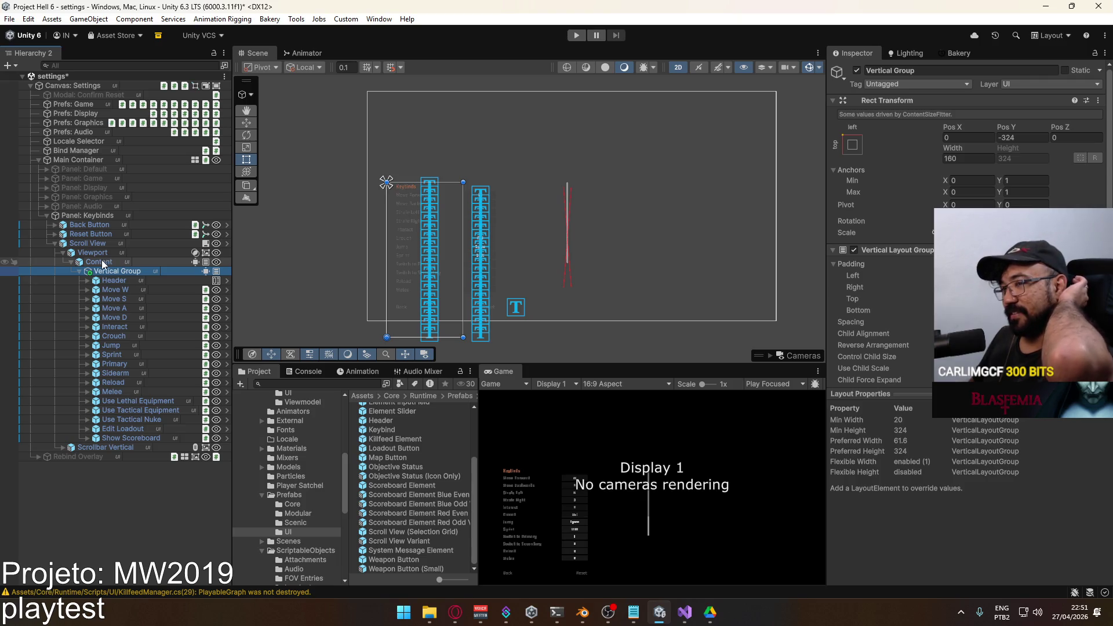
Inspect the Keybinds Viewport and Content (height 324), then fold Panel: Keybinds away.
{"action": "left_click", "coordinate": [72, 262]}
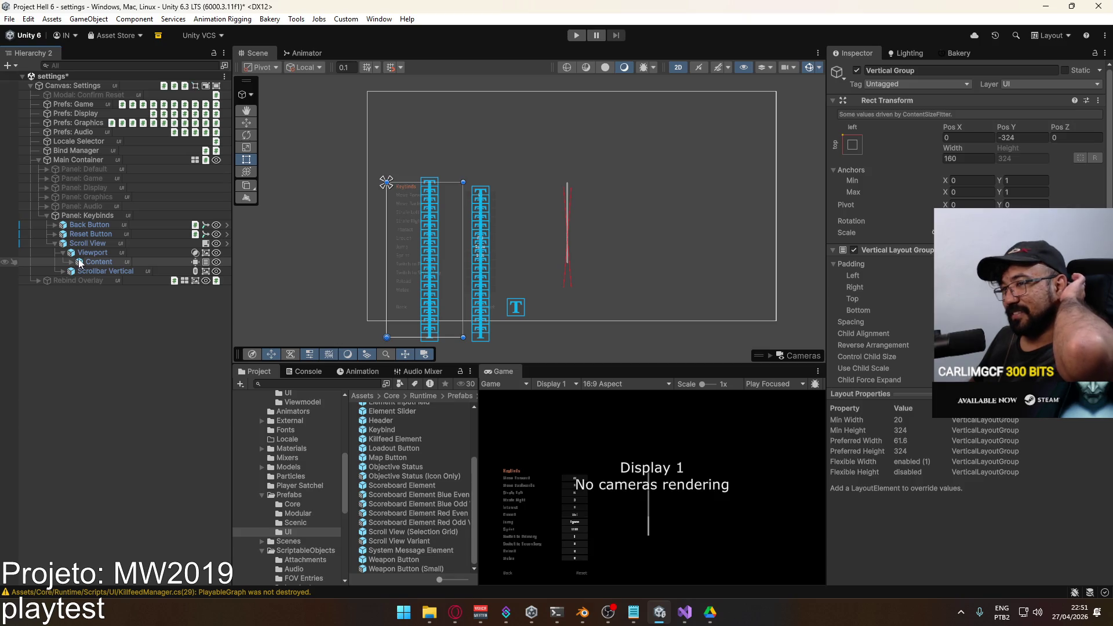
{"action": "left_click", "coordinate": [109, 253]}
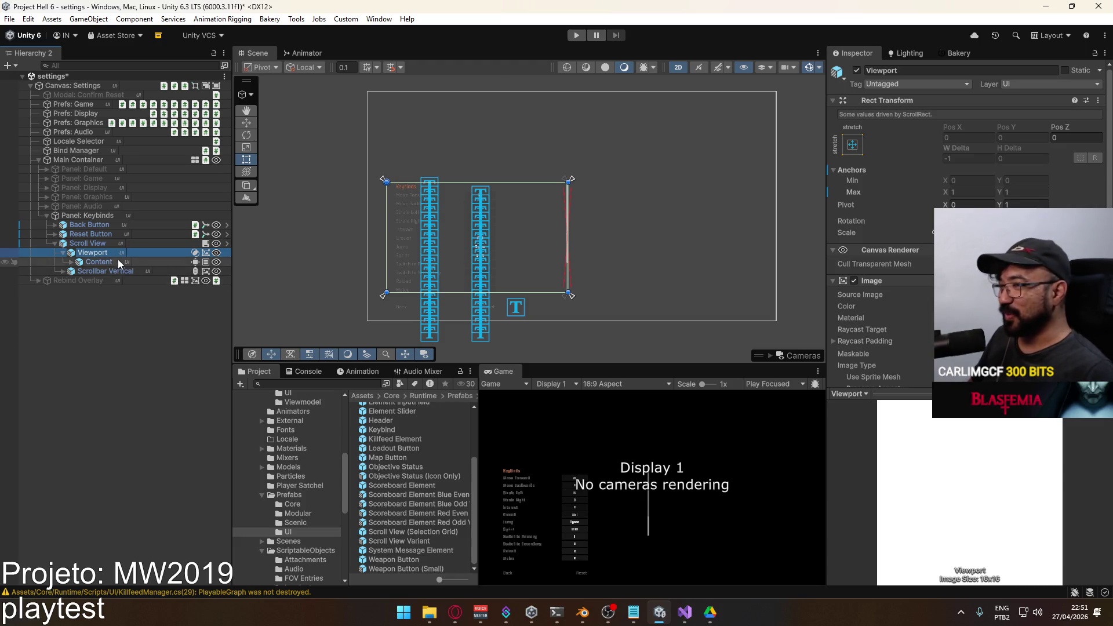
{"action": "left_click", "coordinate": [116, 261]}
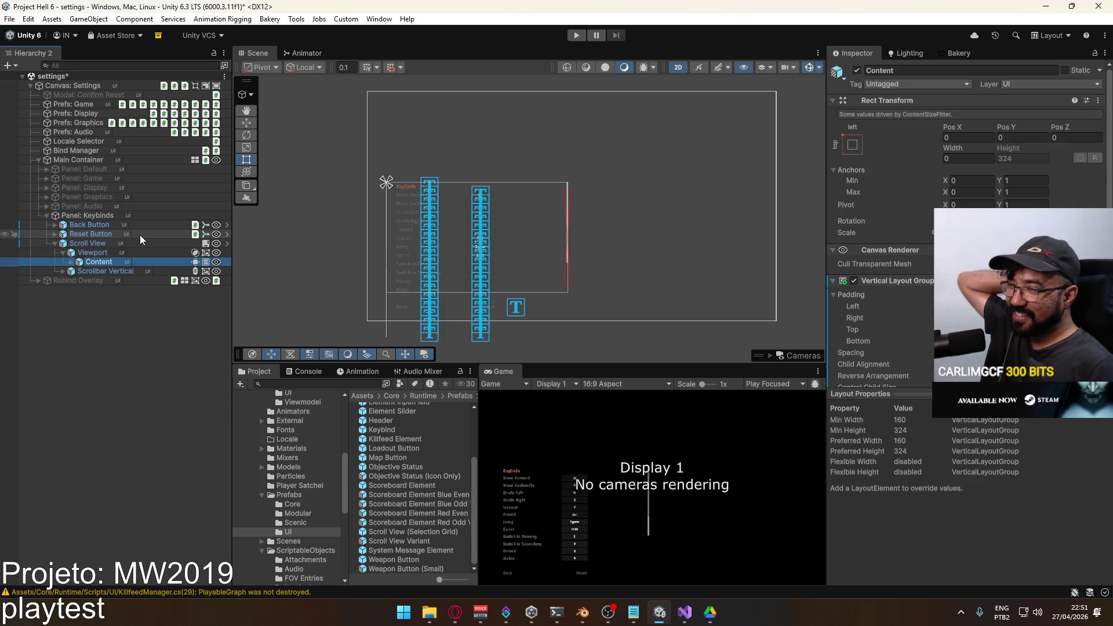
{"action": "left_click", "coordinate": [47, 215]}
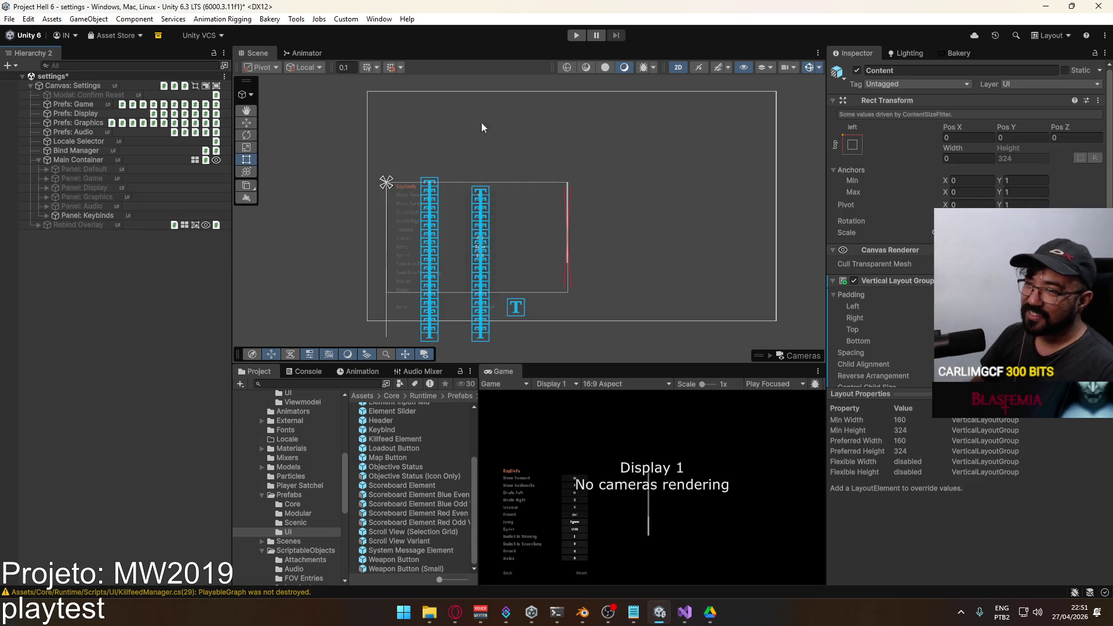
Disable the Keybinds and Audio panels and make Panel: Display active.
{"action": "left_click", "coordinate": [96, 215]}
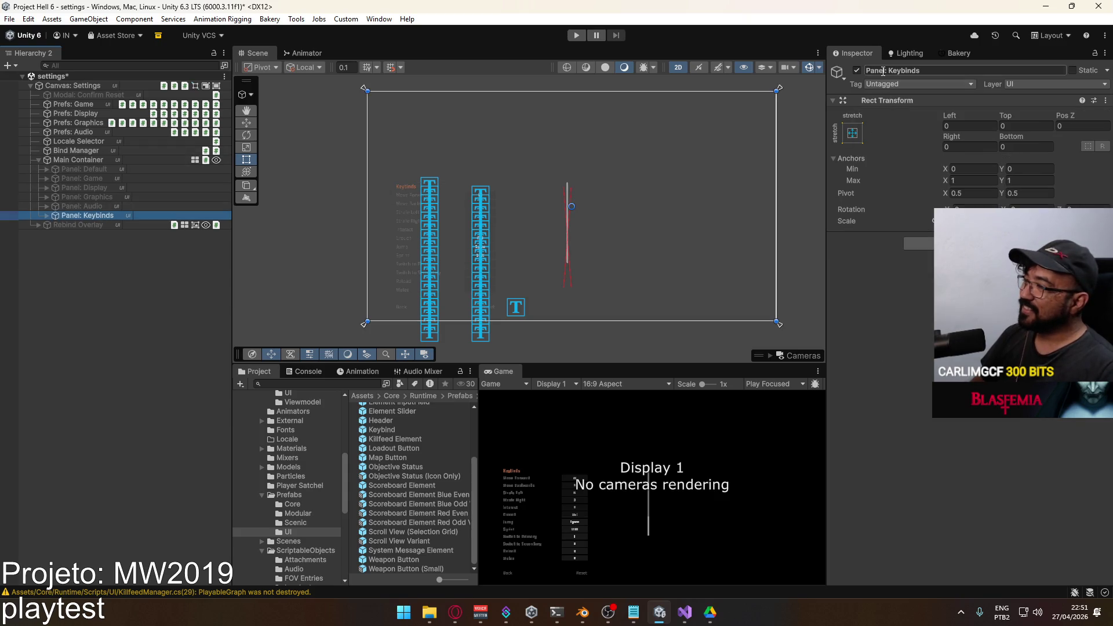
{"action": "left_click", "coordinate": [857, 71]}
{"action": "left_click", "coordinate": [128, 206]}
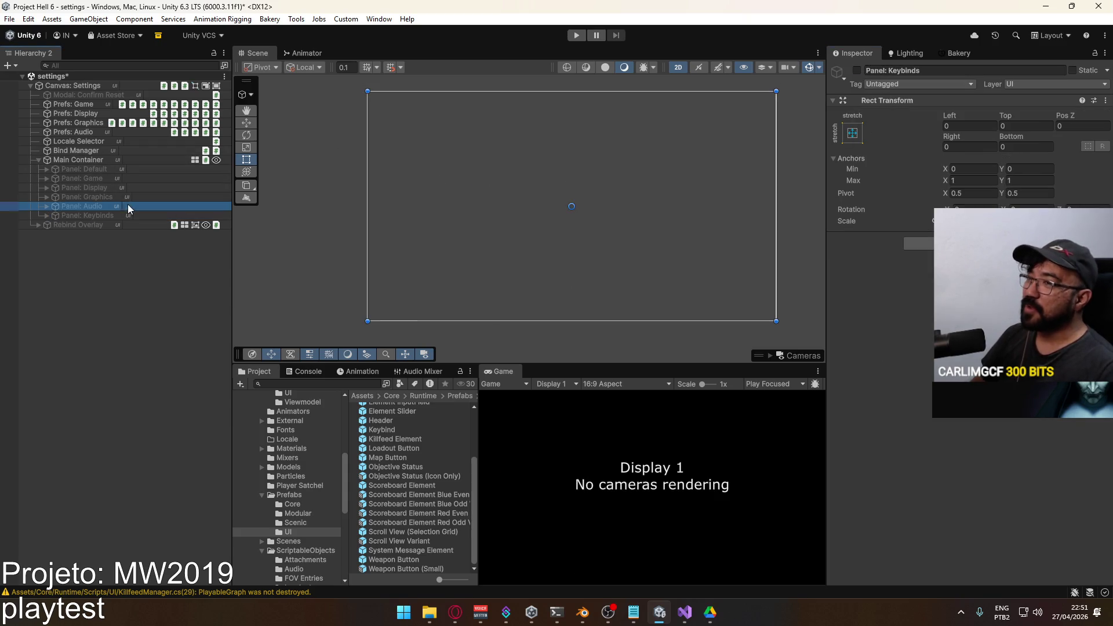
{"action": "left_click", "coordinate": [857, 71]}
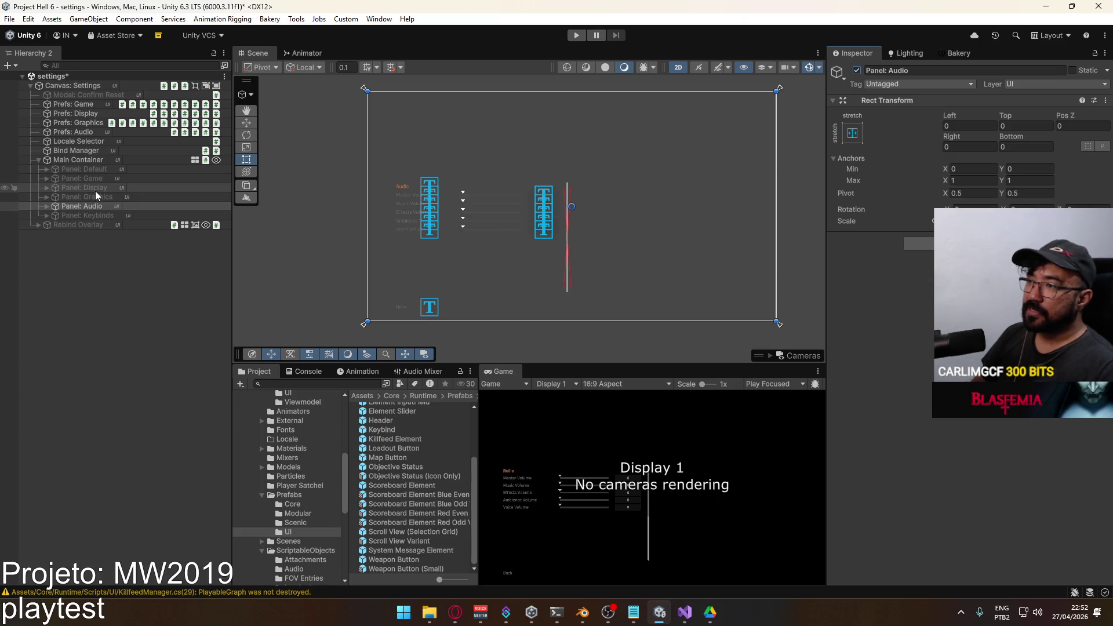
{"action": "left_click", "coordinate": [120, 185]}
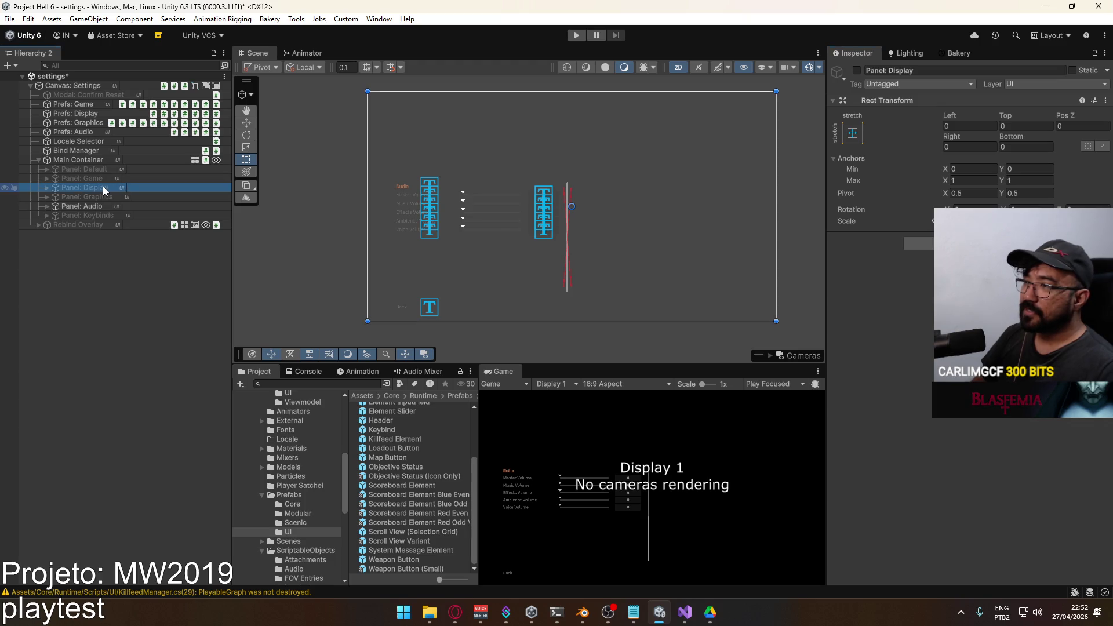
{"action": "left_click", "coordinate": [87, 206]}
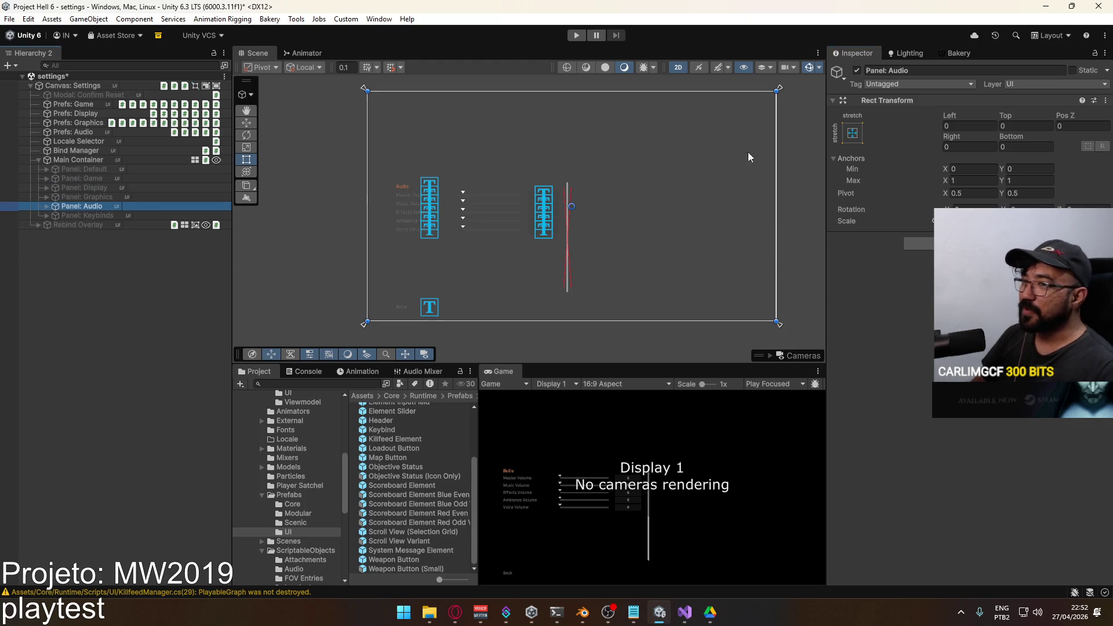
{"action": "left_click", "coordinate": [856, 70]}
{"action": "left_click", "coordinate": [152, 189]}
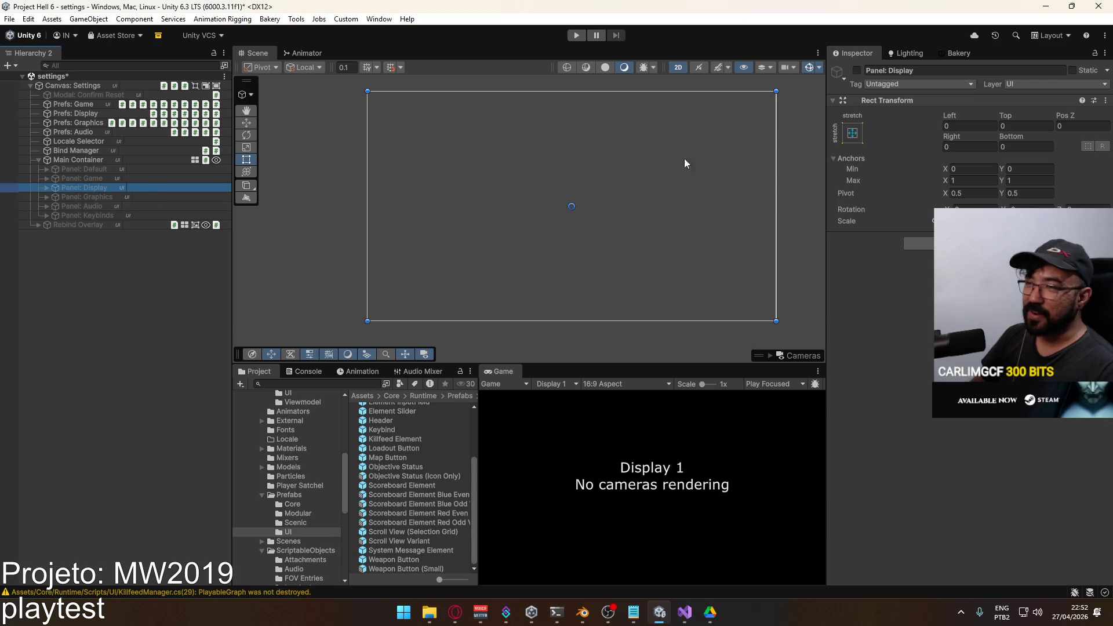
{"action": "left_click", "coordinate": [860, 72]}
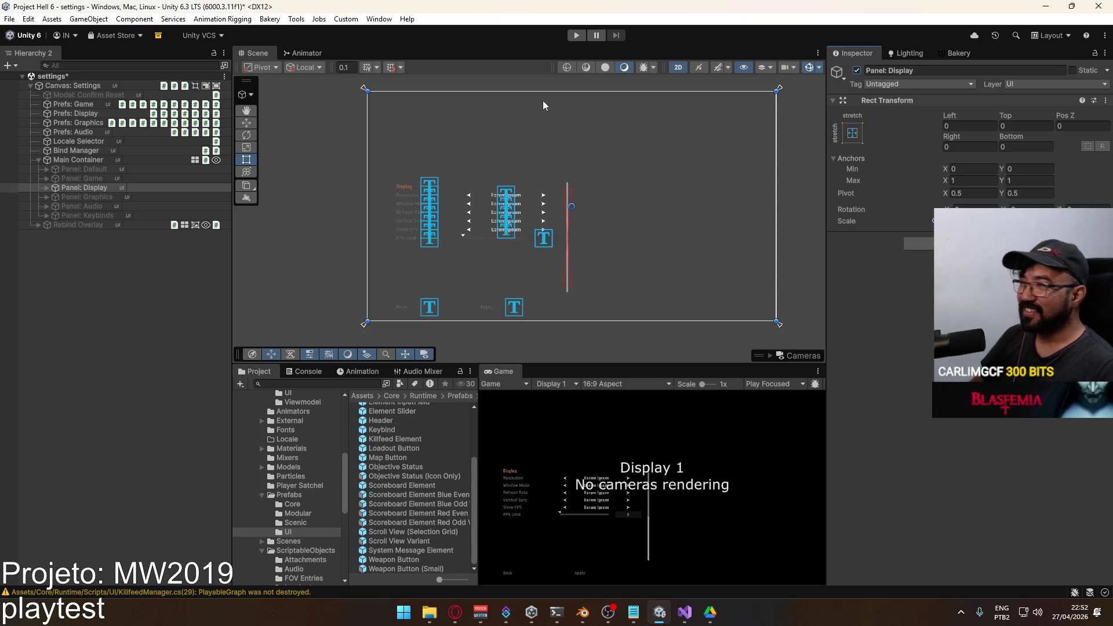
{"action": "left_click", "coordinate": [46, 187]}
Review the Display Scroll Rect and Content alignment, then select the Vertical Group of option rows.
{"action": "left_click", "coordinate": [110, 197]}
{"action": "scroll", "coordinate": [965, 226], "scroll_direction": "down", "scroll_amount": 3}
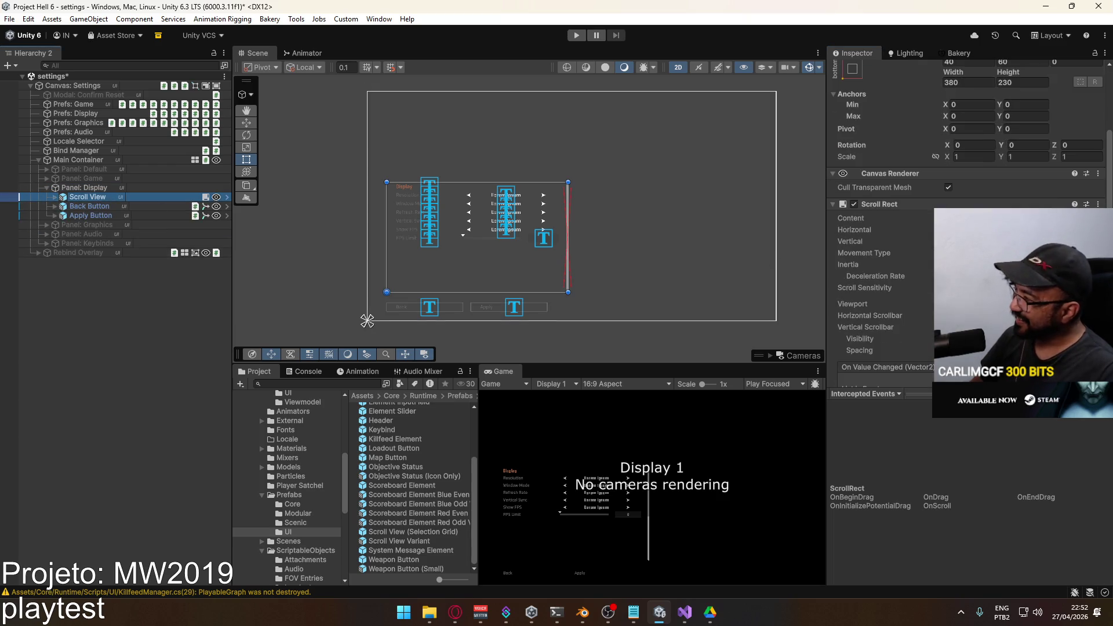
{"action": "scroll", "coordinate": [919, 248], "scroll_direction": "down", "scroll_amount": 2}
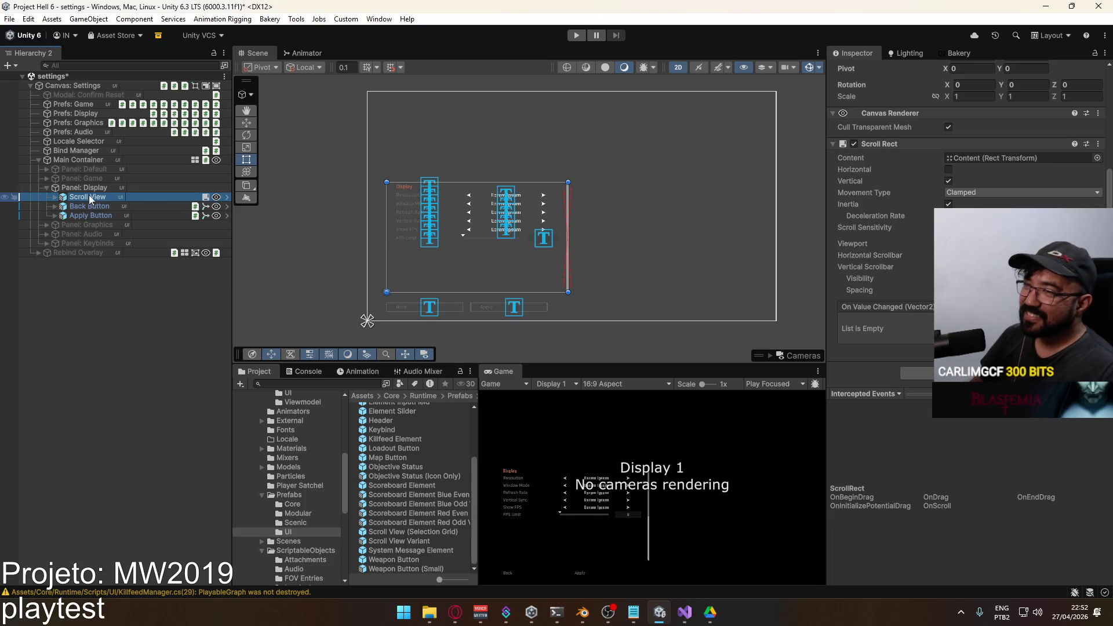
{"action": "left_click", "coordinate": [55, 198]}
{"action": "left_click", "coordinate": [98, 215]}
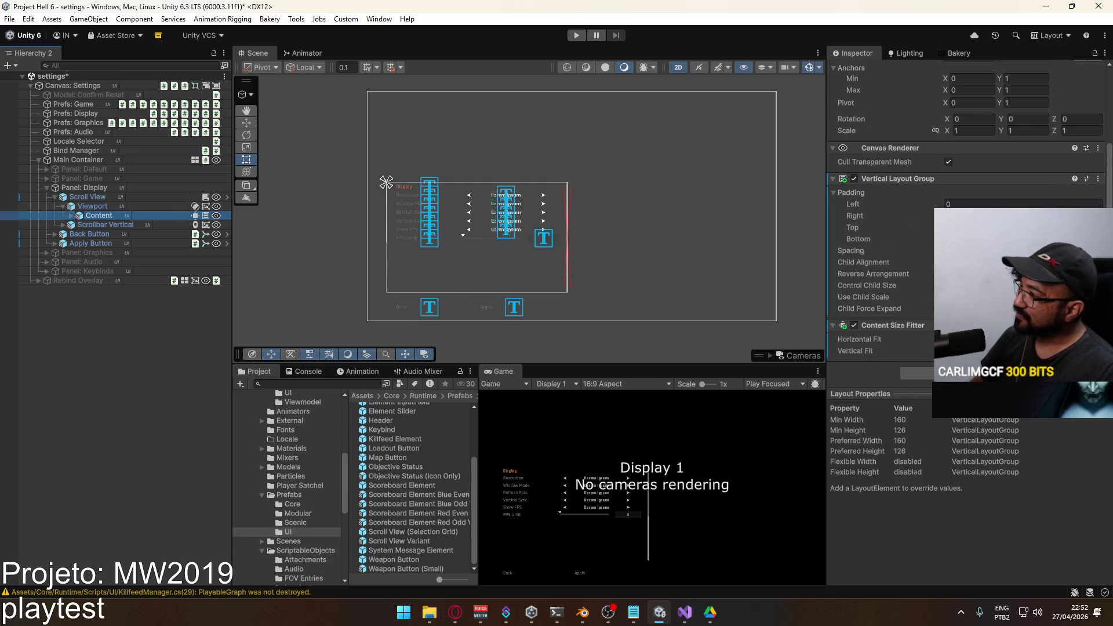
{"action": "left_click", "coordinate": [1020, 262]}
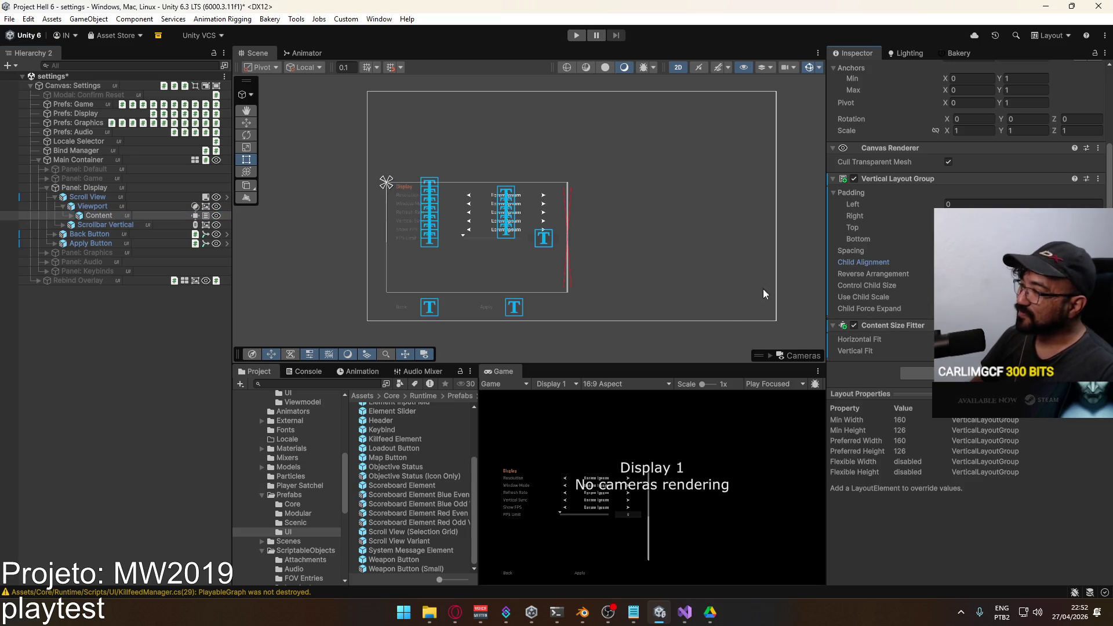
{"action": "left_click", "coordinate": [71, 215]}
{"action": "left_click", "coordinate": [116, 225]}
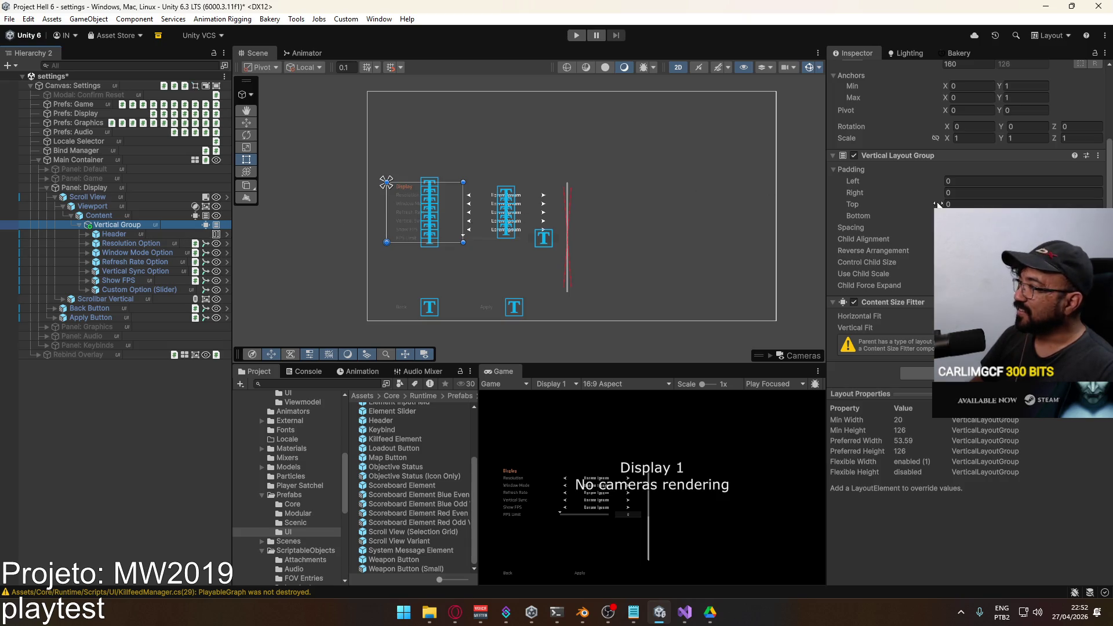
{"action": "right_click", "coordinate": [937, 157]}
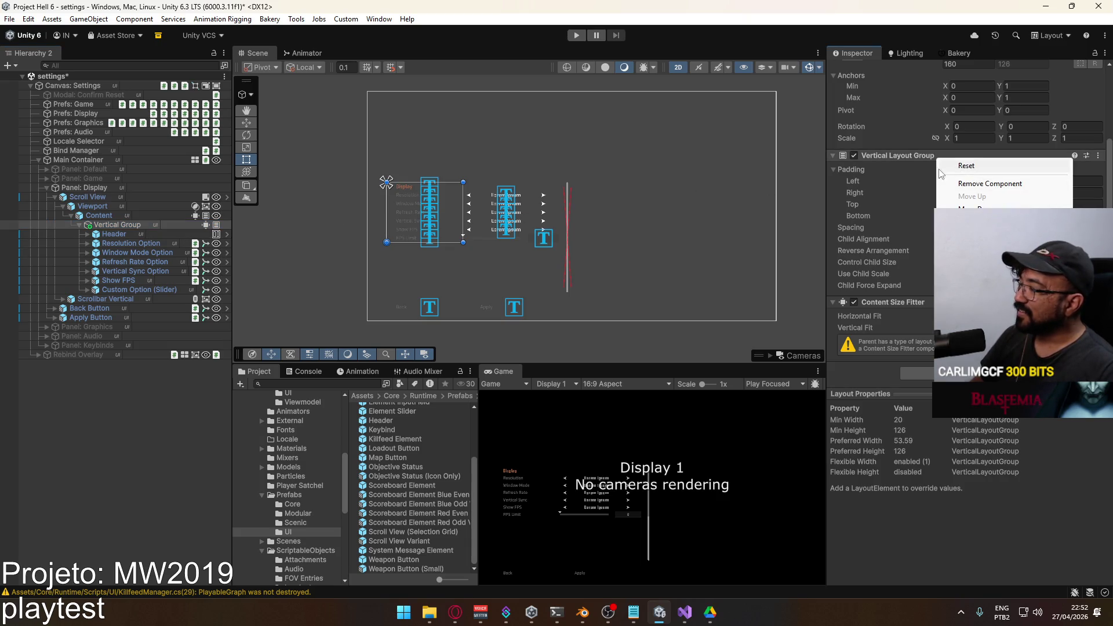
Remove Vertical Group's Content Size Fitter, then test and undo a slider duplicate.
{"action": "left_click", "coordinate": [910, 160]}
{"action": "right_click", "coordinate": [895, 262]}
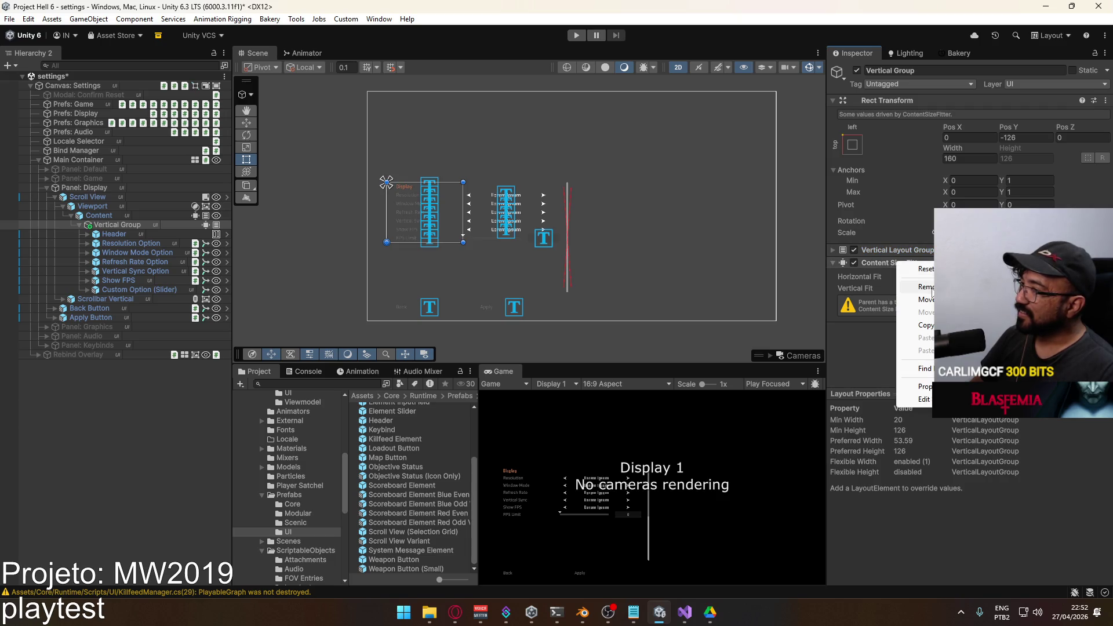
{"action": "left_click", "coordinate": [926, 287]}
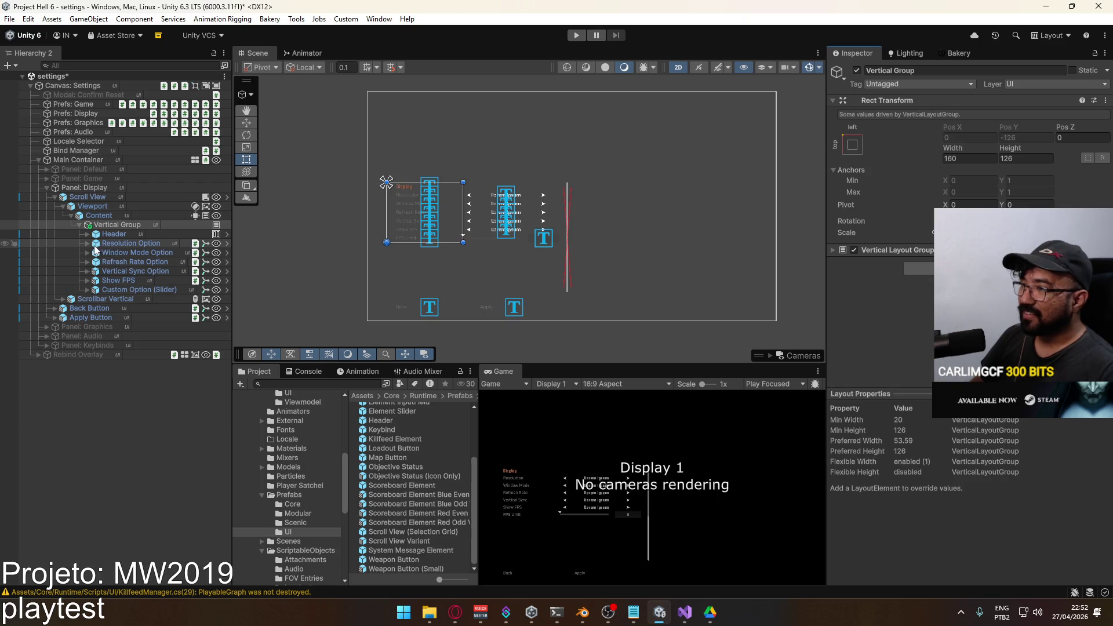
{"action": "left_click", "coordinate": [118, 291]}
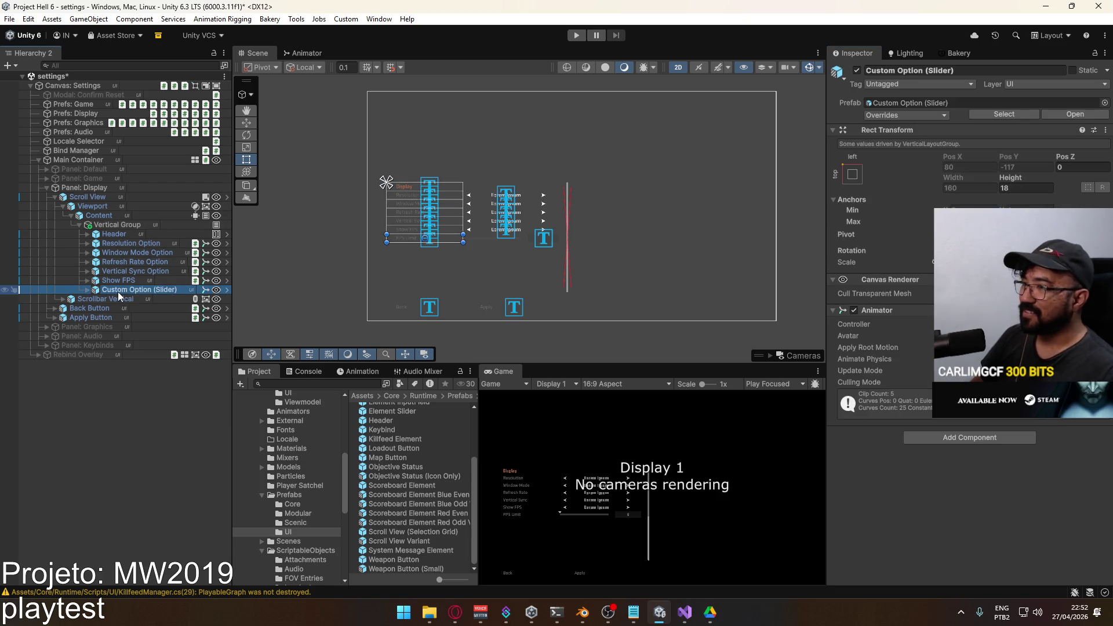
{"action": "key", "text": "ctrl+d"}
{"action": "key", "text": "ctrl+d"}
{"action": "left_click", "coordinate": [120, 227]}
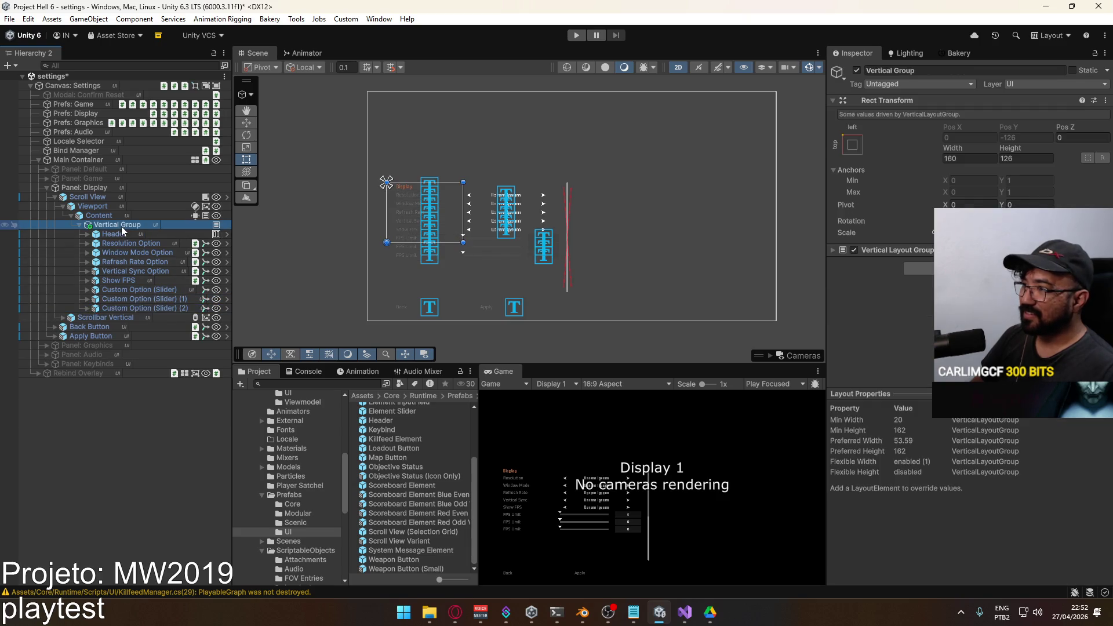
{"action": "key", "text": "ctrl+z"}
{"action": "key", "text": "ctrl+z"}
{"action": "key", "text": "ctrl+z"}
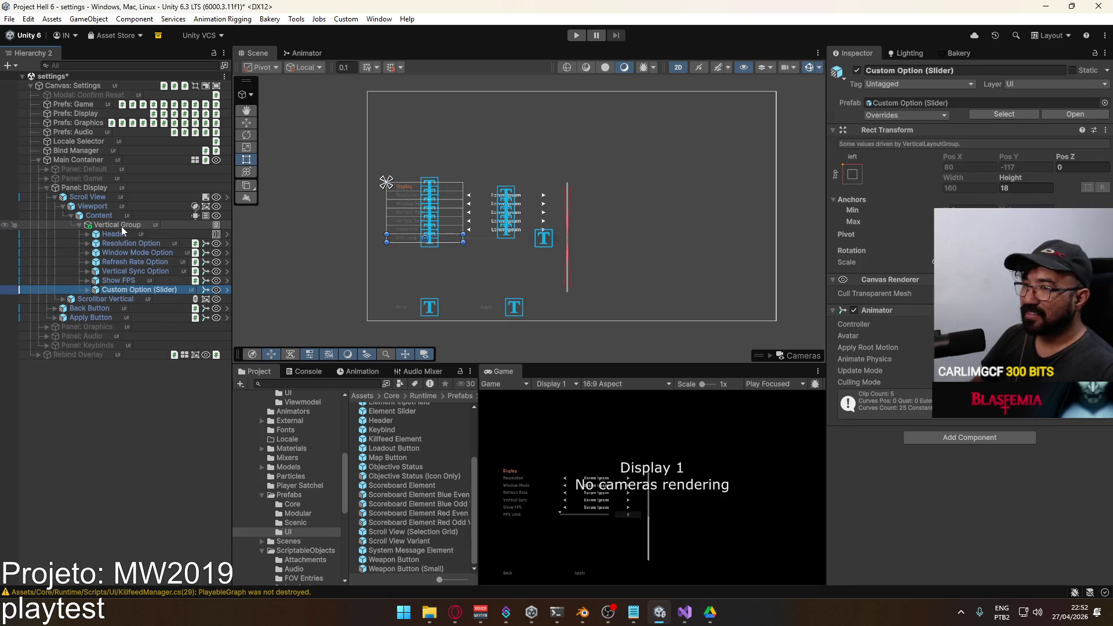
Remove the Content Size Fitter via Vertical Group's component menu and review Content's Vertical Layout Group.
{"action": "left_click", "coordinate": [120, 226]}
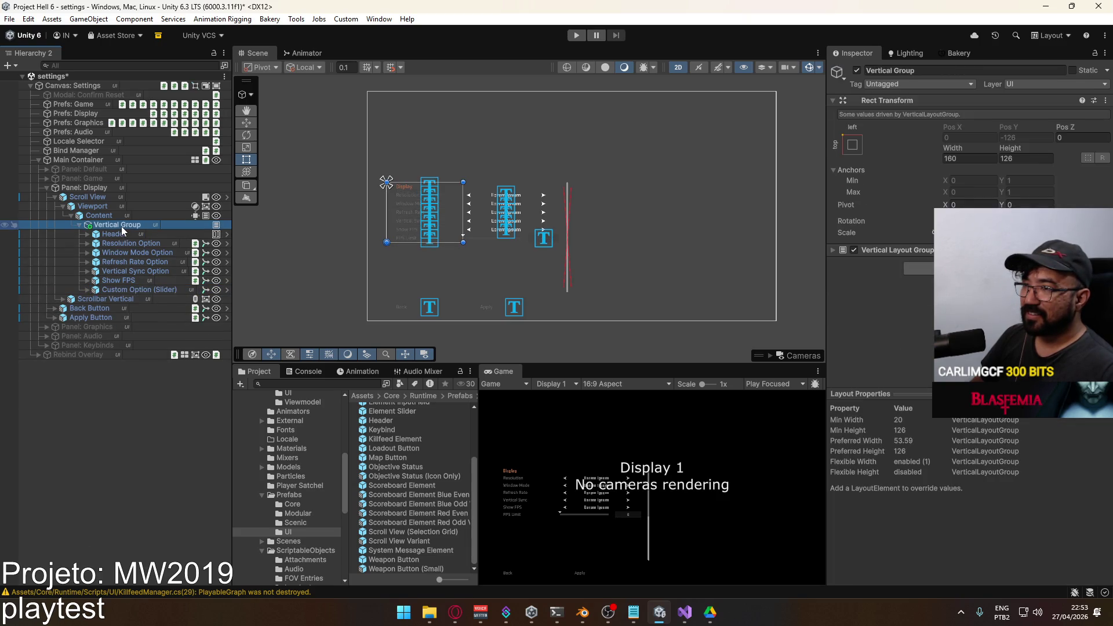
{"action": "right_click", "coordinate": [205, 224]}
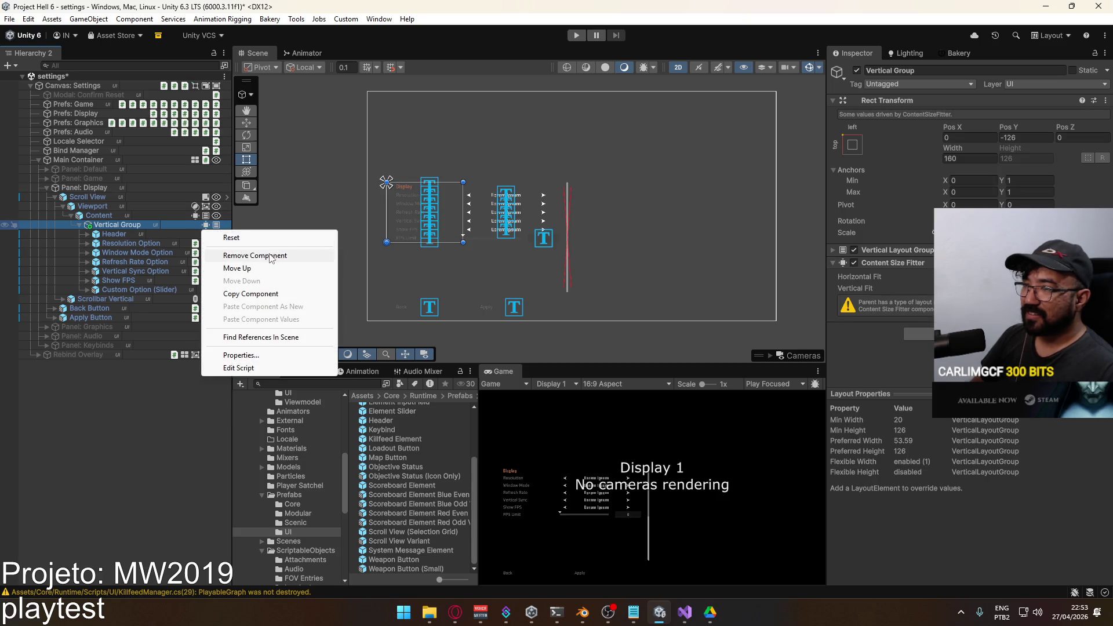
{"action": "left_click", "coordinate": [255, 253]}
{"action": "left_click", "coordinate": [157, 218]}
{"action": "left_click", "coordinate": [899, 282]}
{"action": "scroll", "coordinate": [962, 279], "scroll_direction": "down", "scroll_amount": 3}
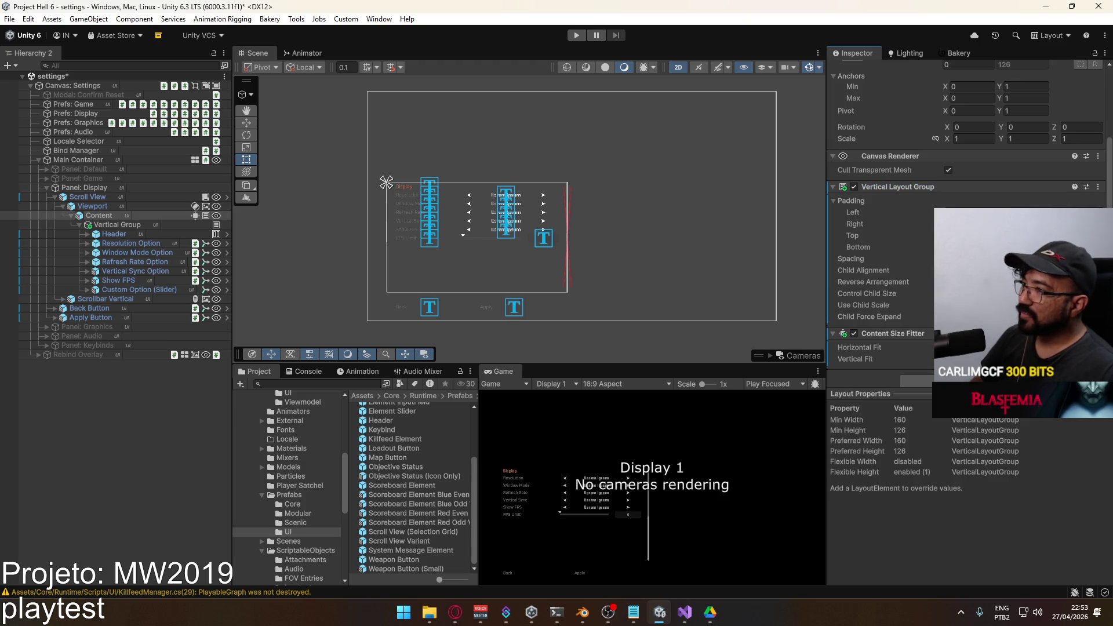
Duplicate Custom Option (Slider) twice to test the height, then delete both copies.
{"action": "left_click", "coordinate": [126, 288]}
{"action": "key", "text": "ctrl+d"}
{"action": "key", "text": "ctrl+d"}
{"action": "left_click", "coordinate": [121, 225]}
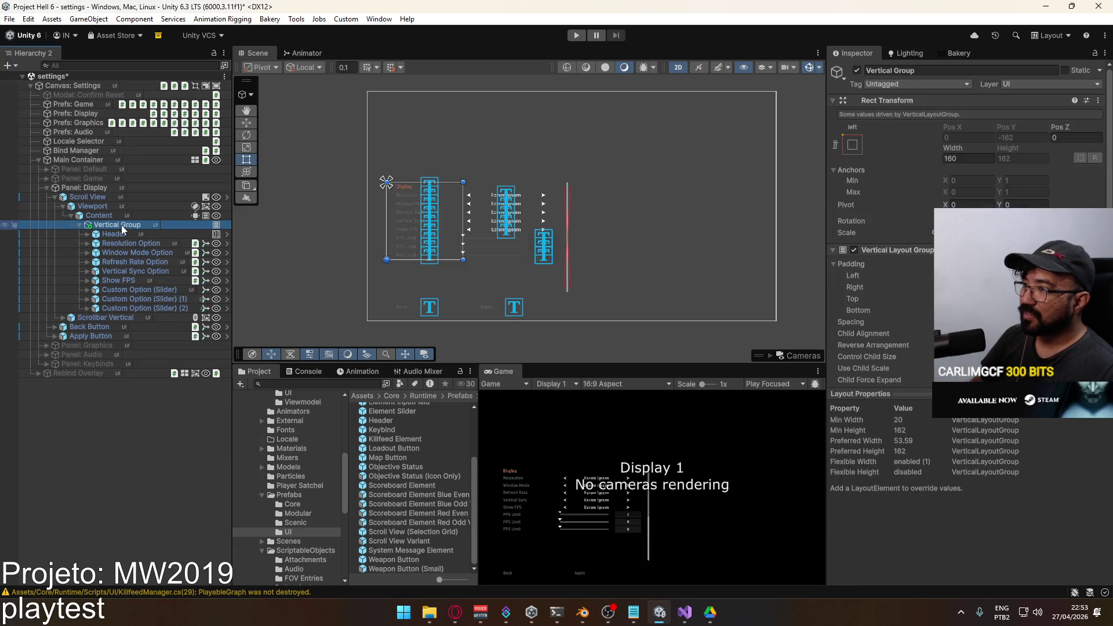
{"action": "left_click", "coordinate": [133, 298]}
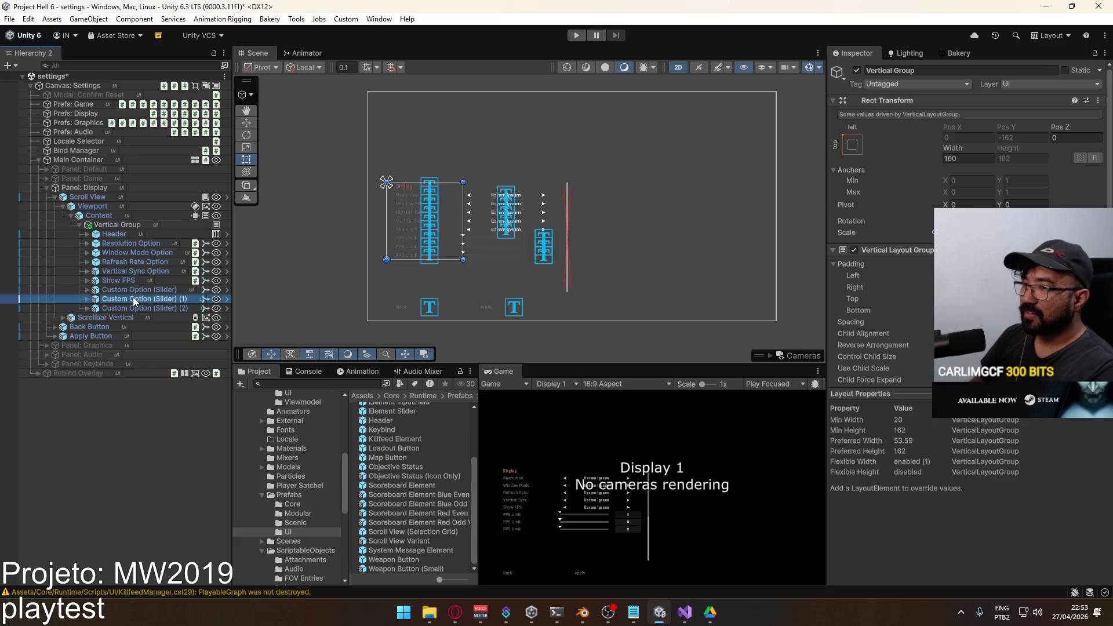
{"action": "key", "text": "Delete"}
{"action": "left_click", "coordinate": [131, 299]}
{"action": "key", "text": "Delete"}
{"action": "left_click", "coordinate": [134, 290]}
{"action": "left_click", "coordinate": [114, 226]}
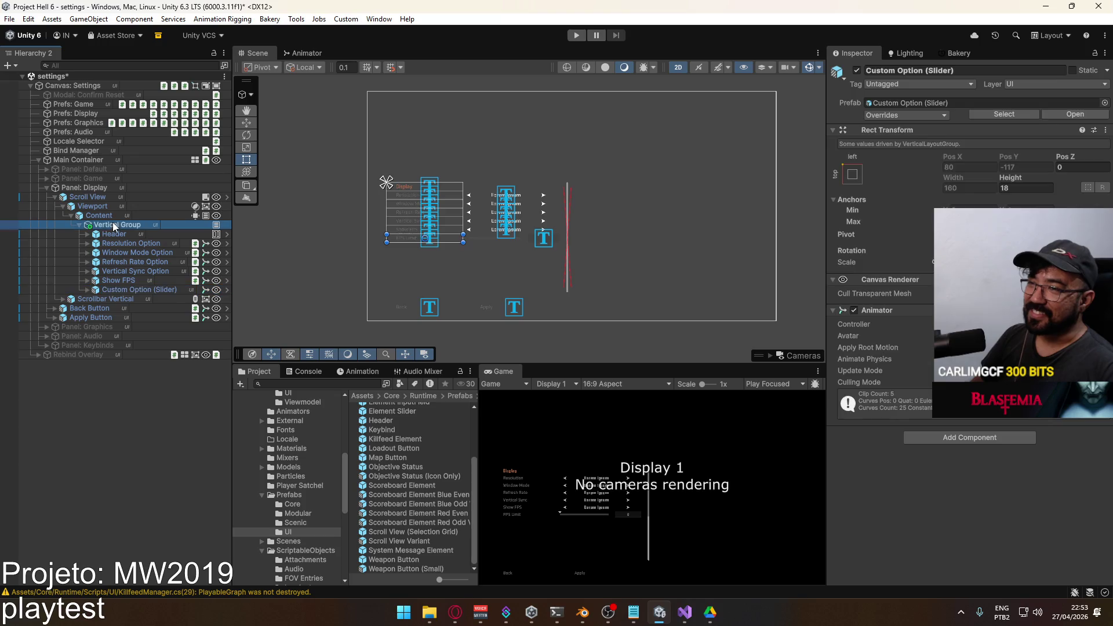
{"action": "left_click", "coordinate": [76, 224]}
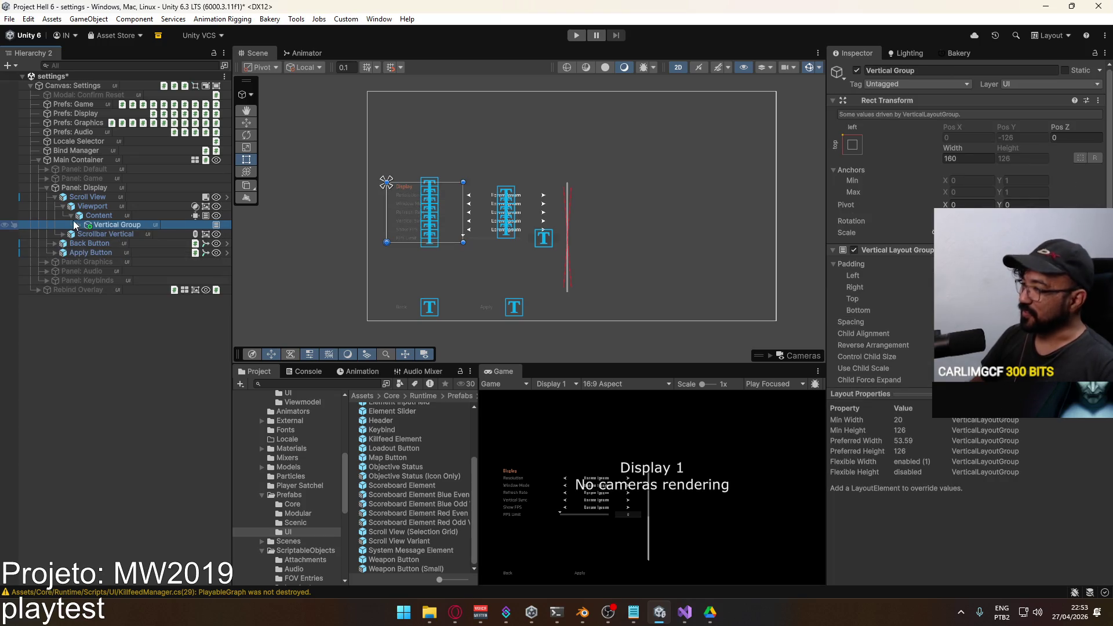
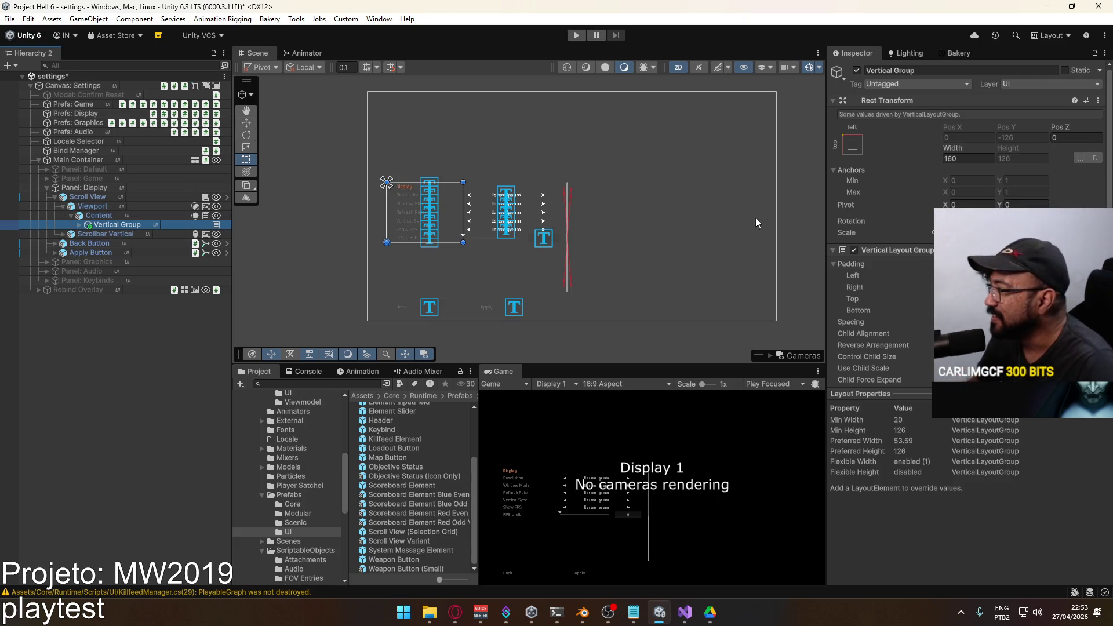
Inspect the Display panel's Content, Viewport and Scroll View objects.
{"action": "scroll", "coordinate": [908, 288], "scroll_direction": "down", "scroll_amount": 1}
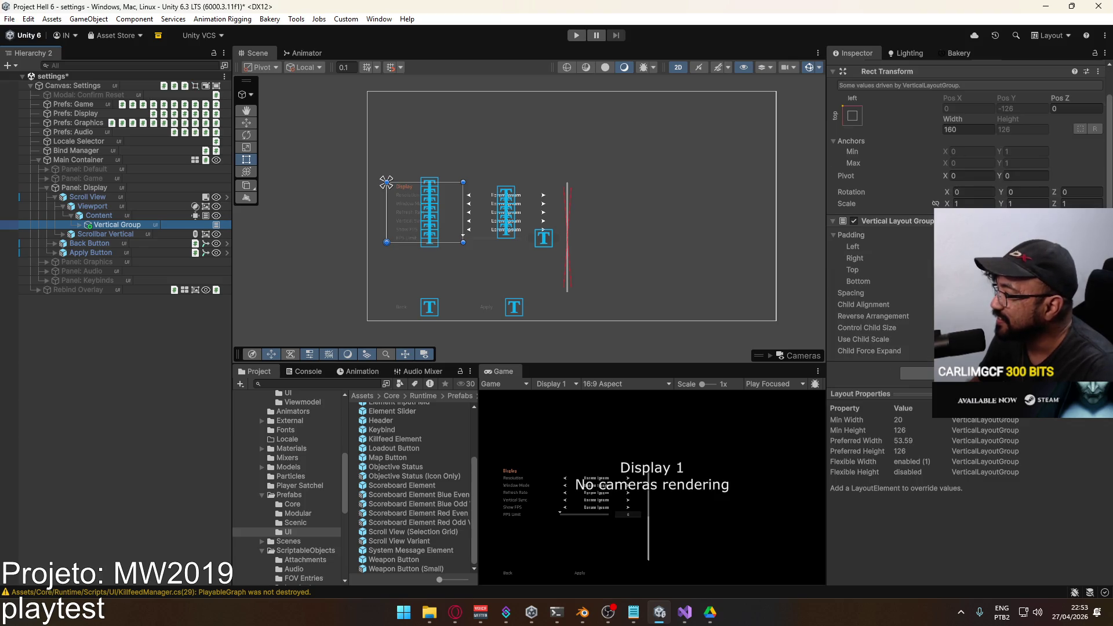
{"action": "left_click", "coordinate": [947, 316]}
{"action": "left_click", "coordinate": [947, 316]}
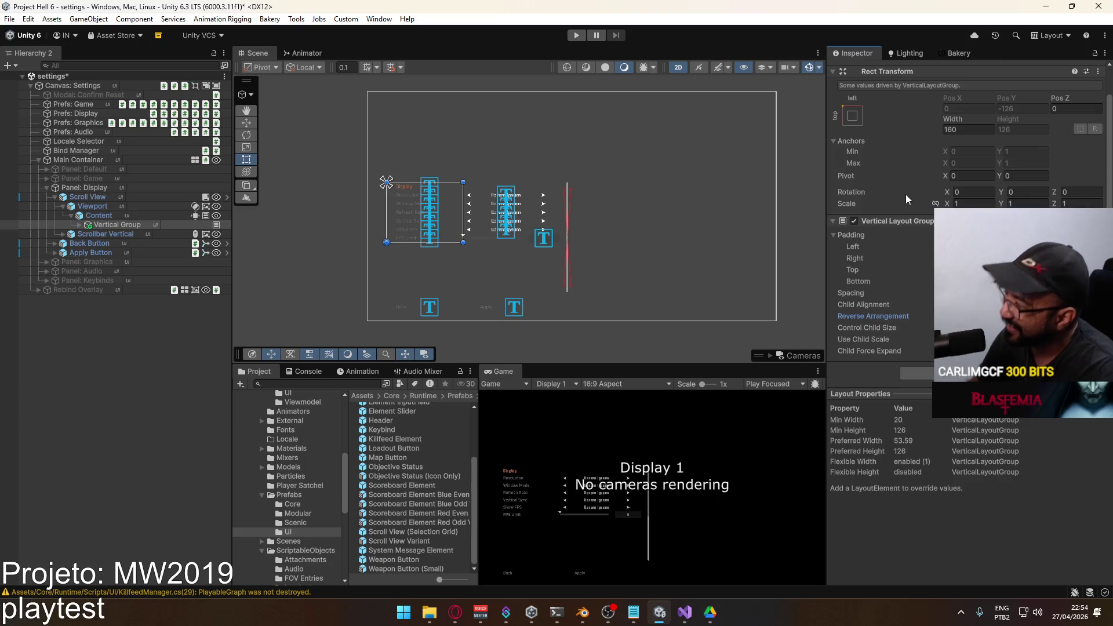
{"action": "left_click", "coordinate": [116, 215]}
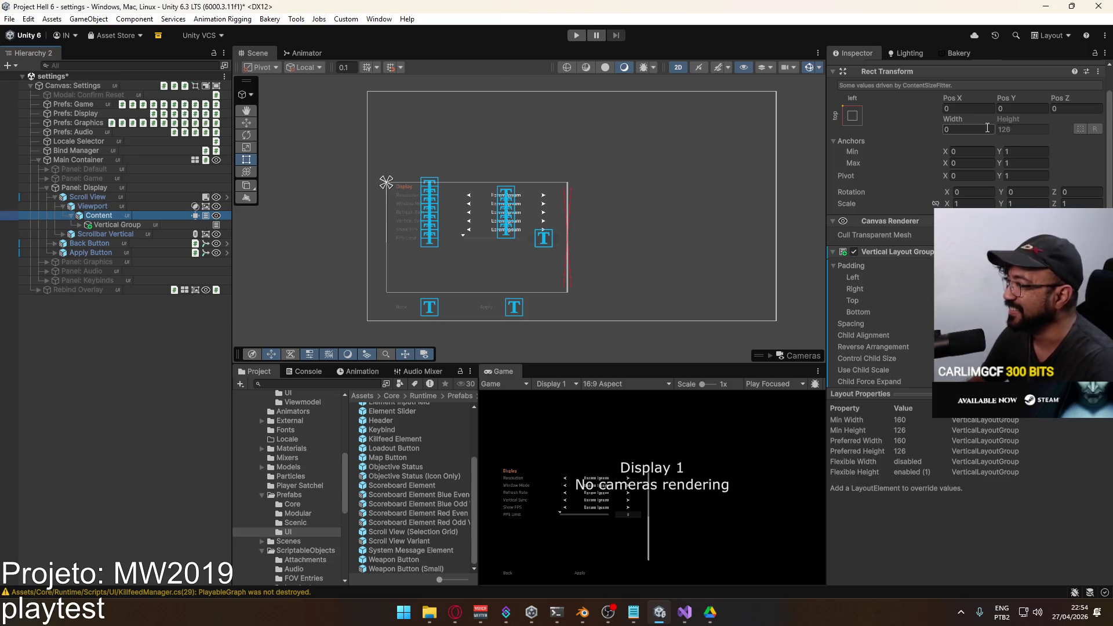
{"action": "left_click", "coordinate": [101, 208]}
{"action": "left_click", "coordinate": [88, 196]}
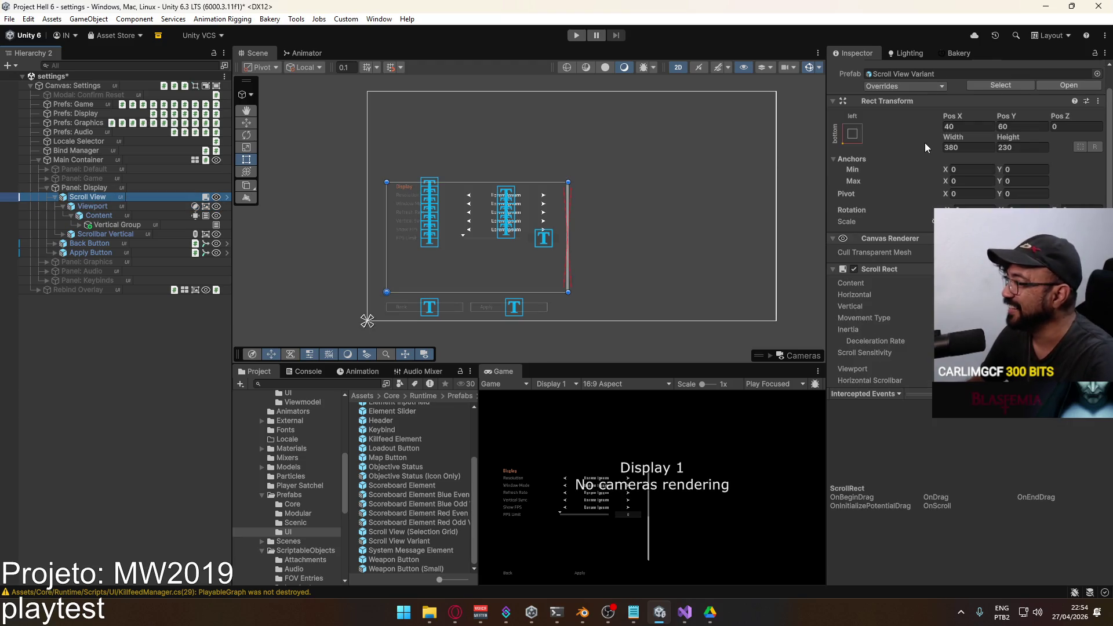
Set the Display Scroll View's height to 200 and collapse the Display panel hierarchy.
{"action": "scroll", "coordinate": [881, 232], "scroll_direction": "down", "scroll_amount": 4}
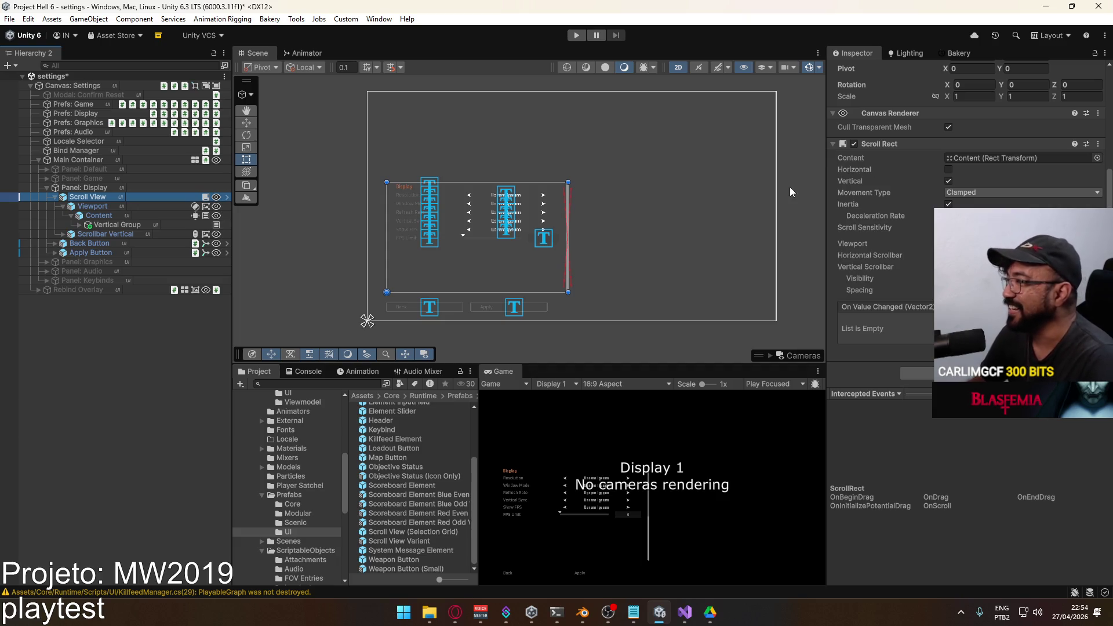
{"action": "scroll", "coordinate": [962, 174], "scroll_direction": "up", "scroll_amount": 5}
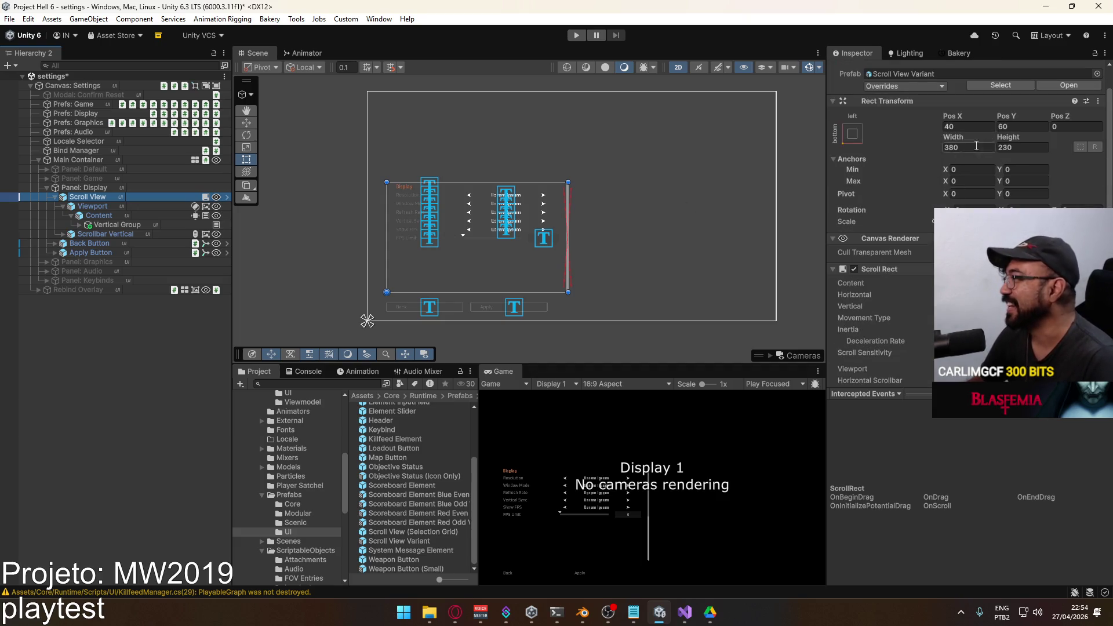
{"action": "left_click_drag", "start_coordinate": [1007, 138], "coordinate": [969, 142]}
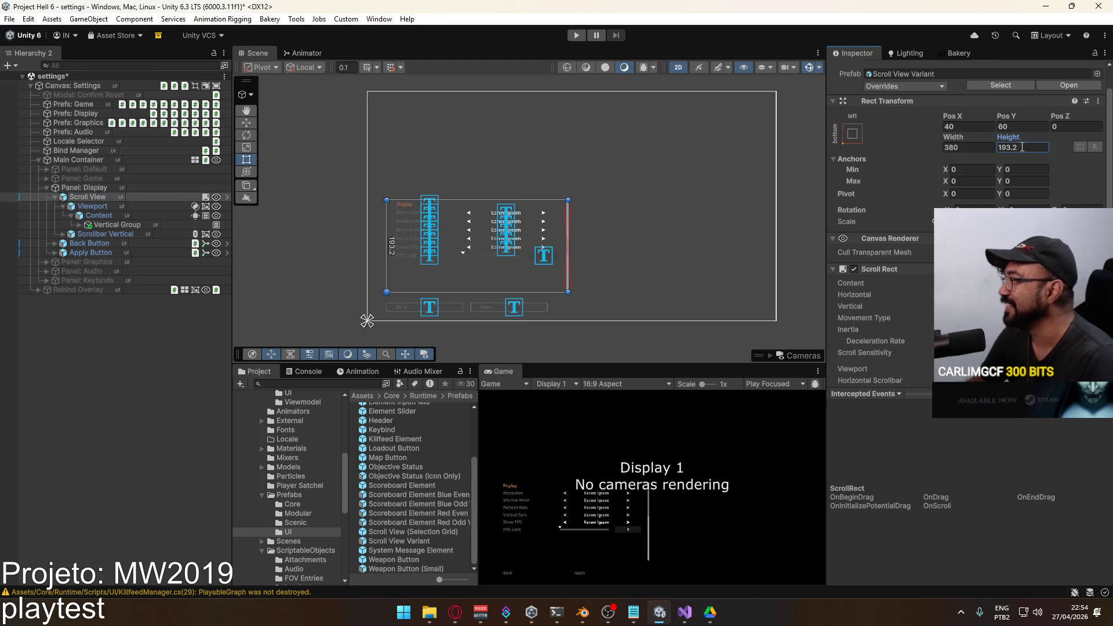
{"action": "type", "text": "200"}
{"action": "key", "text": "Return"}
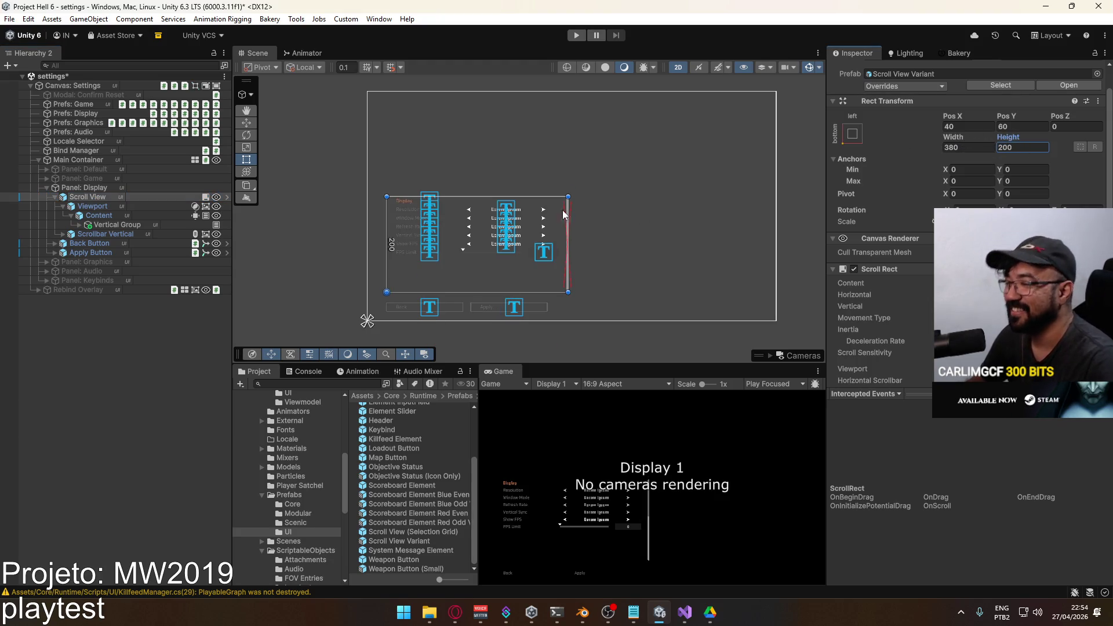
{"action": "left_click", "coordinate": [52, 197]}
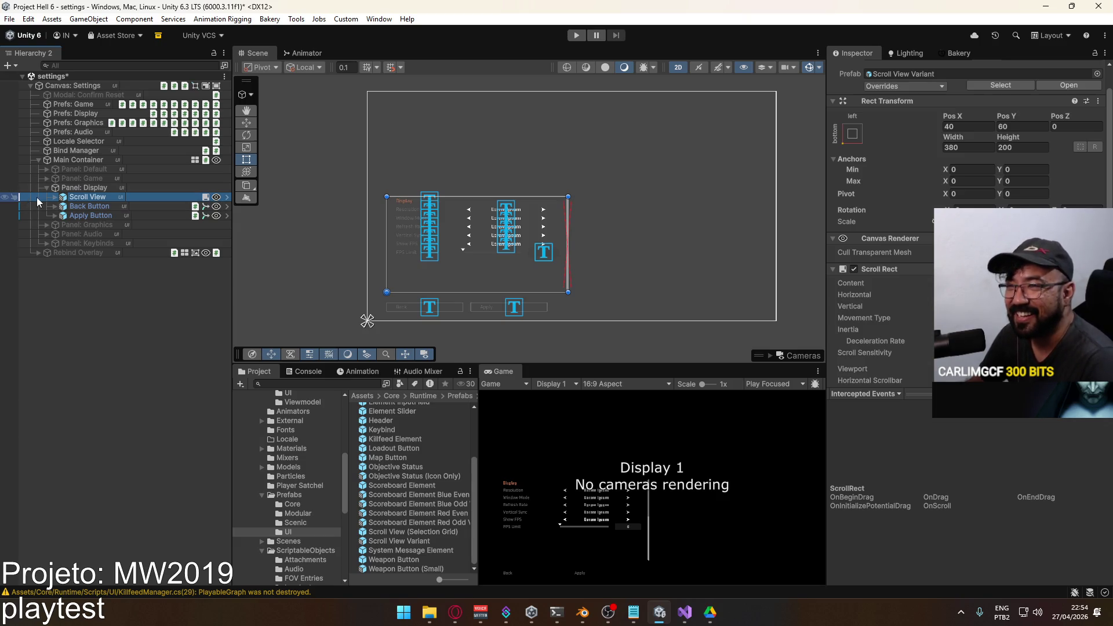
{"action": "left_click", "coordinate": [45, 186]}
Deactivate the Display panel and activate the Game panel.
{"action": "left_click", "coordinate": [66, 185]}
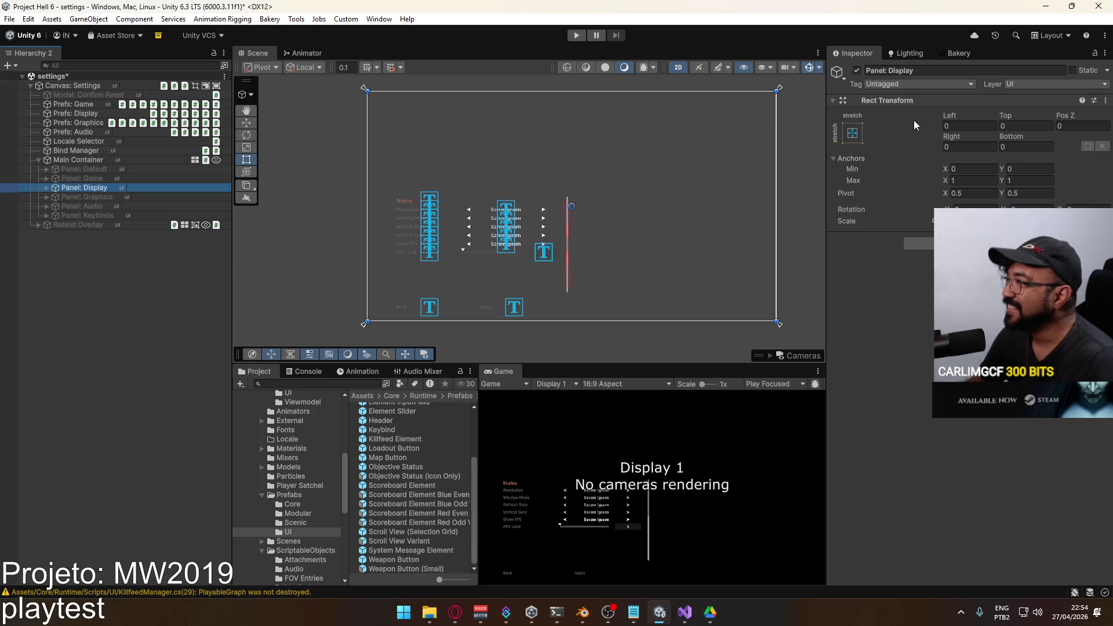
{"action": "left_click", "coordinate": [857, 71]}
{"action": "left_click", "coordinate": [87, 178]}
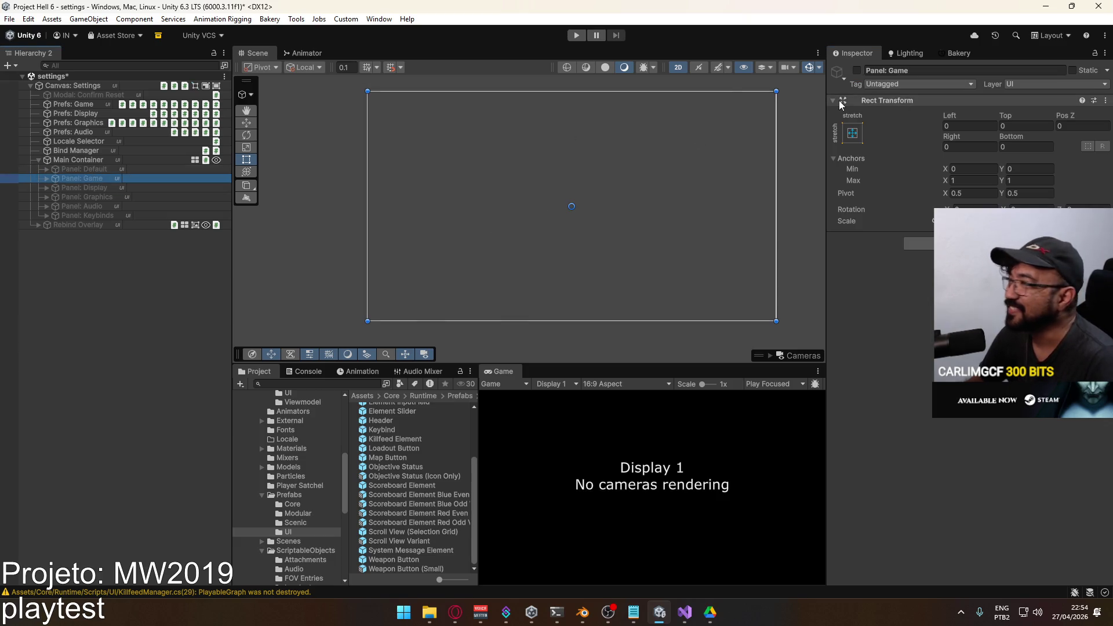
{"action": "left_click", "coordinate": [857, 70]}
Set the Game panel's Scroll View height to 200.
{"action": "left_click", "coordinate": [43, 181]}
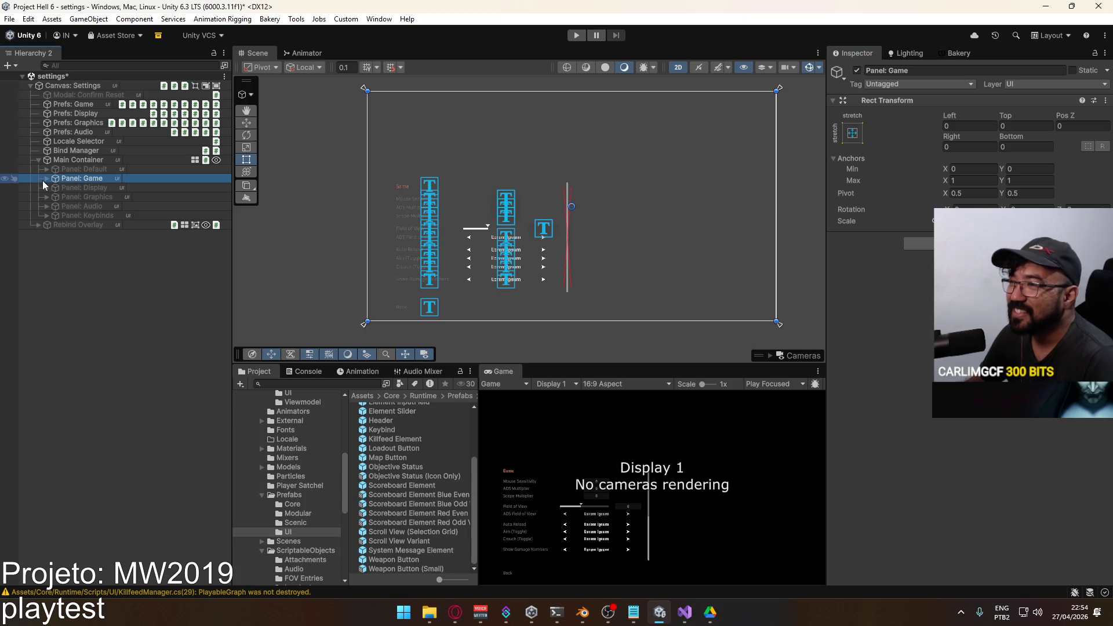
{"action": "left_click", "coordinate": [46, 188]}
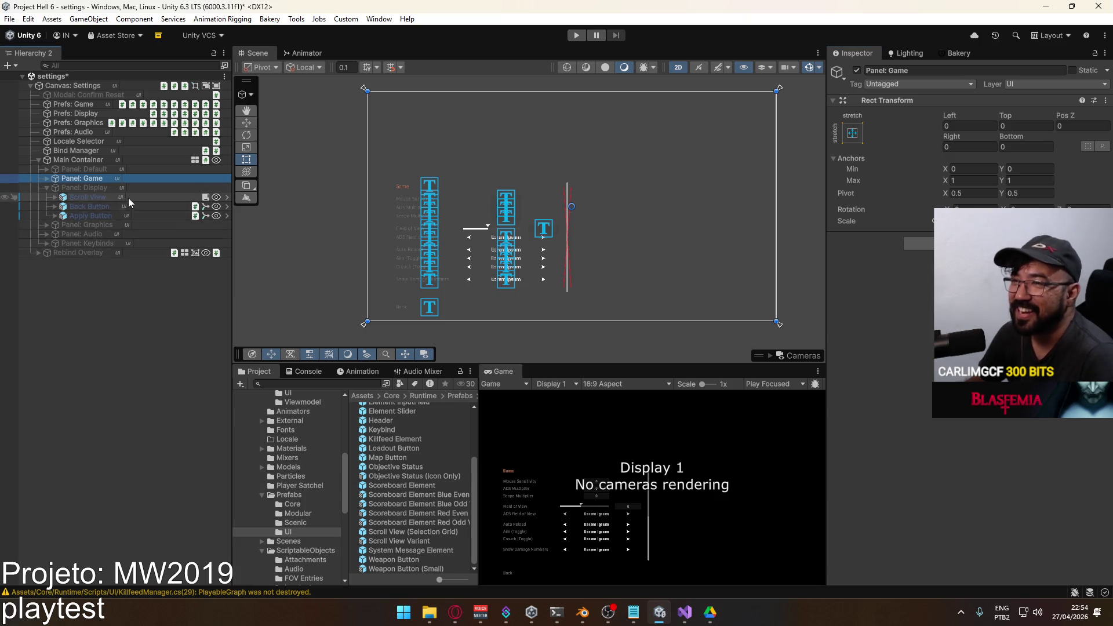
{"action": "left_click", "coordinate": [95, 197]}
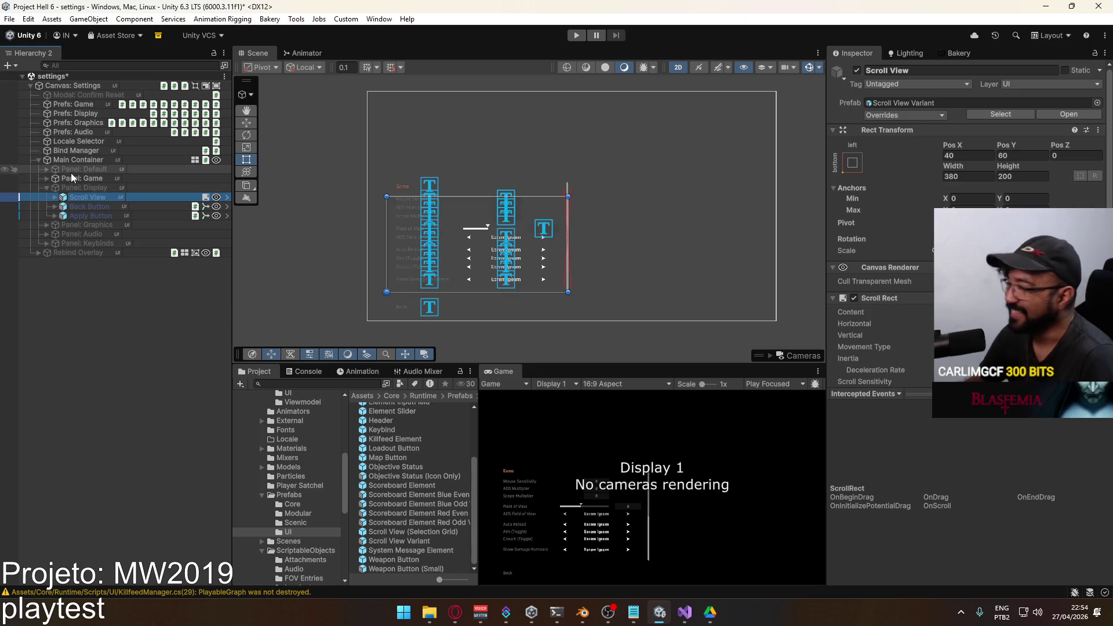
{"action": "left_click", "coordinate": [46, 188]}
{"action": "left_click", "coordinate": [46, 178]}
{"action": "left_click", "coordinate": [87, 188]}
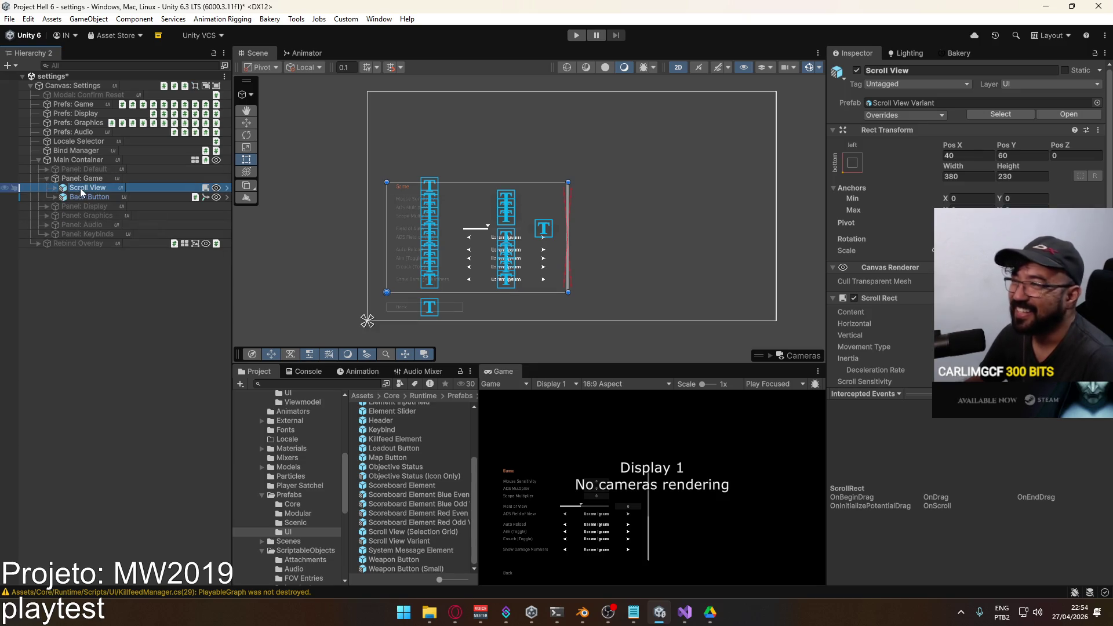
{"action": "left_click", "coordinate": [1014, 177]}
{"action": "type", "text": "200"}
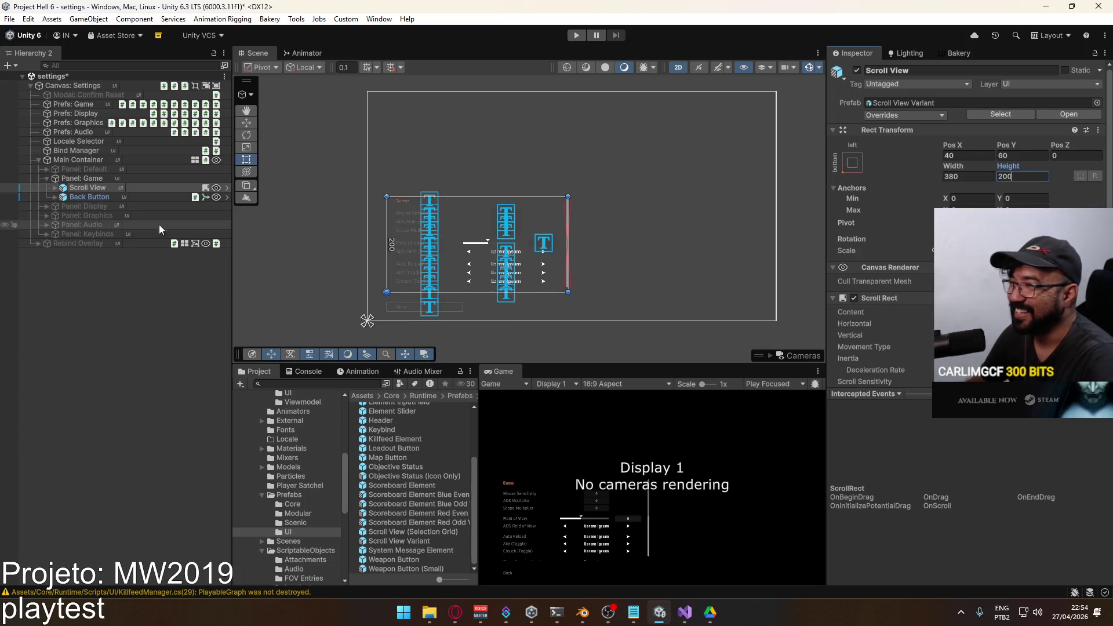
{"action": "scroll", "coordinate": [472, 298], "scroll_direction": "up", "scroll_amount": 5}
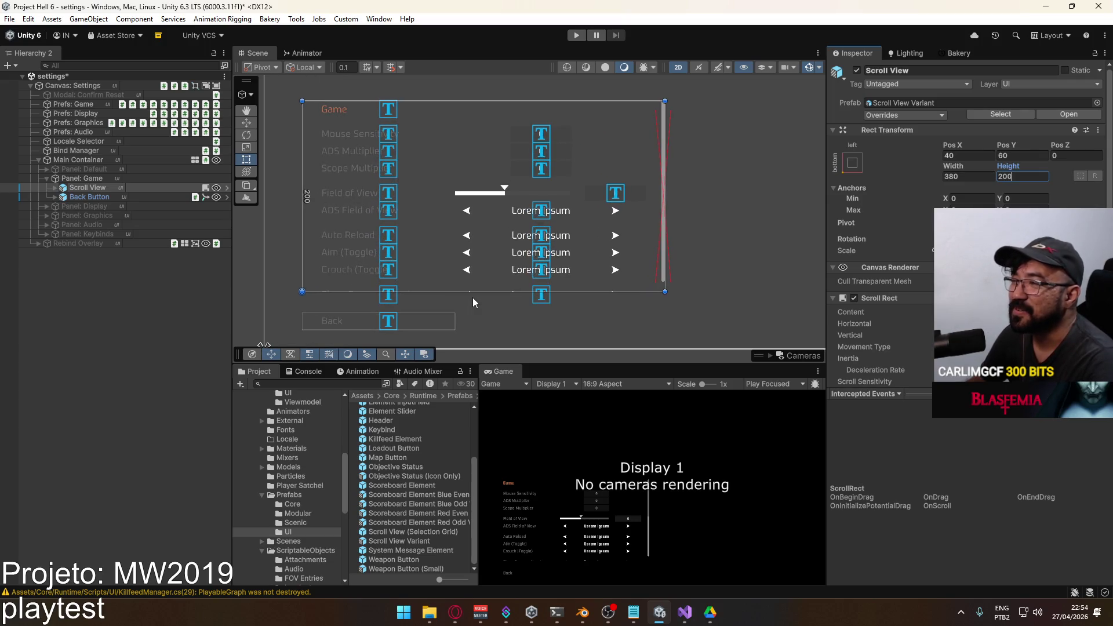
Delete the Space right under the Game header in the Vertical Group.
{"action": "left_click", "coordinate": [55, 188]}
{"action": "left_click", "coordinate": [63, 197]}
{"action": "left_click", "coordinate": [72, 206]}
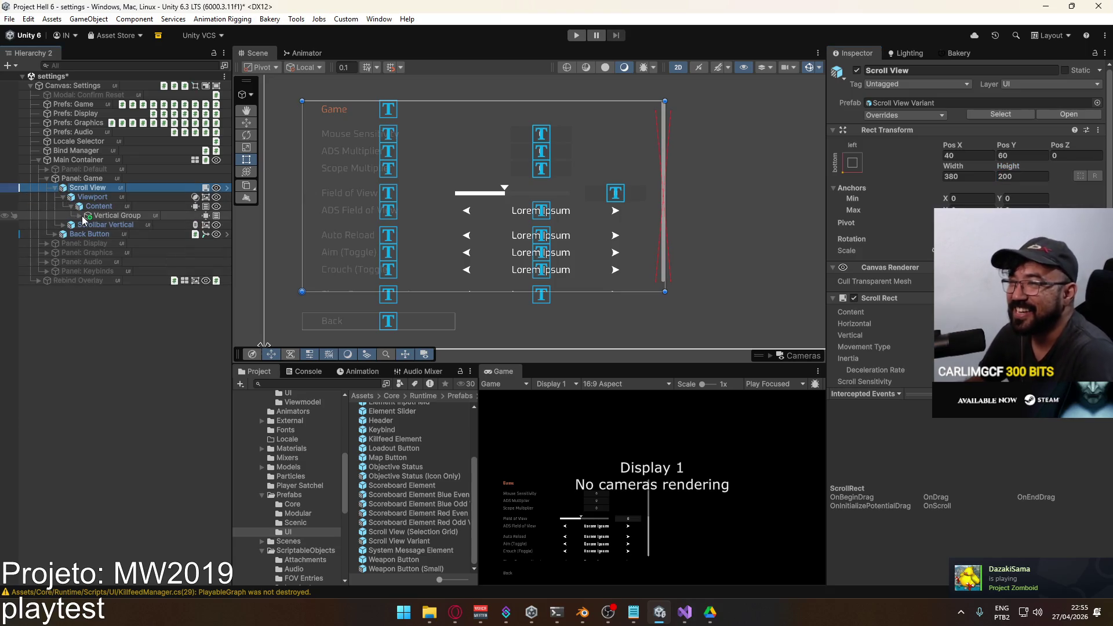
{"action": "left_click", "coordinate": [82, 209]}
{"action": "left_click", "coordinate": [81, 215]}
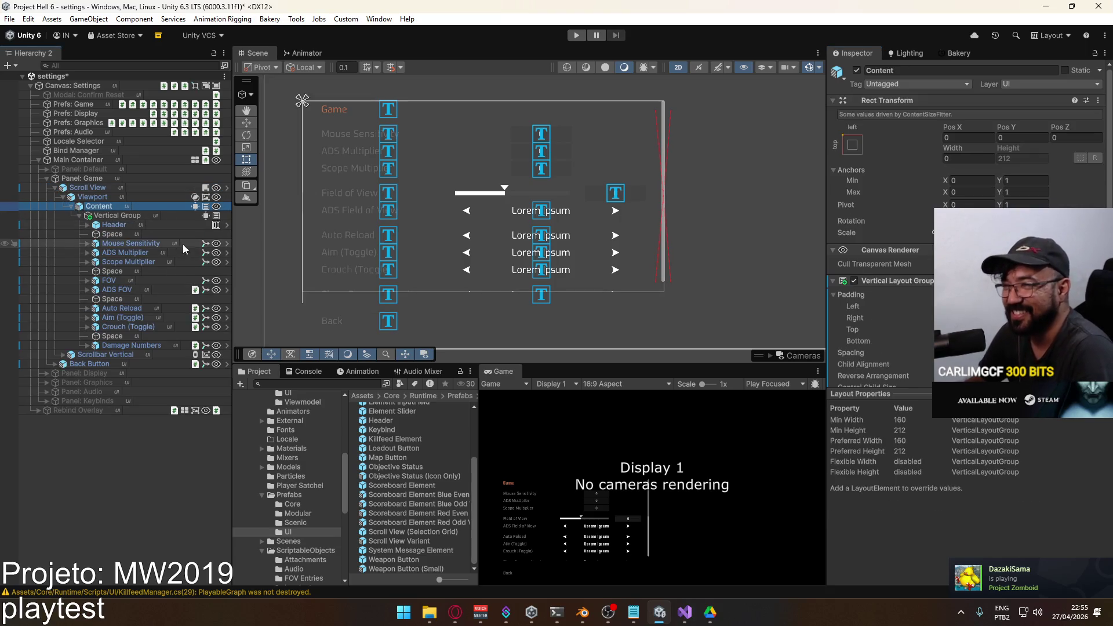
{"action": "left_click", "coordinate": [158, 235]}
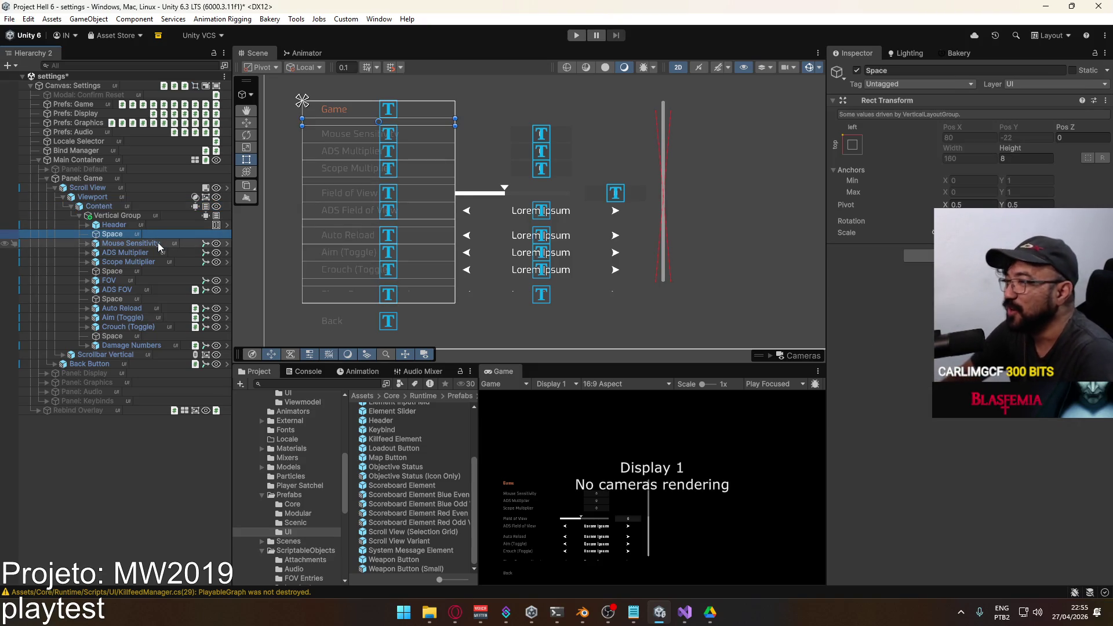
{"action": "key", "text": "Delete"}
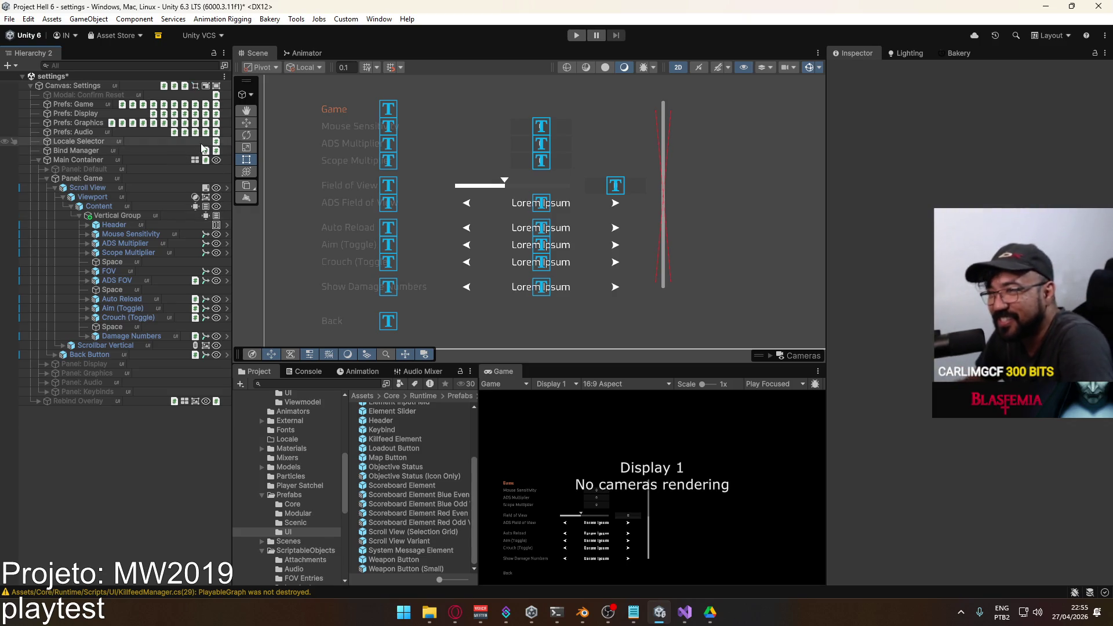
Collapse the Game panel's hierarchy back up to the panel.
{"action": "left_click", "coordinate": [136, 218]}
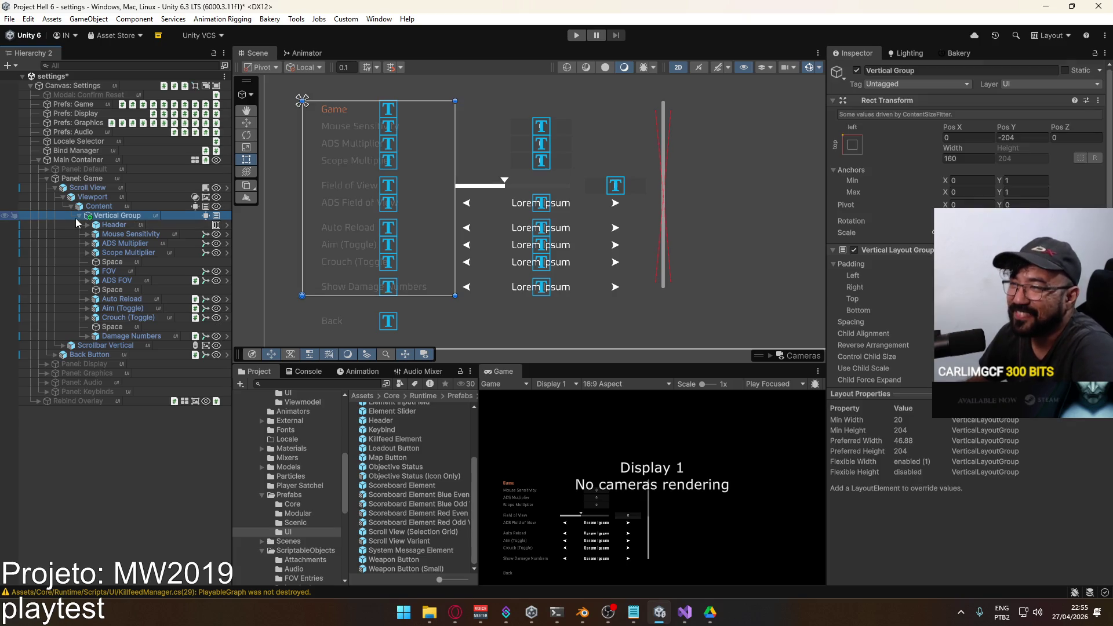
{"action": "left_click", "coordinate": [78, 217]}
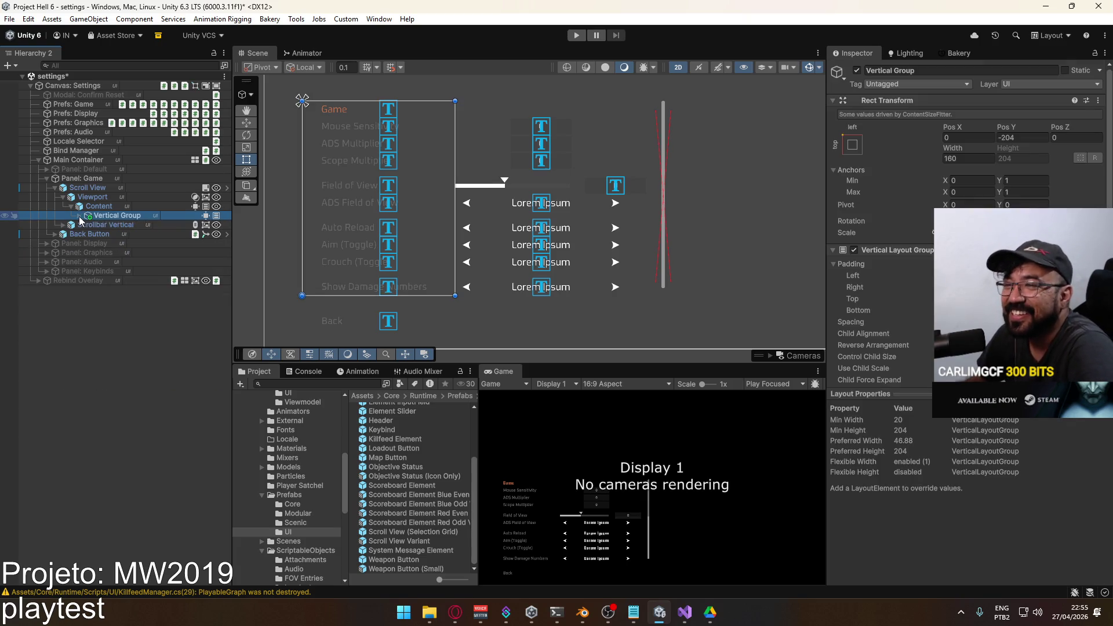
{"action": "left_click", "coordinate": [58, 189]}
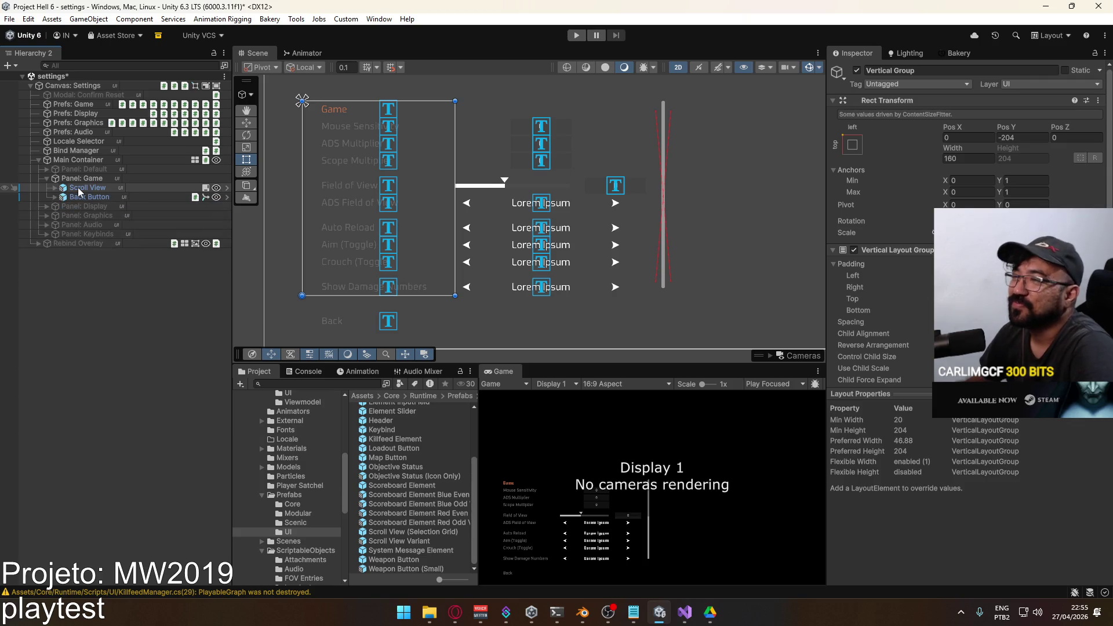
{"action": "left_click", "coordinate": [78, 189]}
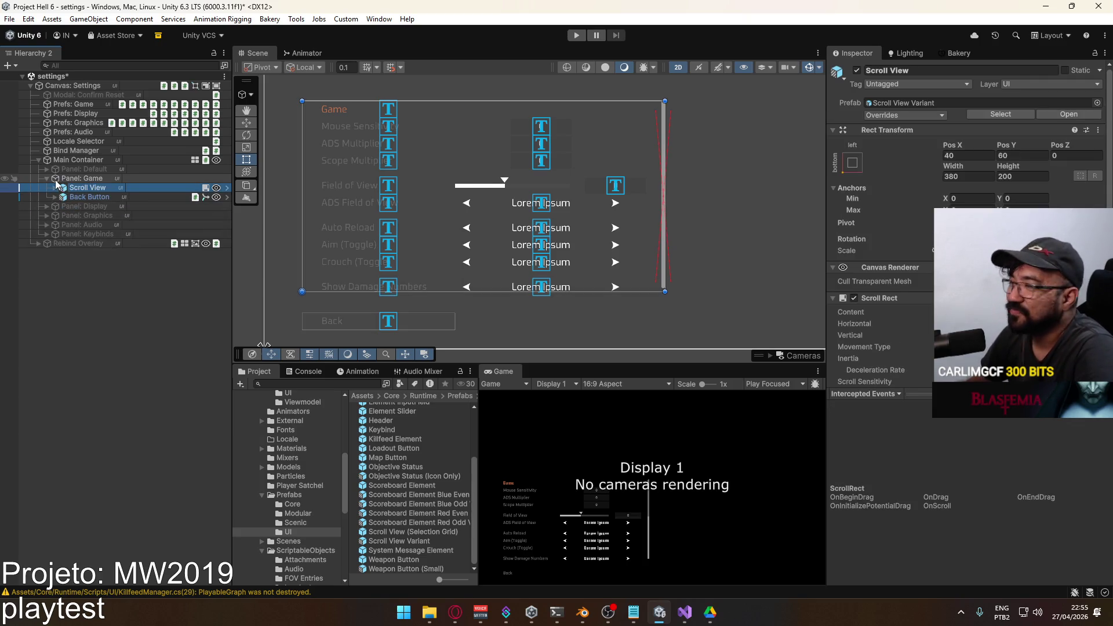
{"action": "left_click", "coordinate": [46, 178]}
{"action": "left_click", "coordinate": [51, 178]}
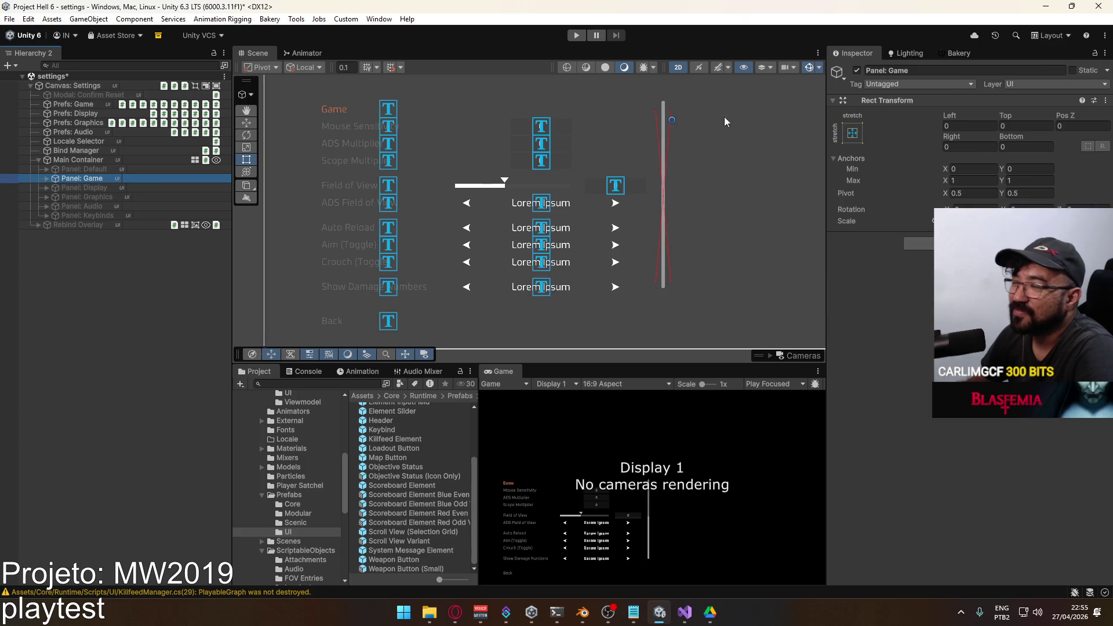
Hide the Game panel, show Graphics, and set its Scroll View height to 200.
{"action": "left_click", "coordinate": [857, 70]}
{"action": "left_click", "coordinate": [82, 198]}
{"action": "left_click", "coordinate": [857, 70]}
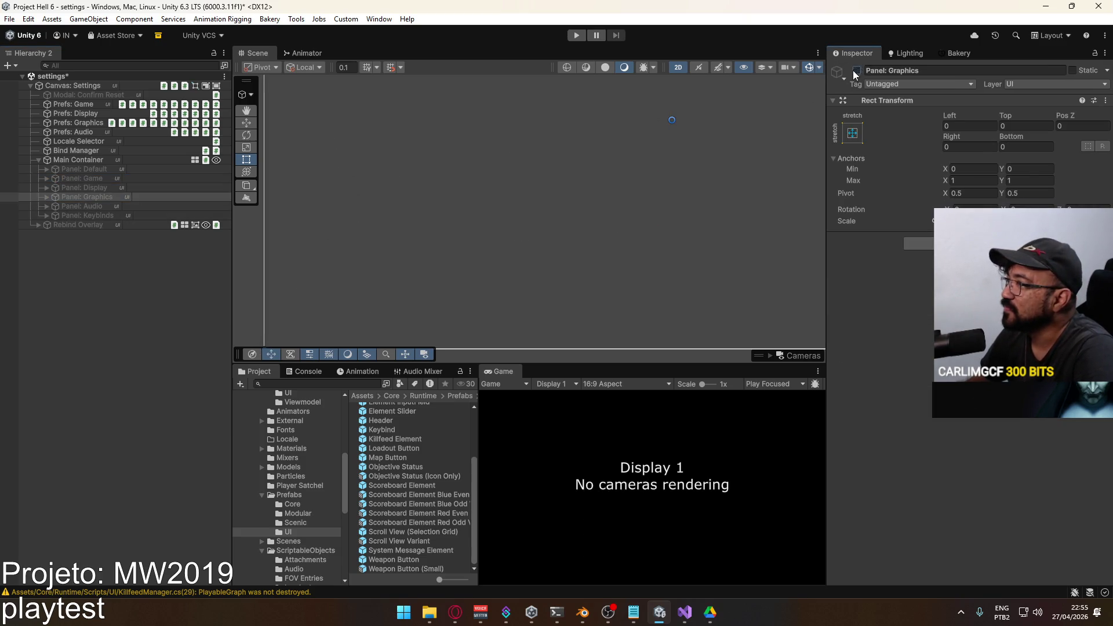
{"action": "left_click", "coordinate": [47, 197]}
{"action": "left_click", "coordinate": [87, 206]}
{"action": "left_click", "coordinate": [1022, 176]}
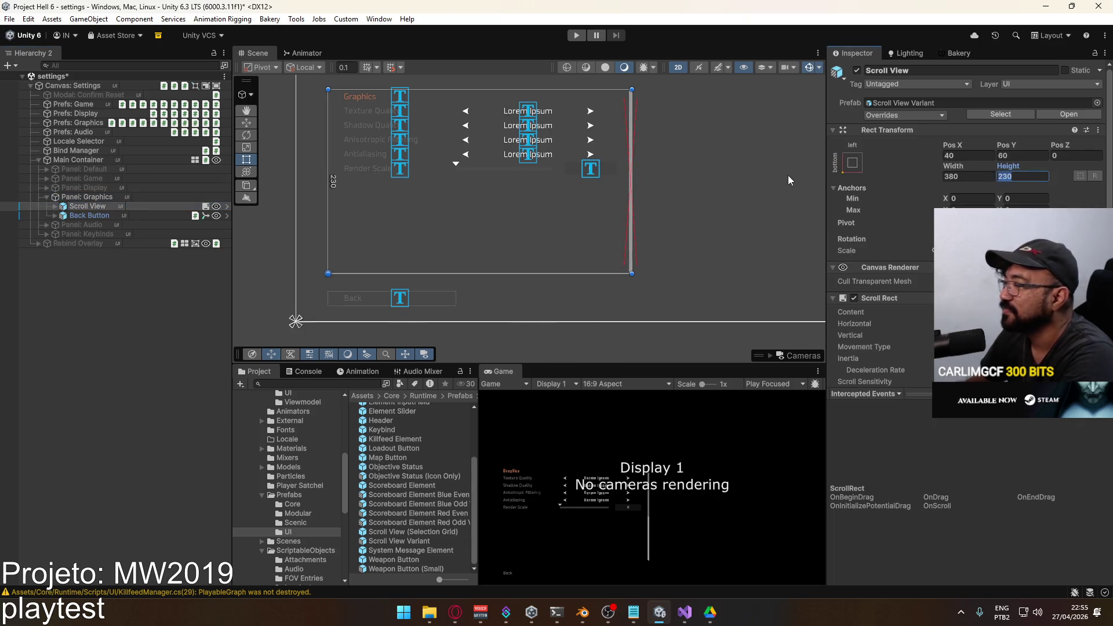
{"action": "type", "text": "200"}
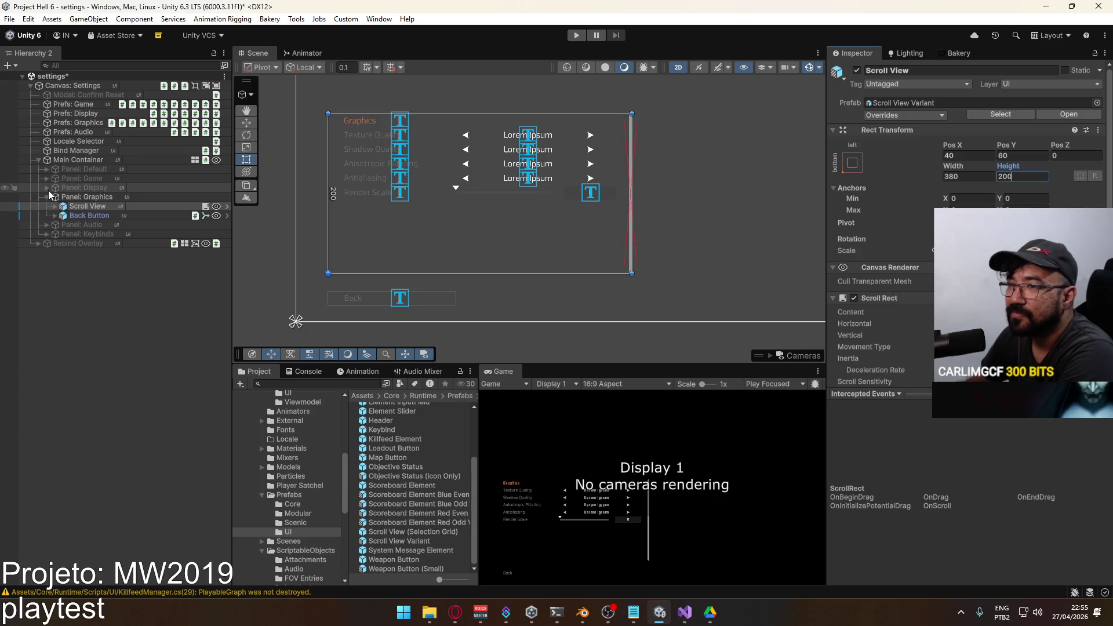
Hide Graphics, show the Audio panel, and set its Scroll View height to 200.
{"action": "left_click", "coordinate": [47, 196]}
{"action": "left_click", "coordinate": [64, 206]}
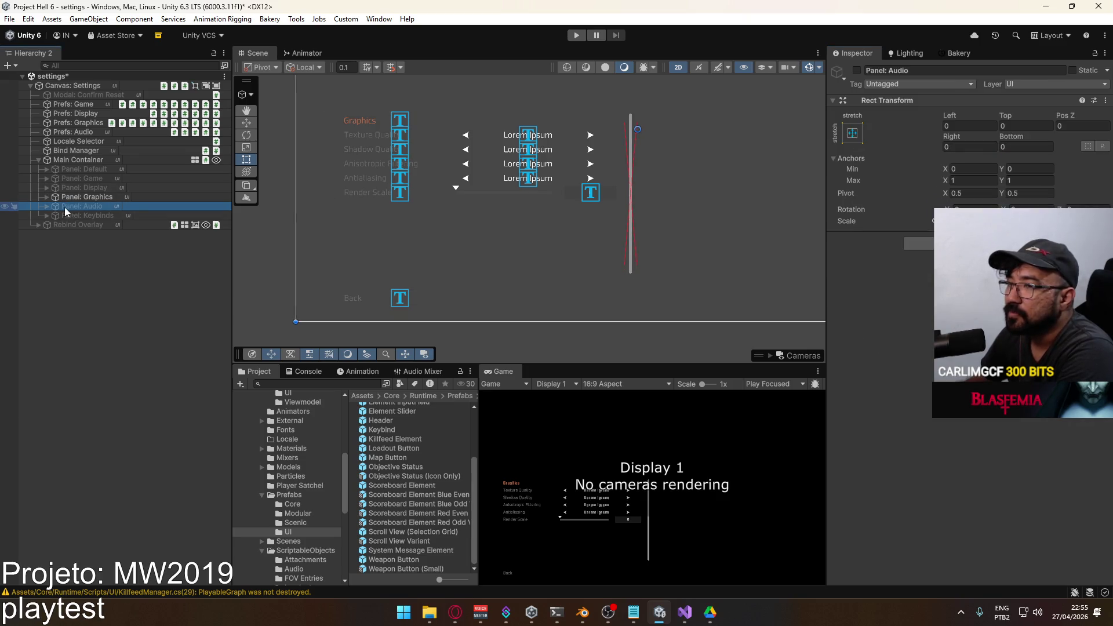
{"action": "left_click", "coordinate": [75, 197]}
{"action": "left_click", "coordinate": [857, 70]}
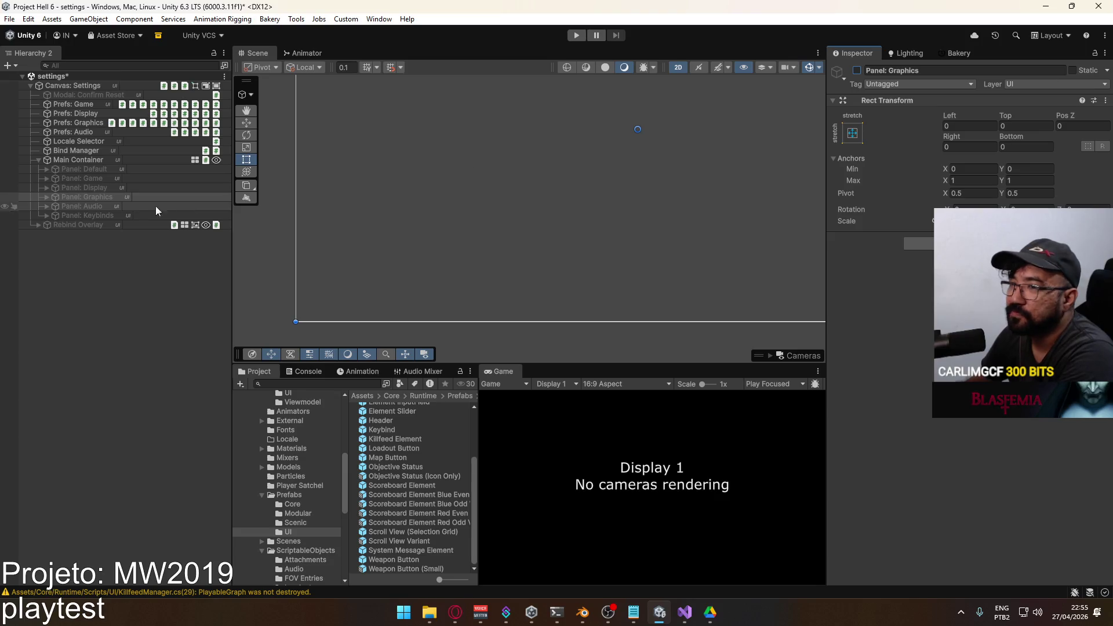
{"action": "left_click", "coordinate": [155, 207]}
{"action": "left_click", "coordinate": [856, 70]}
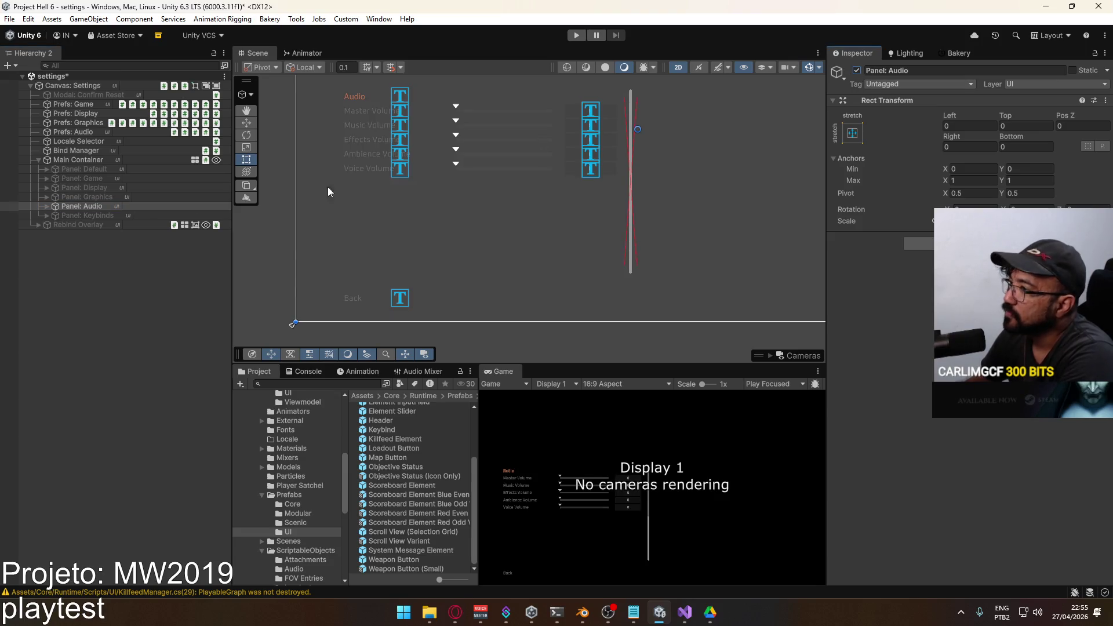
{"action": "left_click", "coordinate": [46, 206]}
{"action": "left_click", "coordinate": [74, 216]}
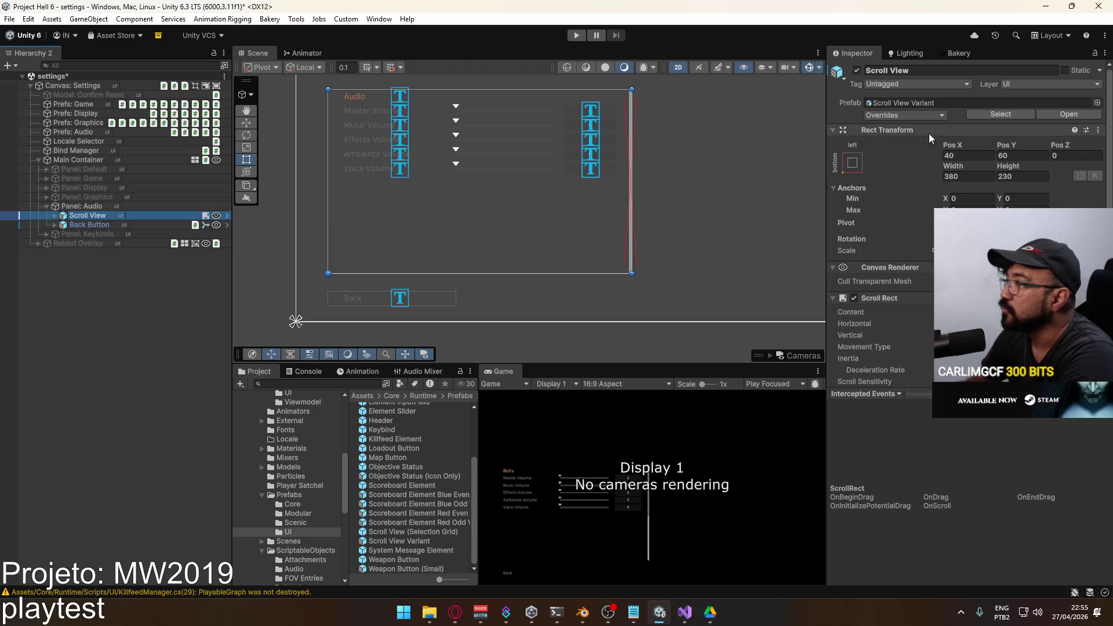
{"action": "left_click", "coordinate": [1023, 176]}
{"action": "type", "text": "200"}
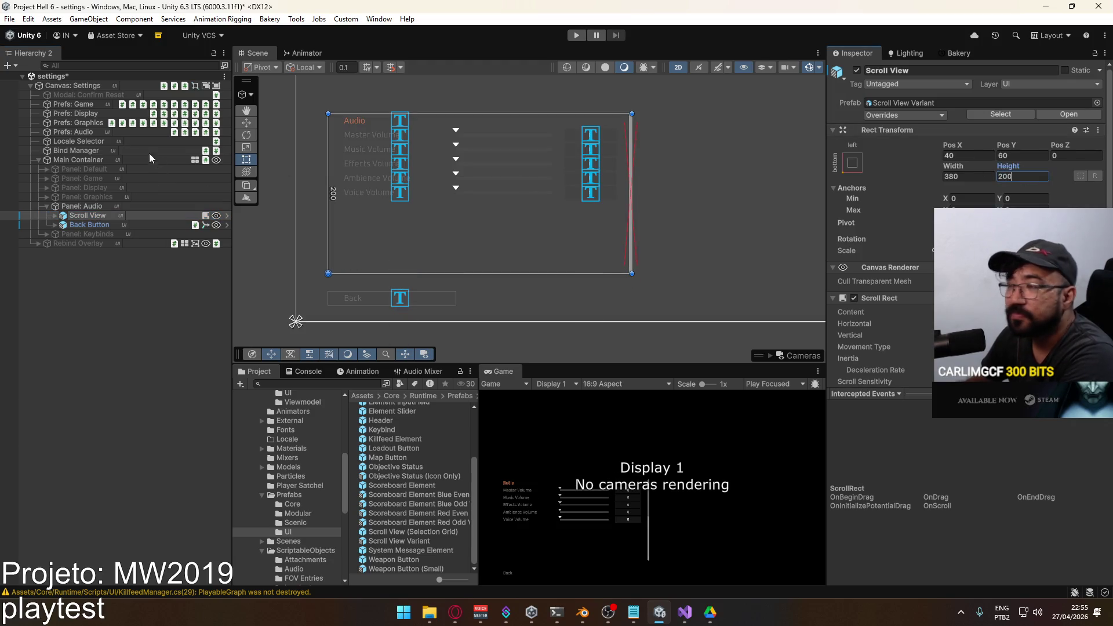
Hide the Audio panel and reactivate the Default settings panel.
{"action": "left_click", "coordinate": [46, 207]}
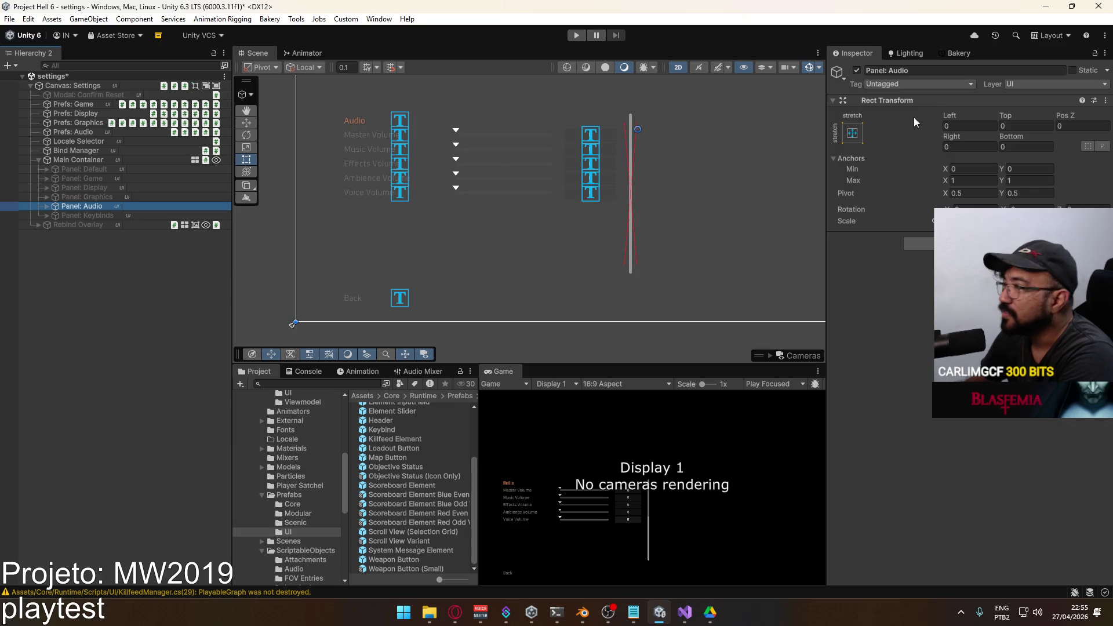
{"action": "left_click", "coordinate": [857, 70]}
{"action": "left_click", "coordinate": [95, 170]}
{"action": "left_click", "coordinate": [856, 70]}
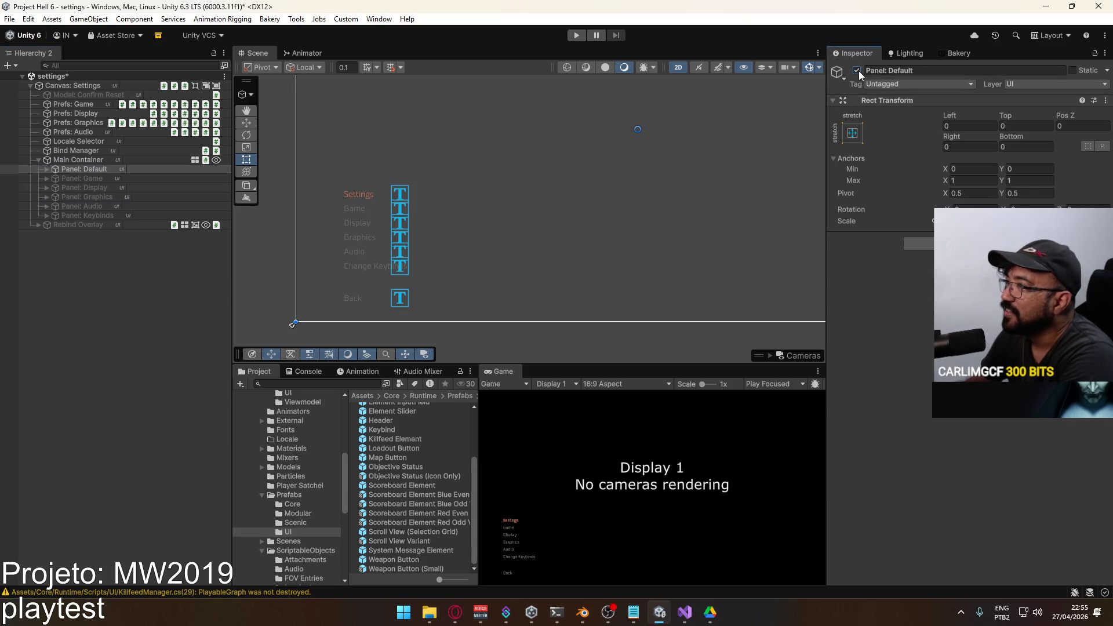
Expand the Default panel and frame it in the Scene view.
{"action": "left_click", "coordinate": [45, 168]}
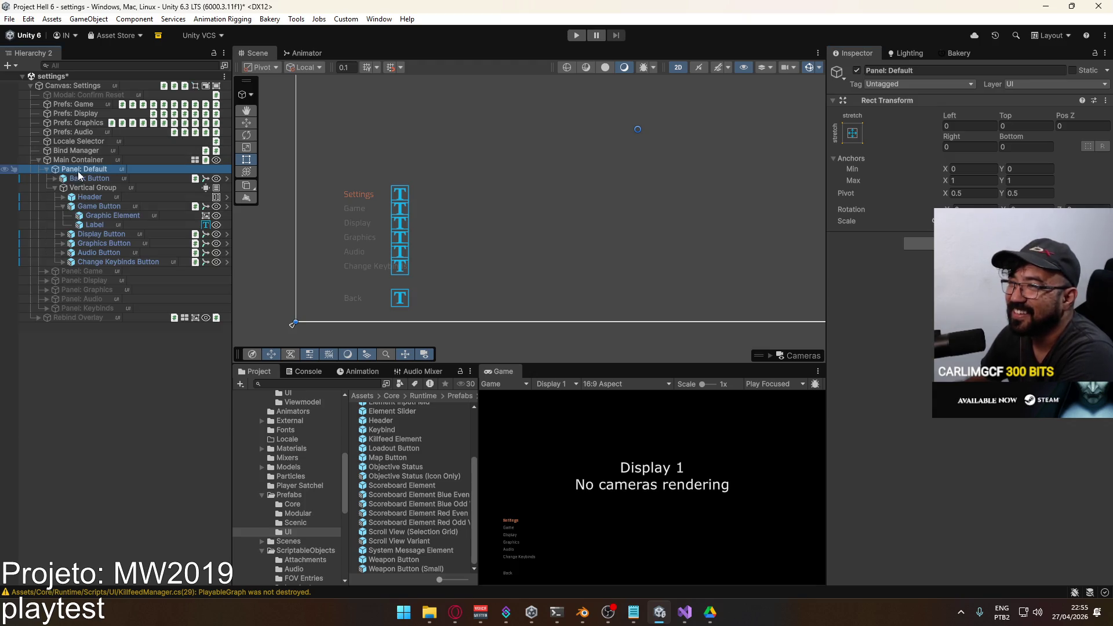
{"action": "left_click", "coordinate": [55, 187]}
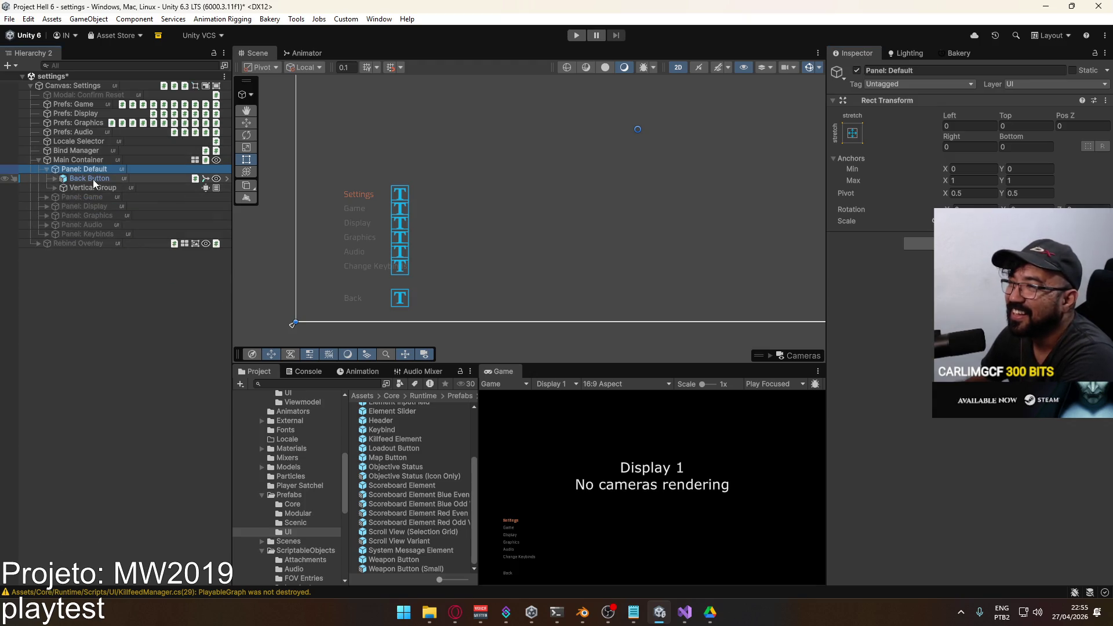
{"action": "mouse_move", "coordinate": [330, 209]}
{"action": "left_mouse_down"}
{"action": "mouse_move", "coordinate": [323, 218]}
{"action": "mouse_move", "coordinate": [434, 266]}
{"action": "mouse_move", "coordinate": [382, 226]}
{"action": "mouse_move", "coordinate": [386, 135]}
{"action": "mouse_move", "coordinate": [385, 301]}
{"action": "mouse_move", "coordinate": [333, 323]}
{"action": "mouse_move", "coordinate": [356, 255]}
{"action": "left_mouse_up"}
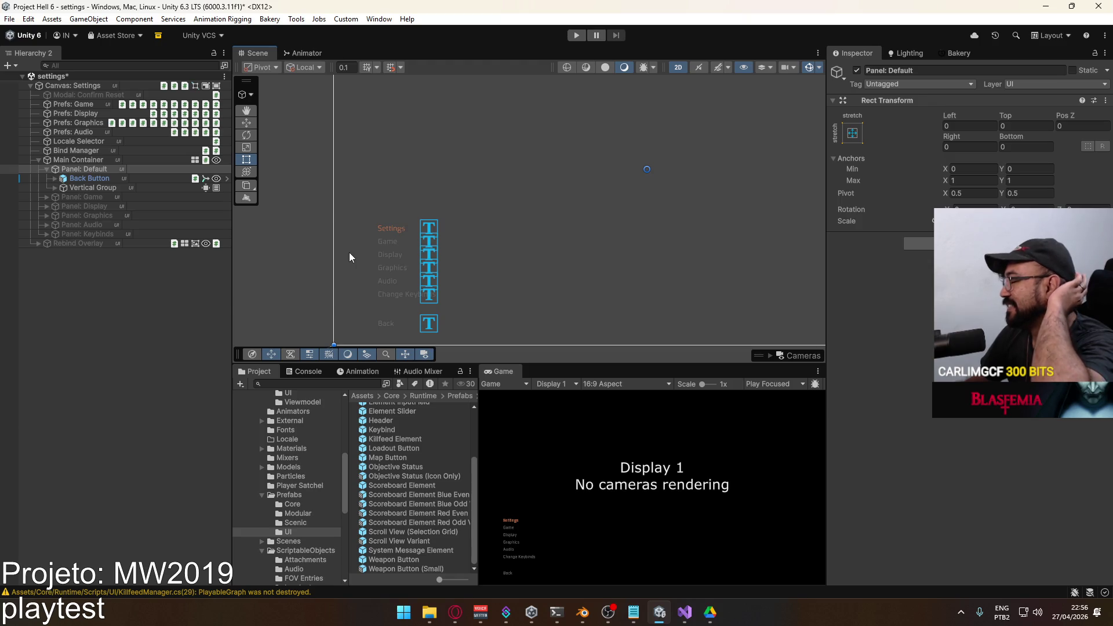
{"action": "key", "text": "f"}
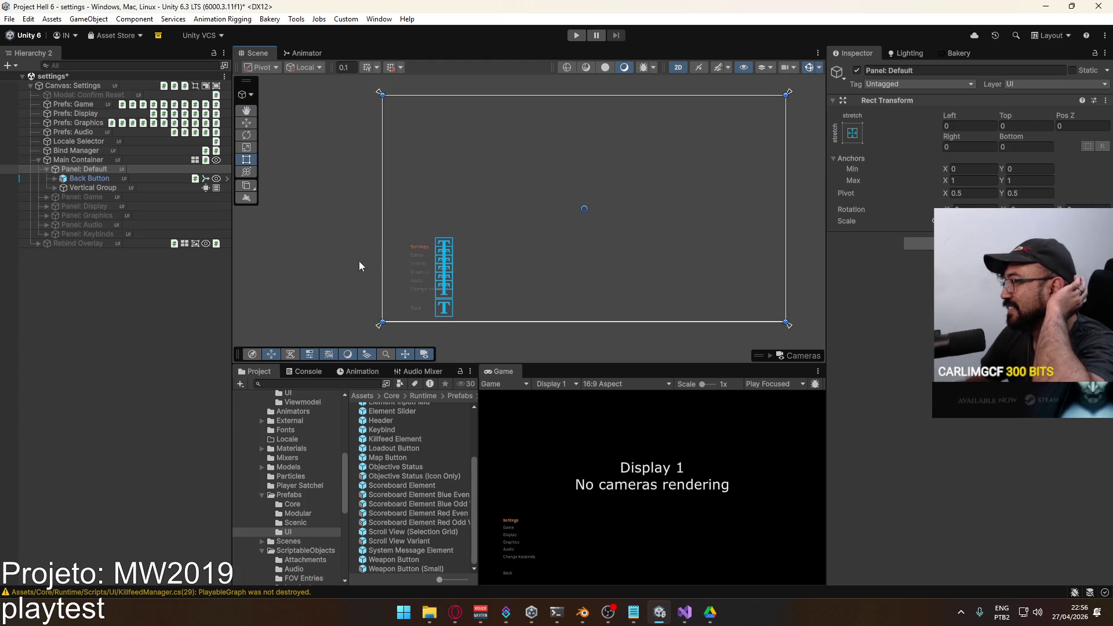
Compare the Vertical Group, Default panel and Main Container rects.
{"action": "left_click", "coordinate": [94, 186]}
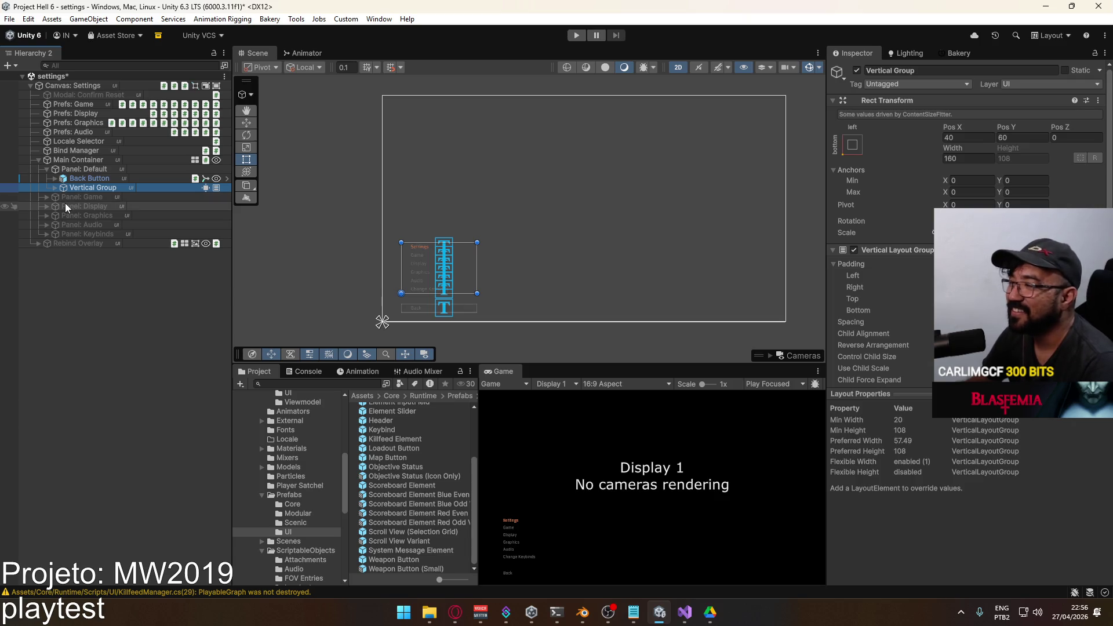
{"action": "left_click", "coordinate": [82, 172]}
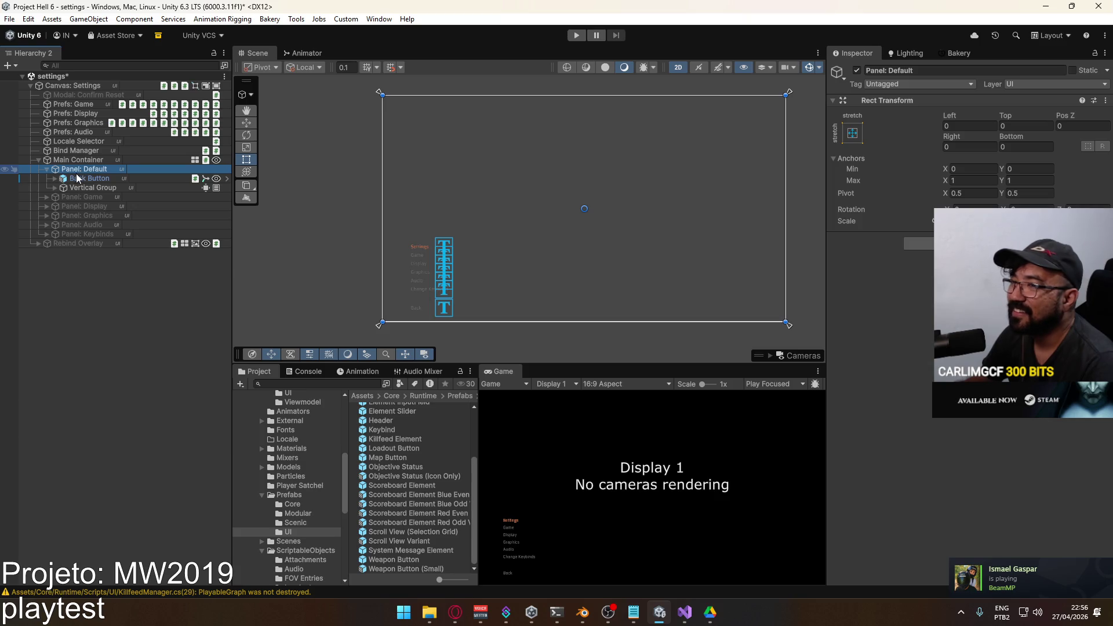
{"action": "left_click", "coordinate": [91, 189]}
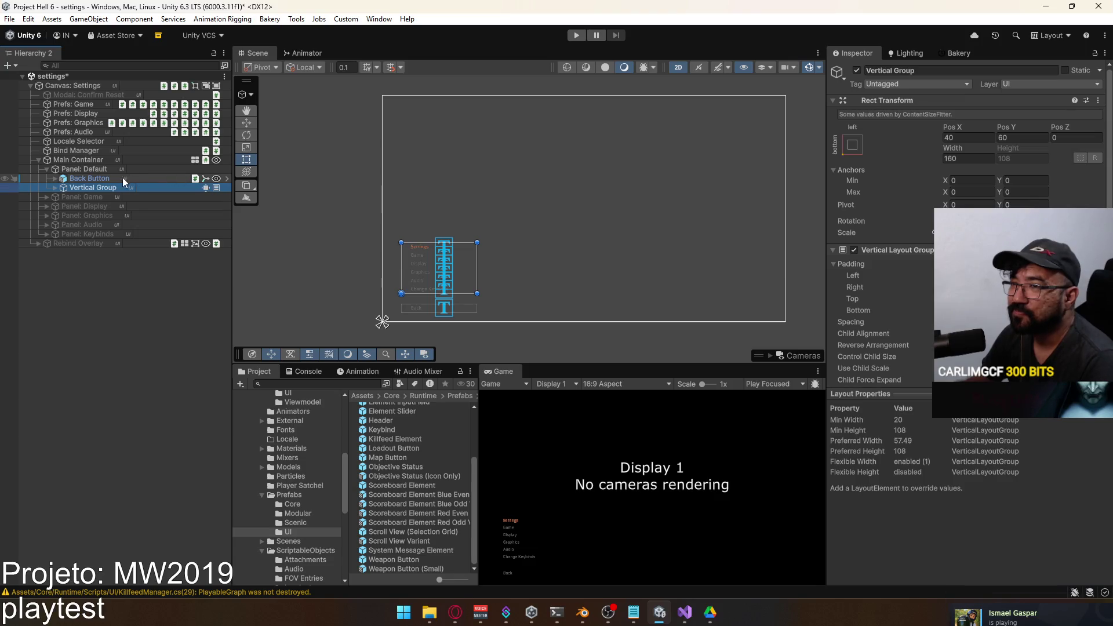
{"action": "left_click", "coordinate": [93, 172]}
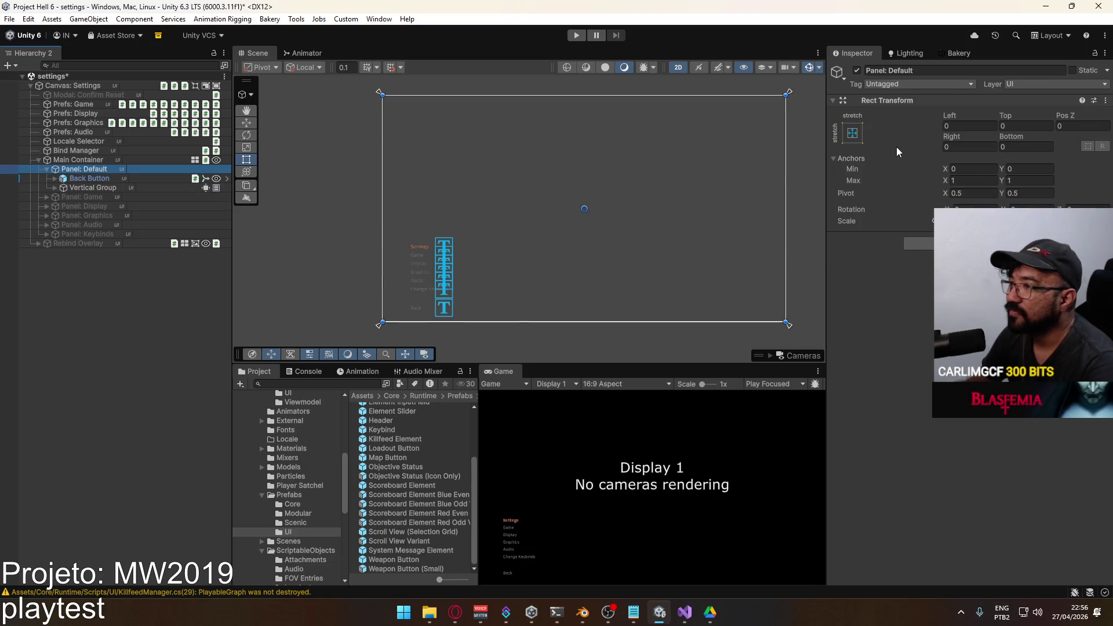
{"action": "left_click", "coordinate": [84, 187]}
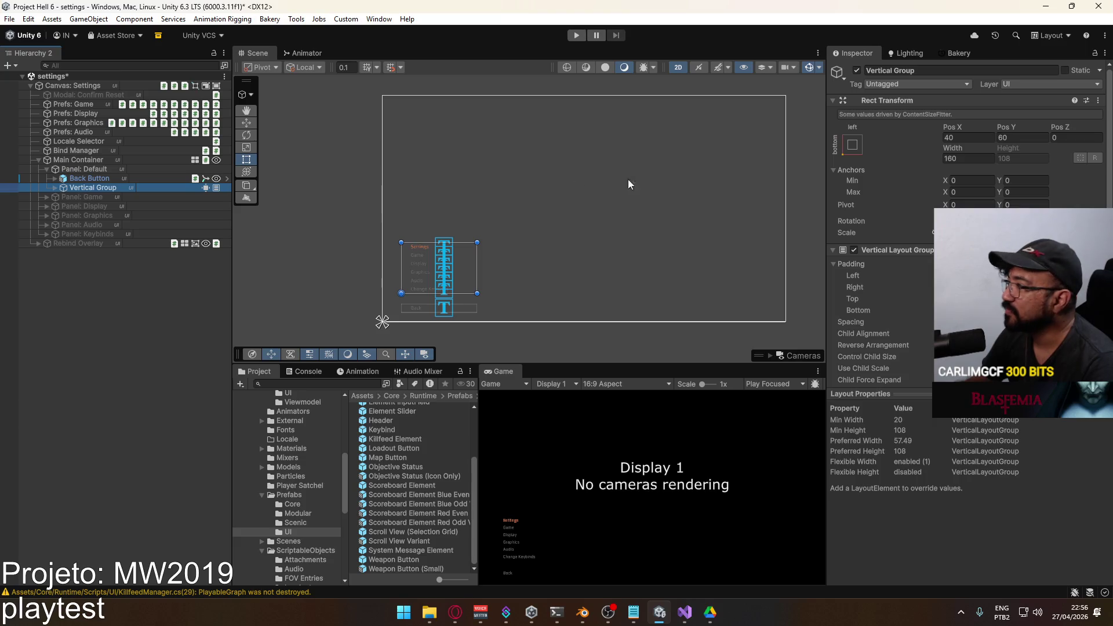
{"action": "scroll", "coordinate": [895, 227], "scroll_direction": "down", "scroll_amount": 1}
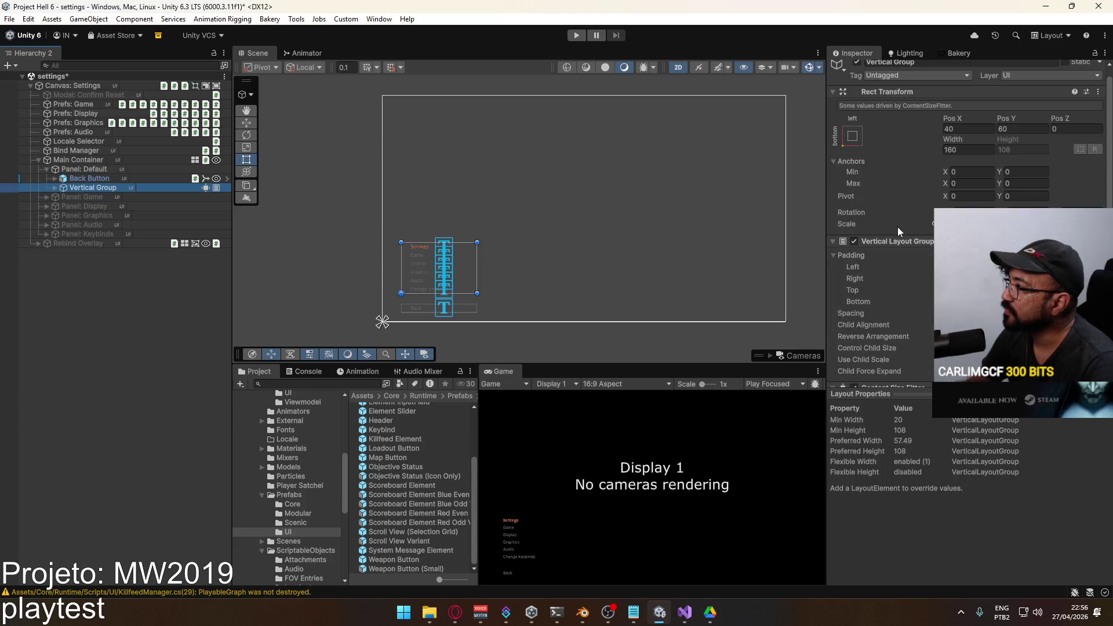
{"action": "scroll", "coordinate": [920, 211], "scroll_direction": "down", "scroll_amount": 3}
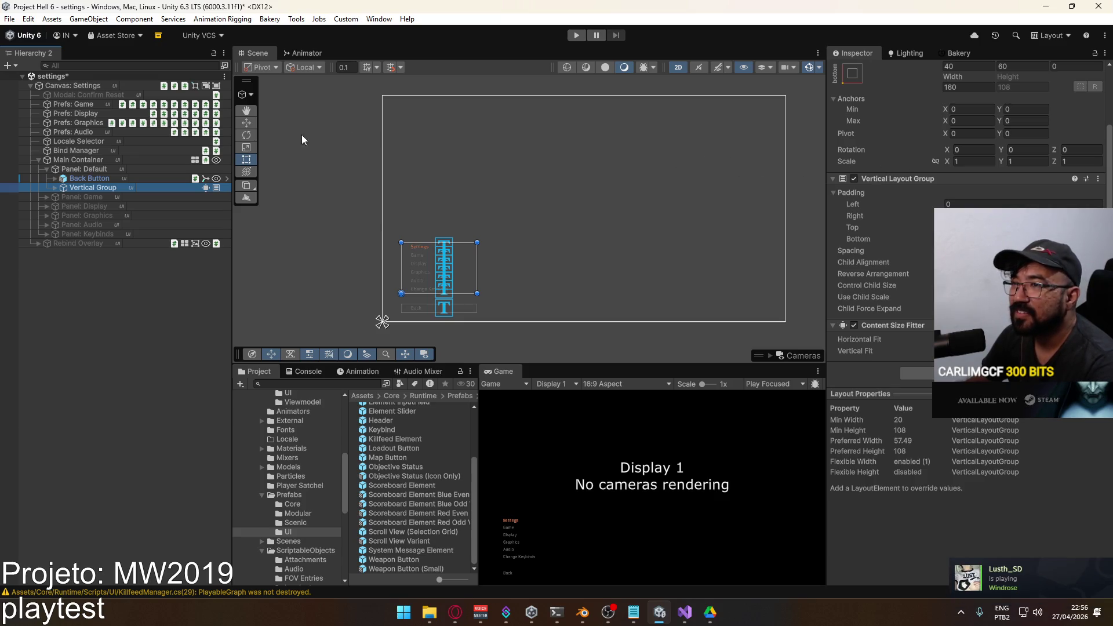
{"action": "left_click", "coordinate": [91, 161]}
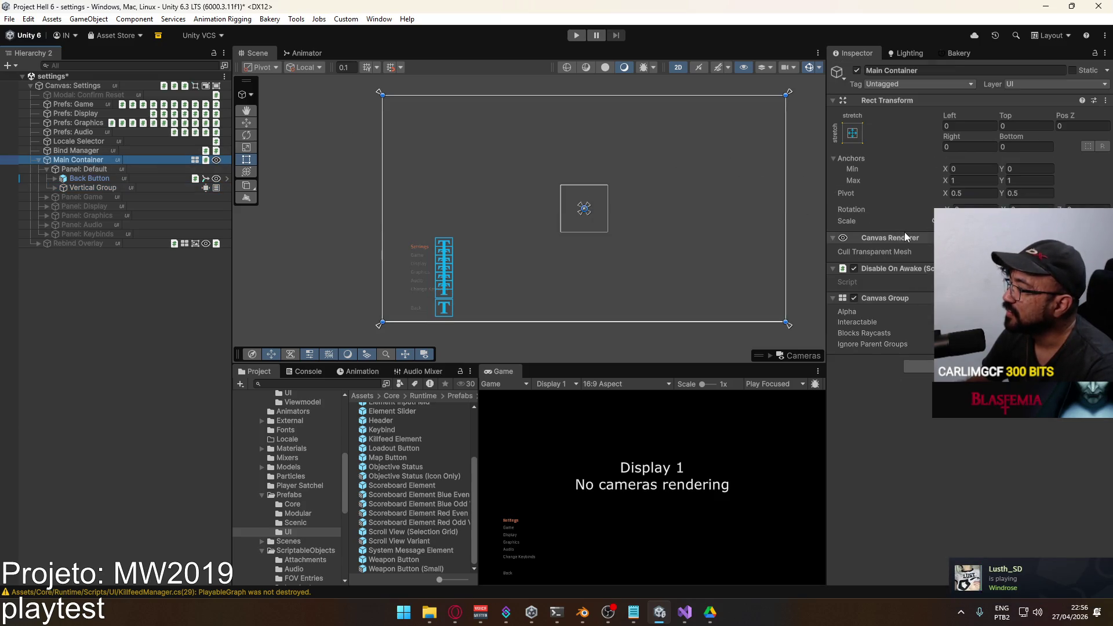
Undo an accidental move of the Default panel.
{"action": "left_click", "coordinate": [85, 170]}
{"action": "left_click_drag", "start_coordinate": [617, 219], "coordinate": [635, 206]}
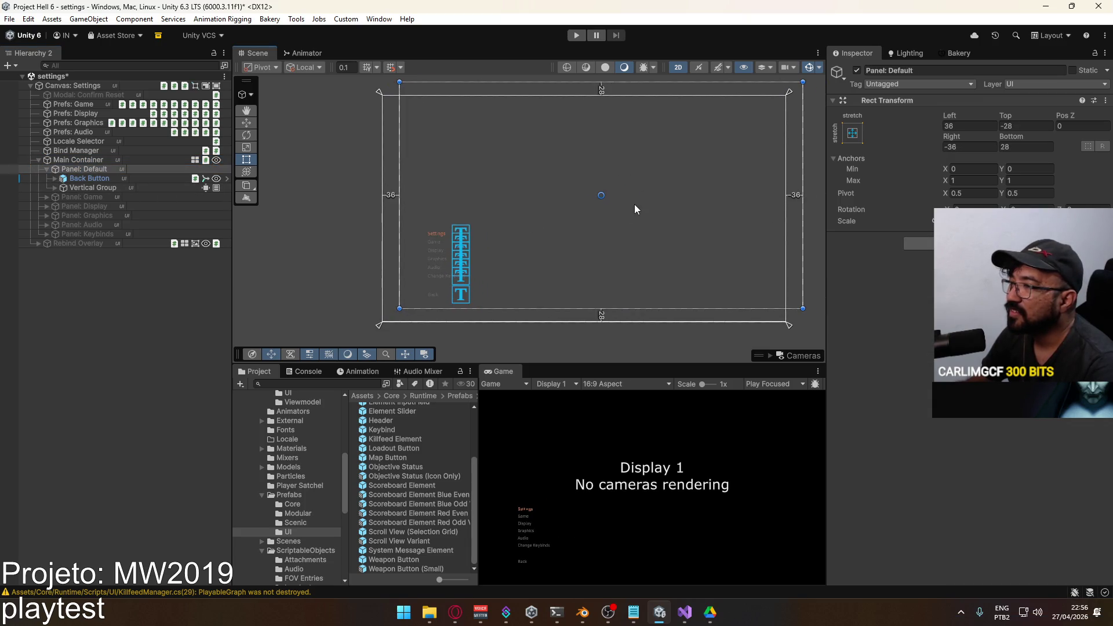
{"action": "key", "text": "ctrl+z"}
Toggle the Vertical Layout Group off and on, then open Content Size Fitter options.
{"action": "left_click", "coordinate": [105, 187]}
{"action": "mouse_move", "coordinate": [464, 252]}
{"action": "left_mouse_down"}
{"action": "mouse_move", "coordinate": [495, 244]}
{"action": "mouse_move", "coordinate": [495, 220]}
{"action": "left_mouse_up"}
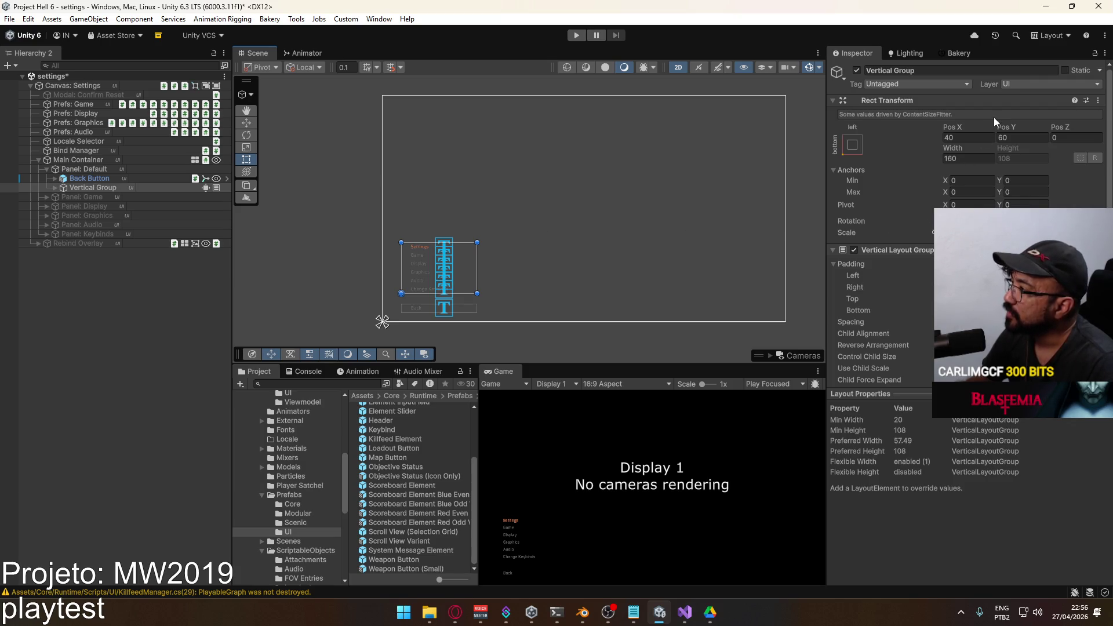
{"action": "left_click", "coordinate": [855, 252]}
{"action": "left_click", "coordinate": [854, 252]}
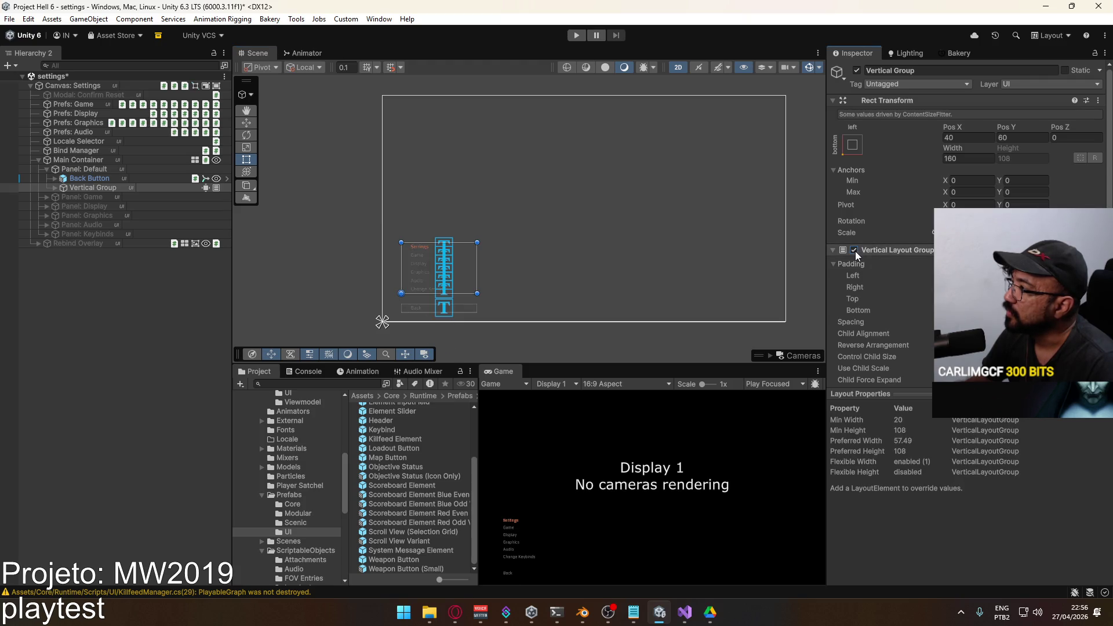
{"action": "scroll", "coordinate": [882, 261], "scroll_direction": "down", "scroll_amount": 3}
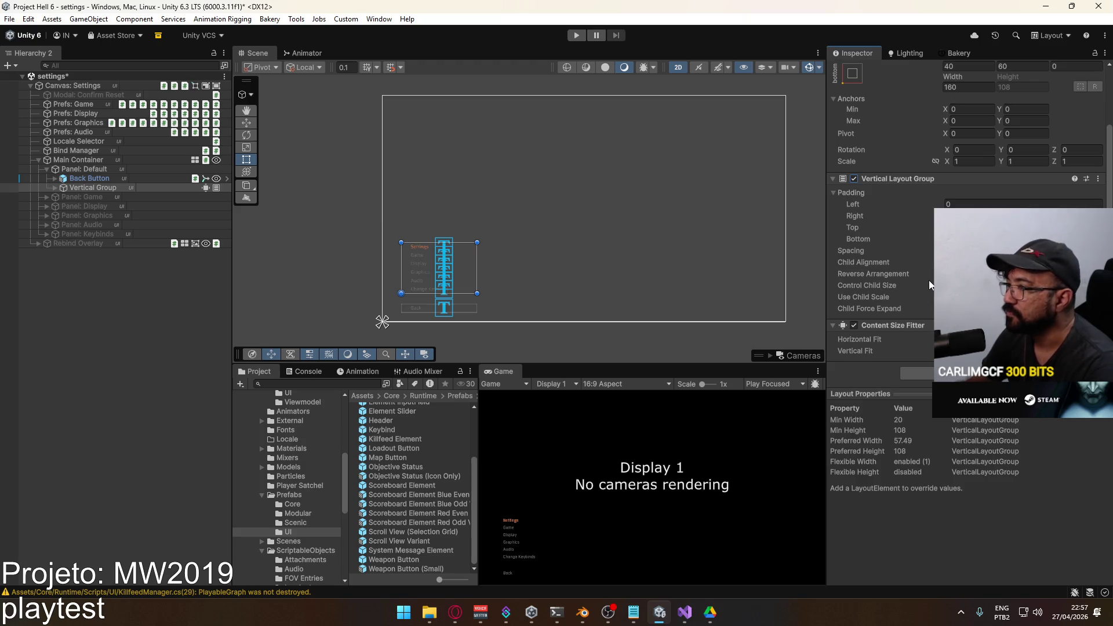
{"action": "right_click", "coordinate": [920, 326]}
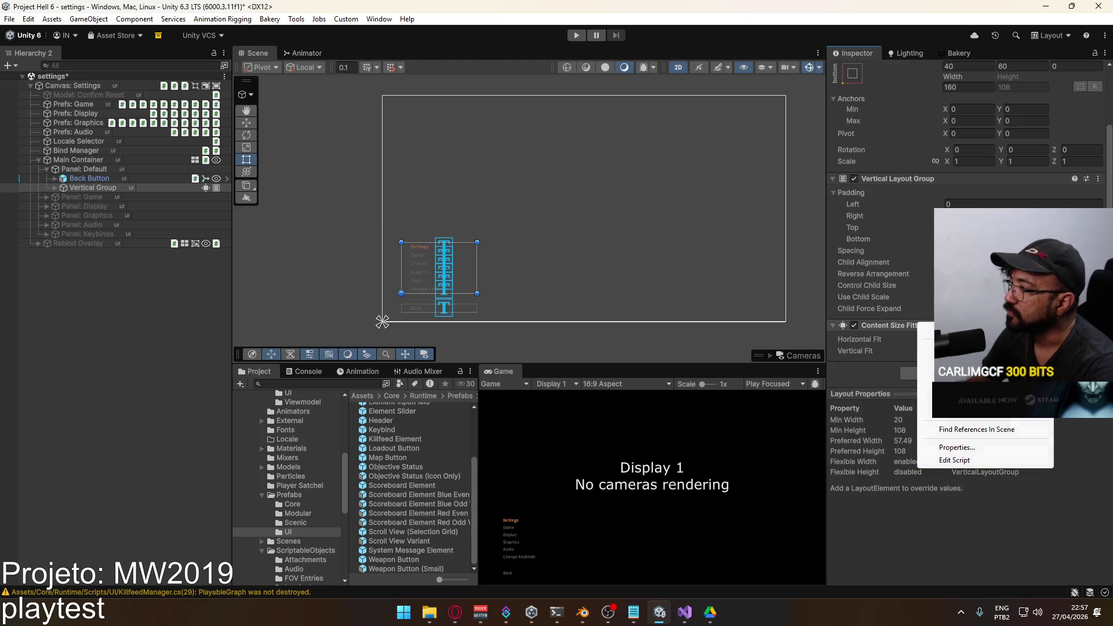
Remove the Content Size Fitter and check the Game Scroll View and Back Button sizes.
{"action": "left_click", "coordinate": [926, 347]}
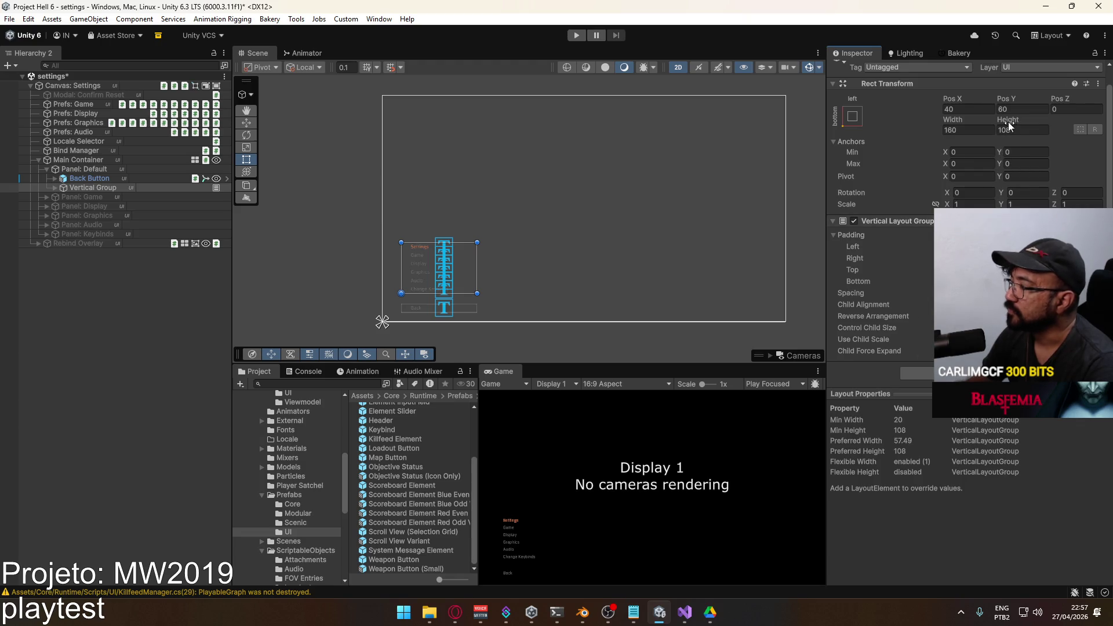
{"action": "left_click", "coordinate": [46, 197]}
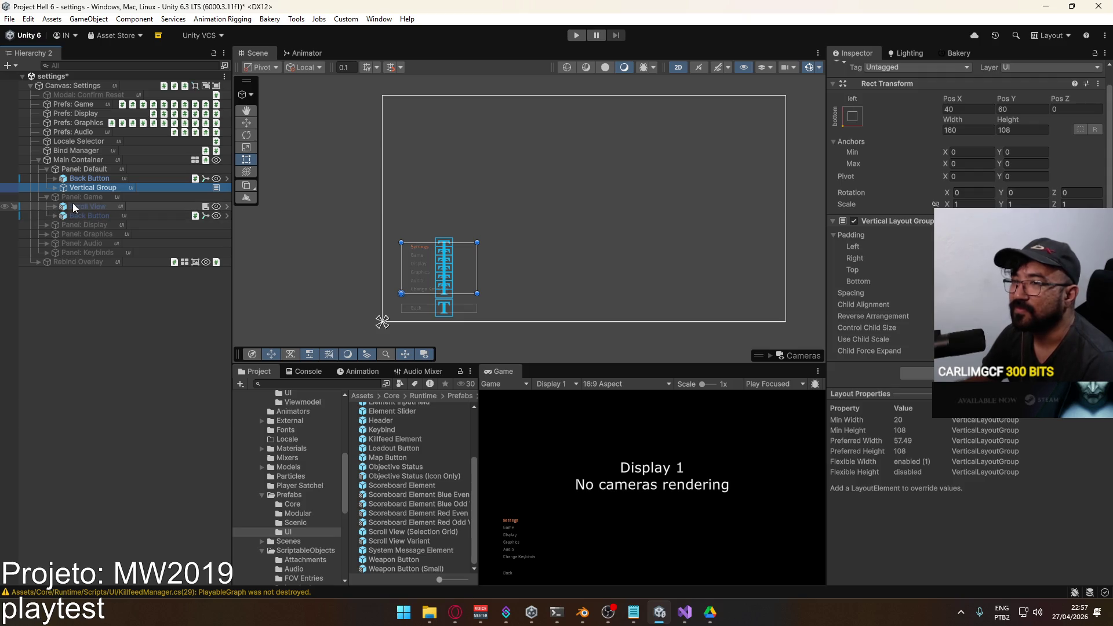
{"action": "left_click", "coordinate": [76, 205]}
{"action": "left_click", "coordinate": [79, 179]}
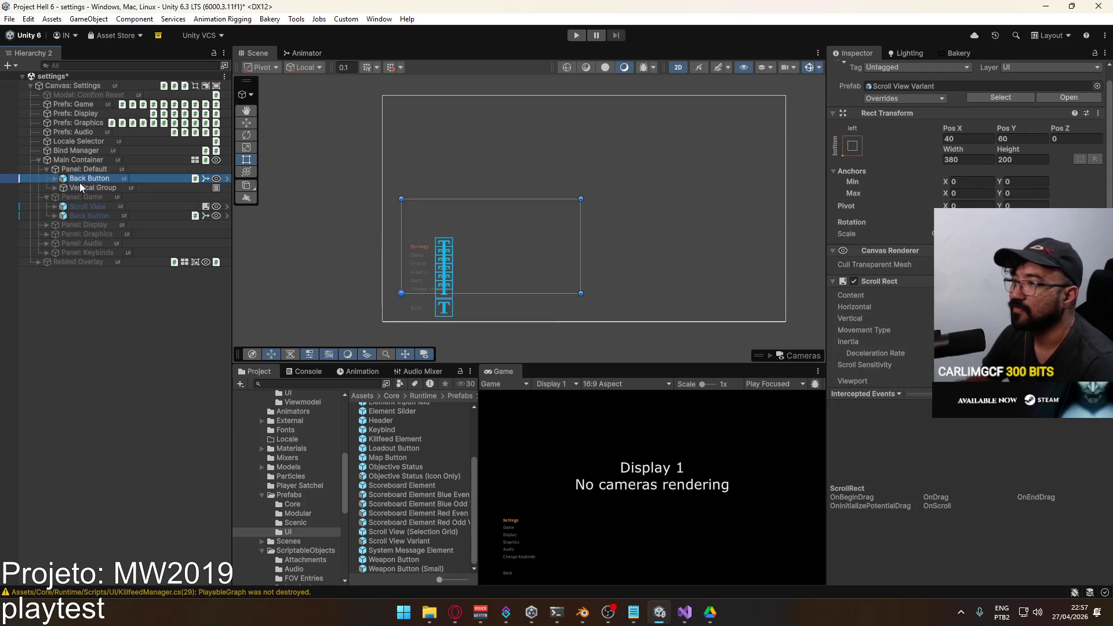
{"action": "left_click", "coordinate": [1022, 159]}
Set the Default Vertical Group's height to 200 and place it above the Back Button.
{"action": "left_click", "coordinate": [95, 187]}
{"action": "left_click", "coordinate": [1035, 129]}
{"action": "type", "text": "200"}
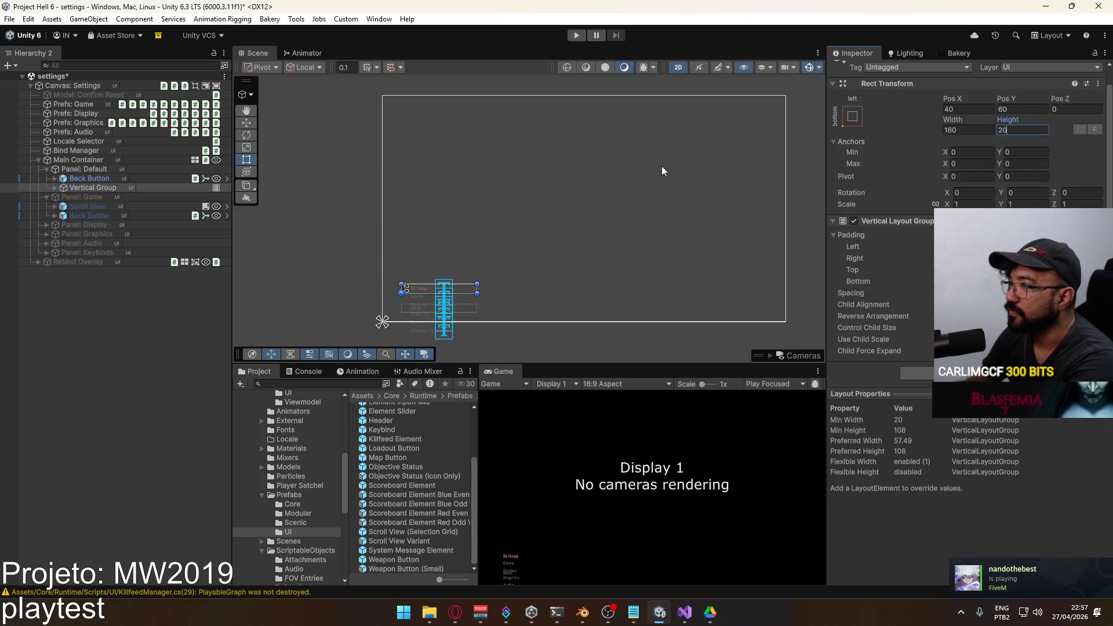
{"action": "left_click_drag", "start_coordinate": [87, 188], "coordinate": [93, 180]}
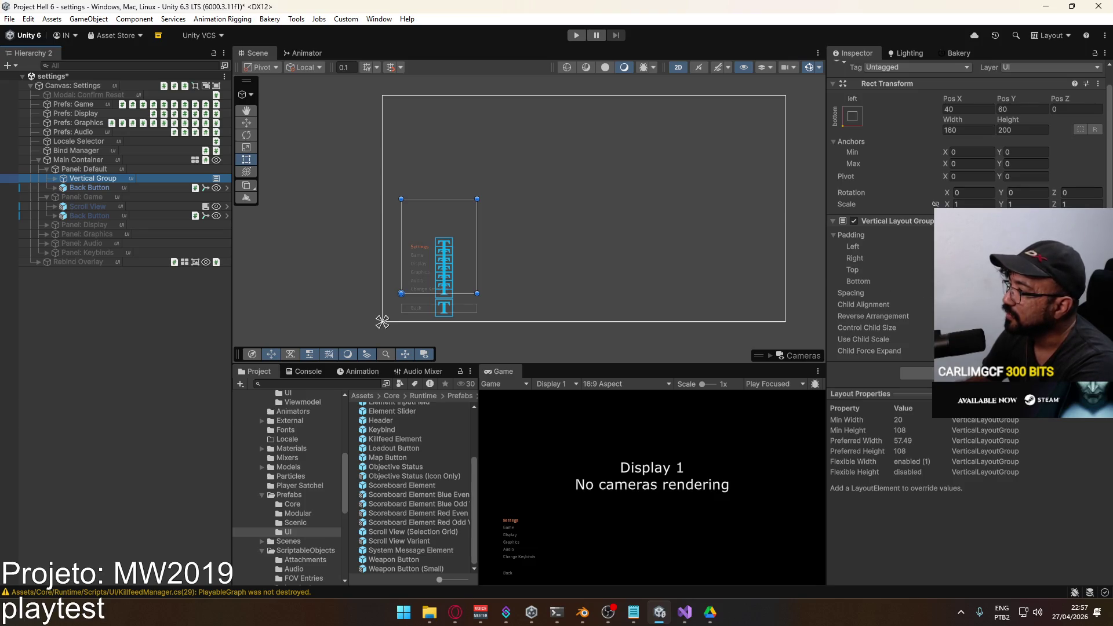
Try upper-left child alignment on the Vertical Group, then revert it.
{"action": "left_click", "coordinate": [994, 305]}
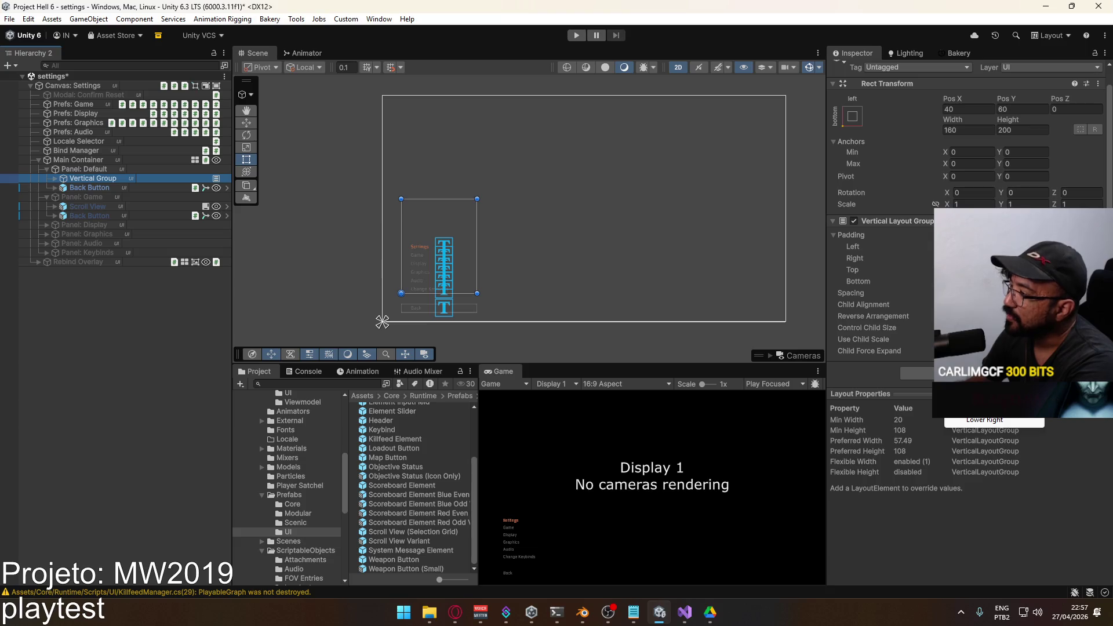
{"action": "left_click", "coordinate": [985, 327]}
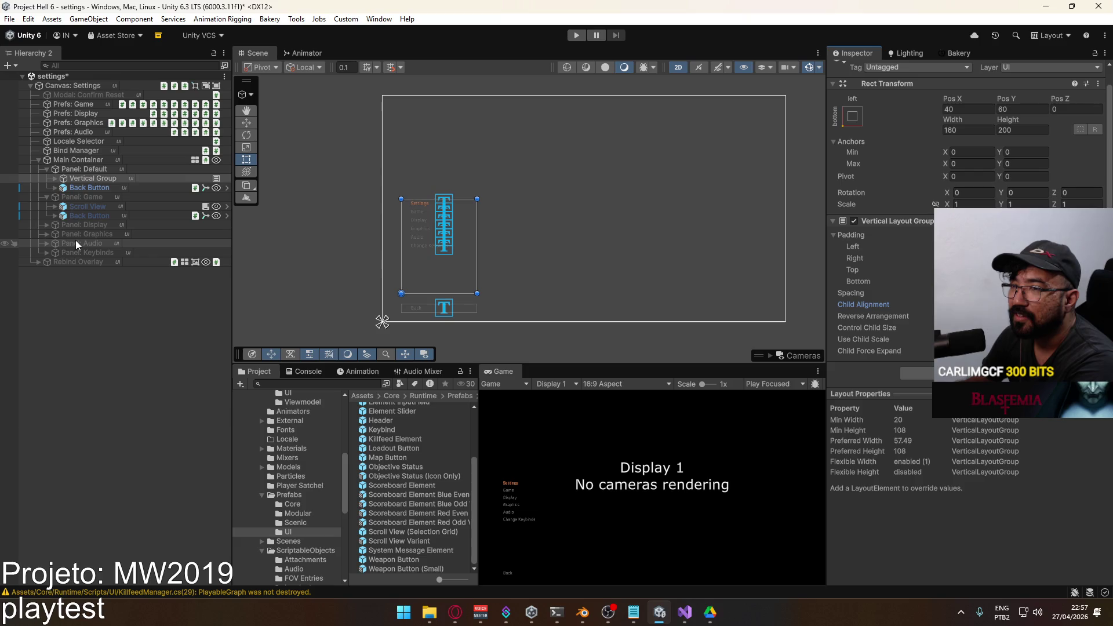
{"action": "key", "text": "ctrl+z"}
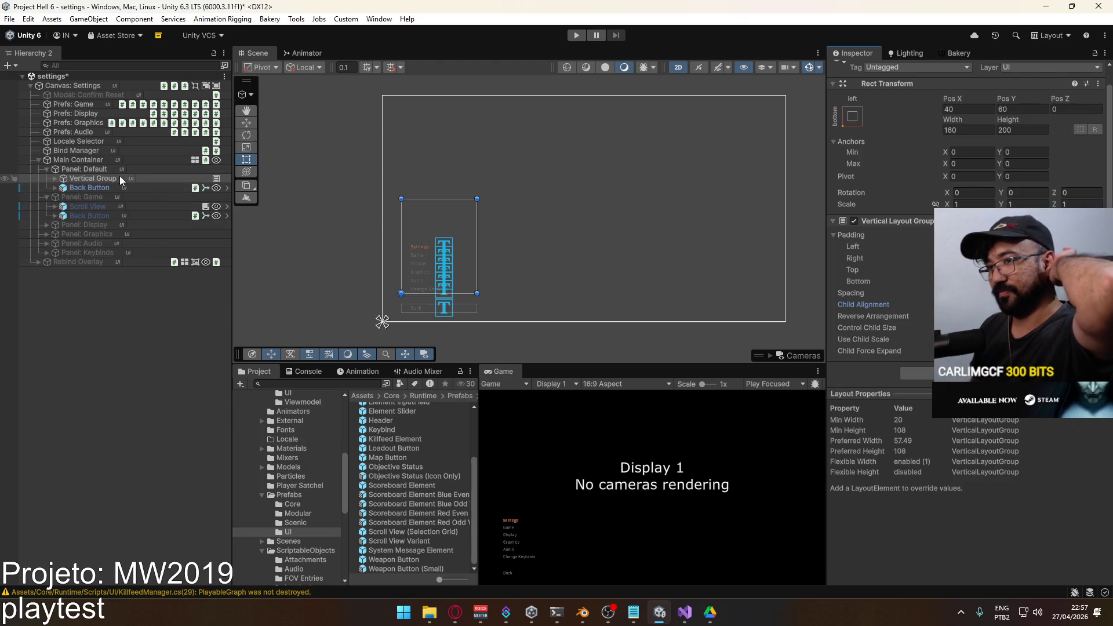
{"action": "left_click", "coordinate": [119, 157]}
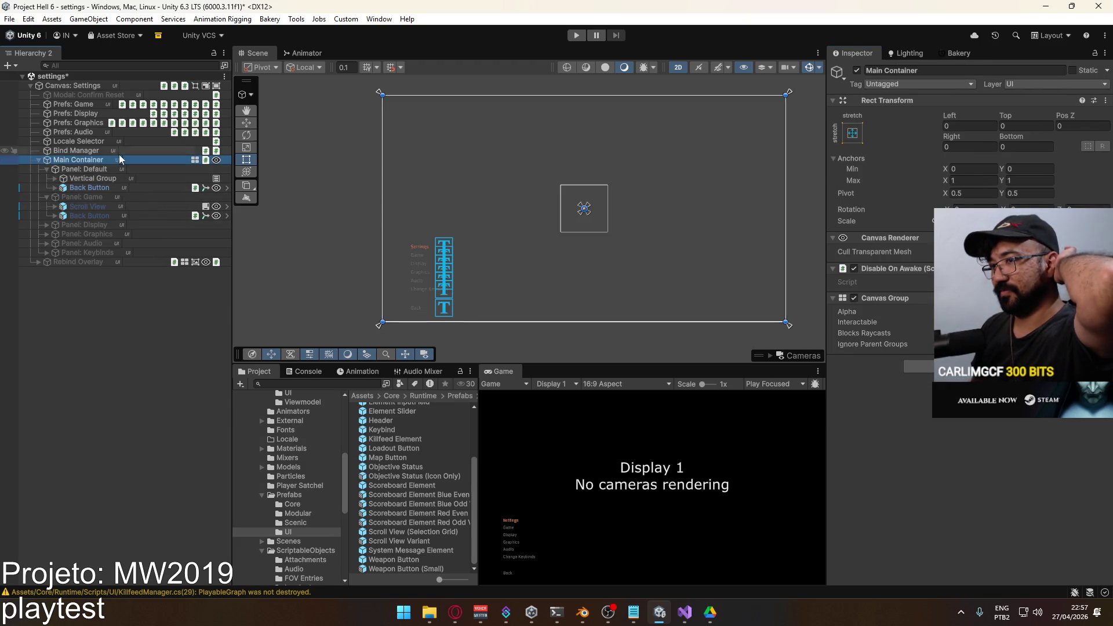
Collapse and turn off the Default panel.
{"action": "left_click", "coordinate": [106, 169]}
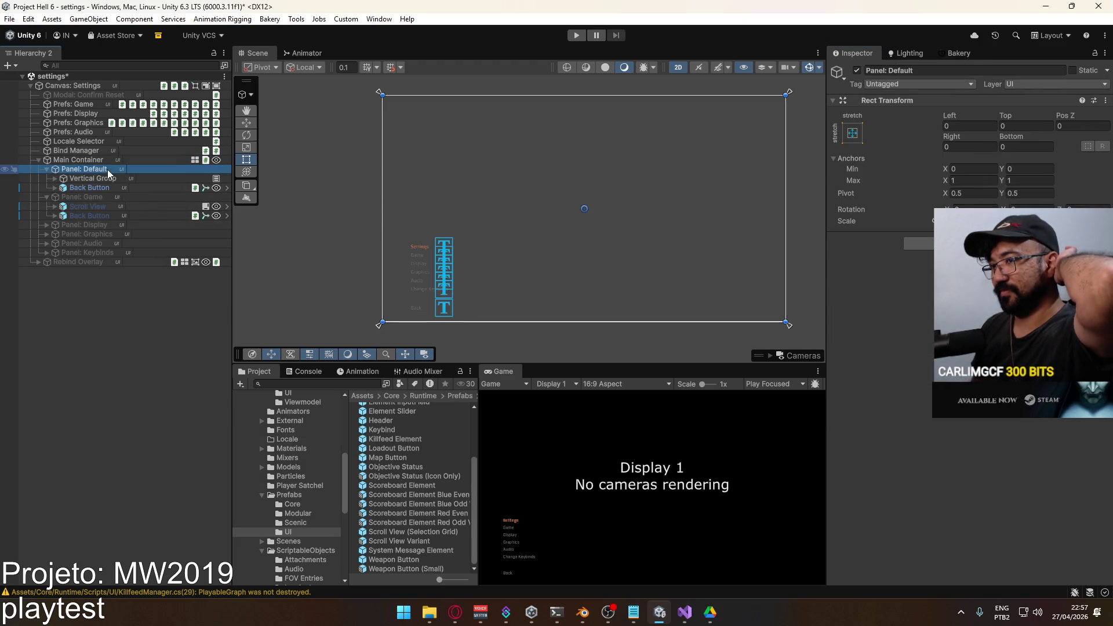
{"action": "left_click", "coordinate": [47, 169]}
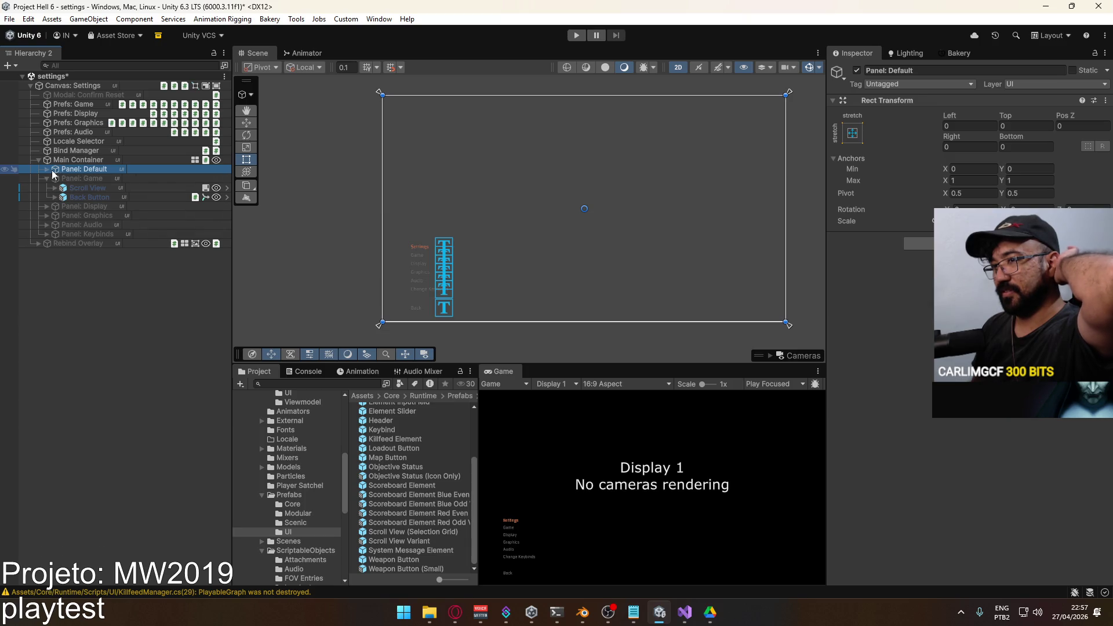
{"action": "left_click", "coordinate": [857, 70]}
Briefly turn on the Game panel to check its Scroll View, then turn it off.
{"action": "left_click", "coordinate": [96, 179]}
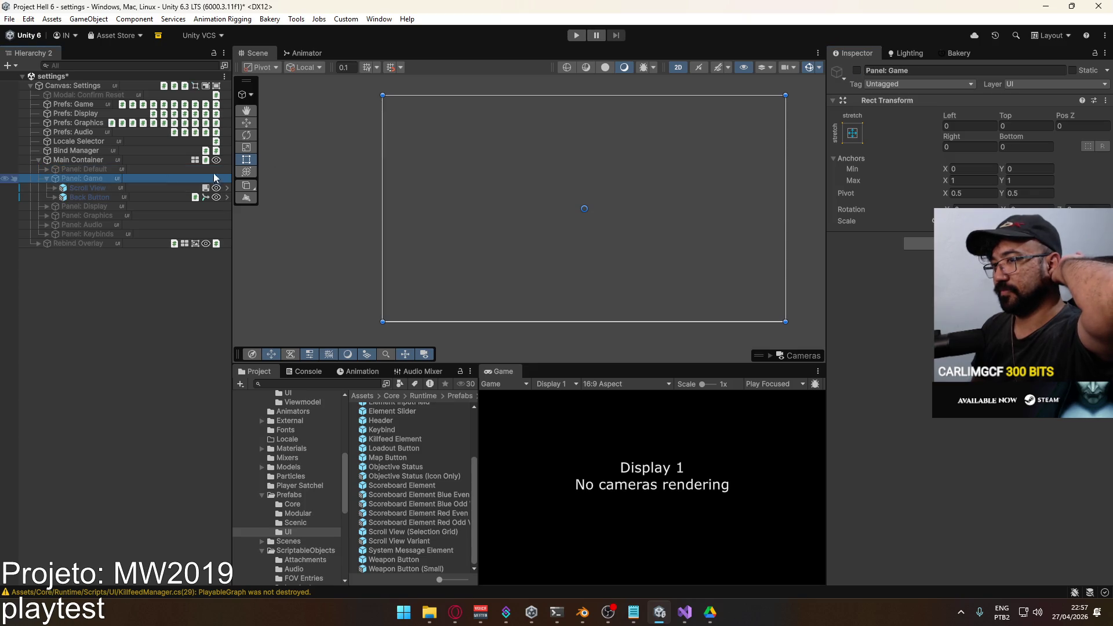
{"action": "left_click", "coordinate": [858, 70]}
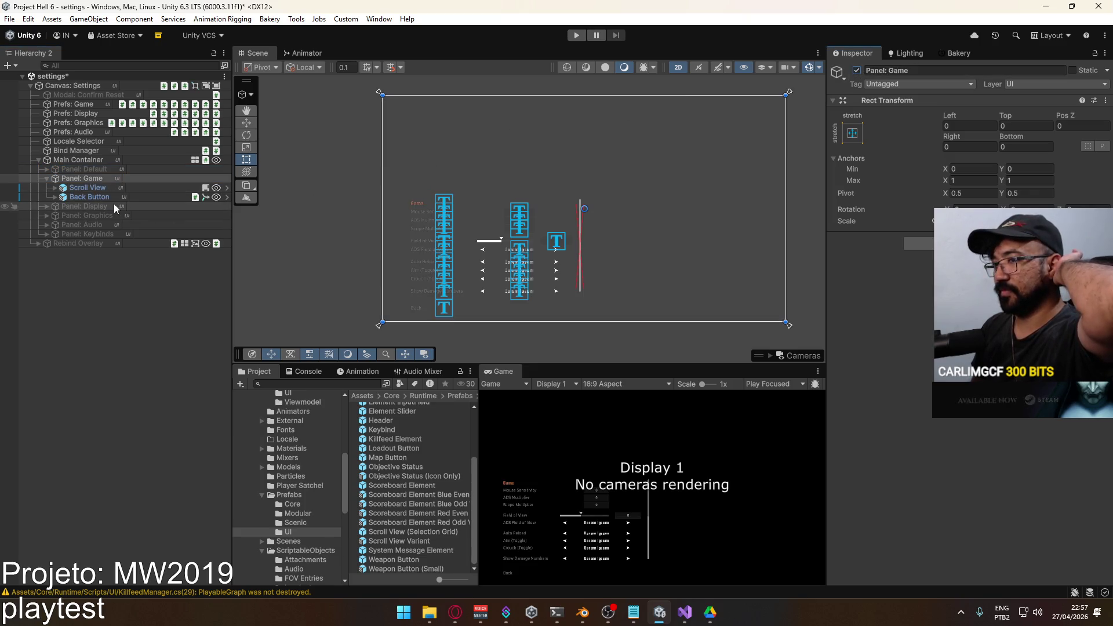
{"action": "left_click", "coordinate": [100, 191]}
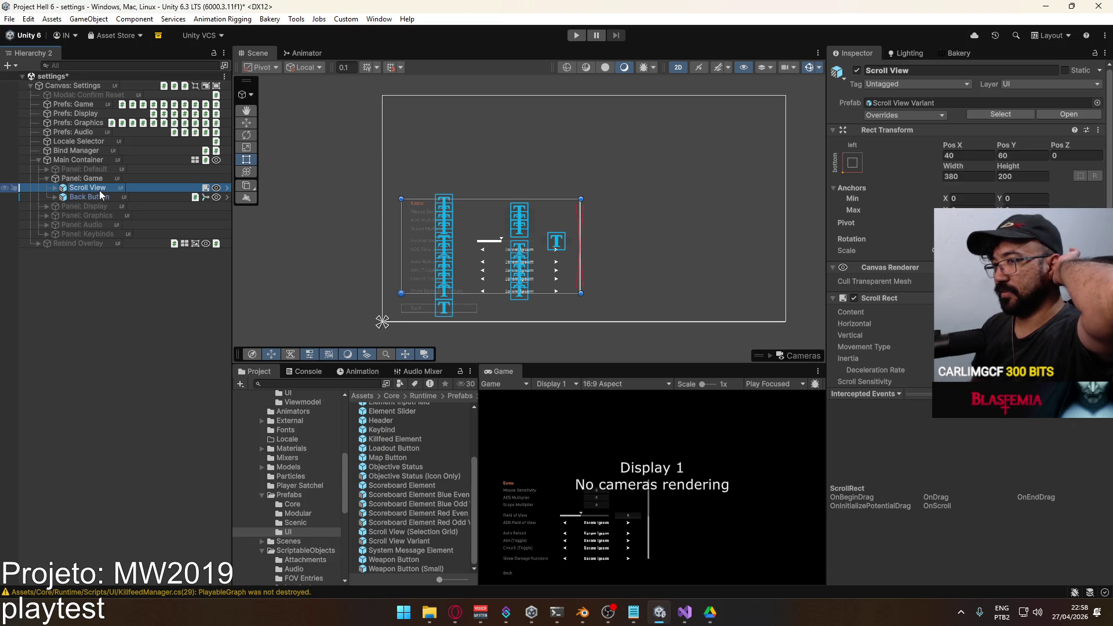
{"action": "left_click", "coordinate": [92, 179]}
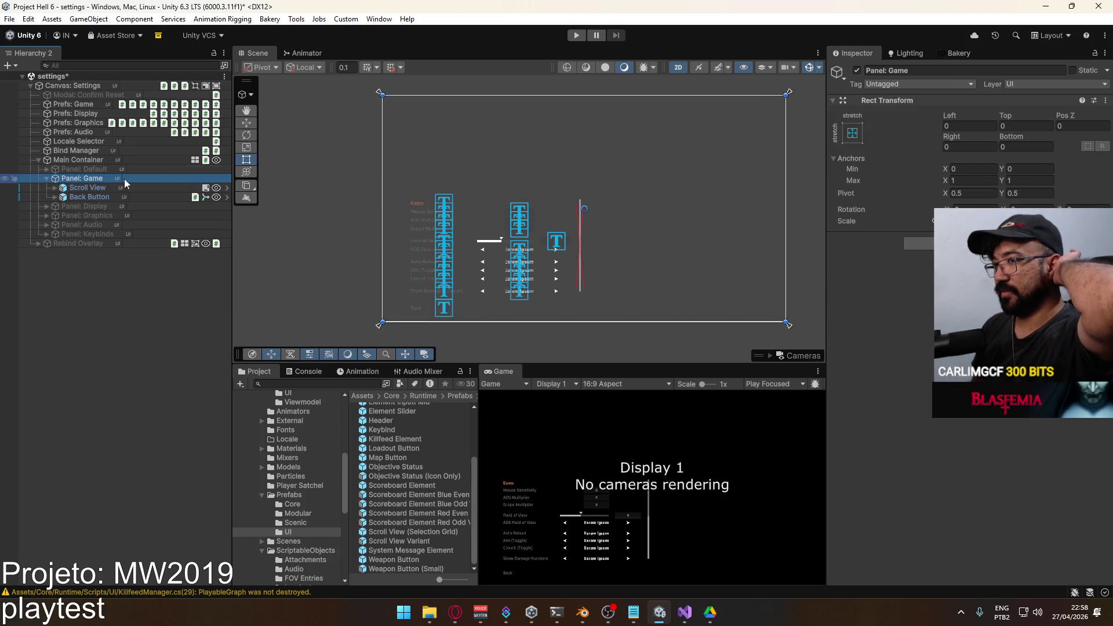
{"action": "left_click", "coordinate": [857, 70]}
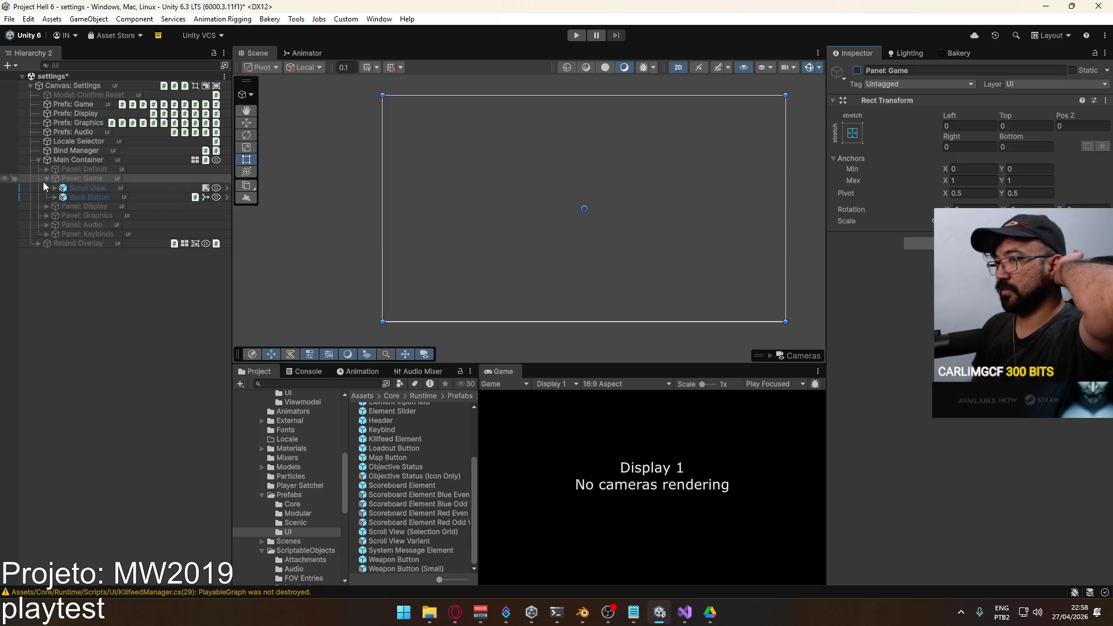
{"action": "left_click", "coordinate": [45, 180]}
Activate the Graphics panel and expand its Scroll View.
{"action": "left_click", "coordinate": [62, 196]}
{"action": "left_click", "coordinate": [856, 70]}
{"action": "left_click", "coordinate": [46, 196]}
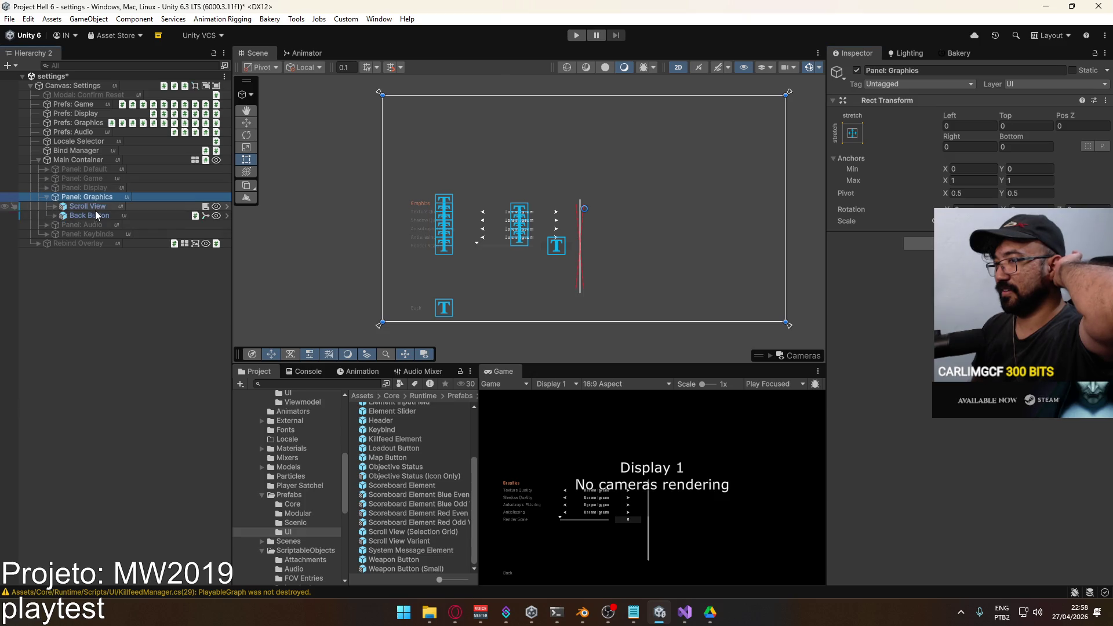
{"action": "left_click", "coordinate": [96, 212]}
{"action": "left_click", "coordinate": [99, 206]}
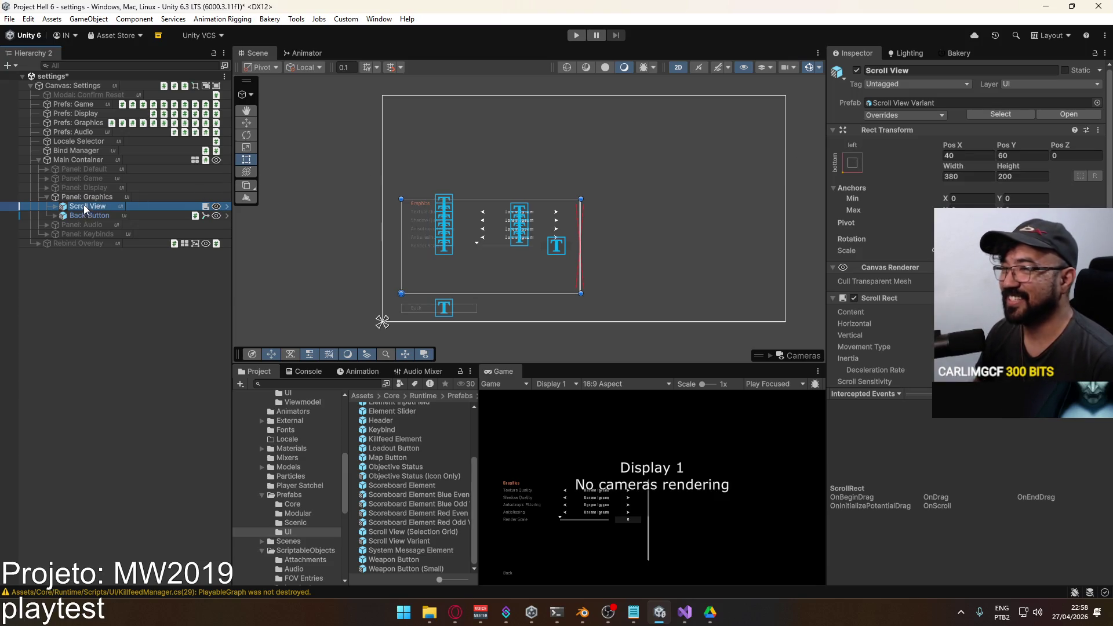
{"action": "left_click", "coordinate": [57, 206]}
Remove the Content Size Fitter from the Graphics panel's Vertical Group.
{"action": "left_click", "coordinate": [86, 225]}
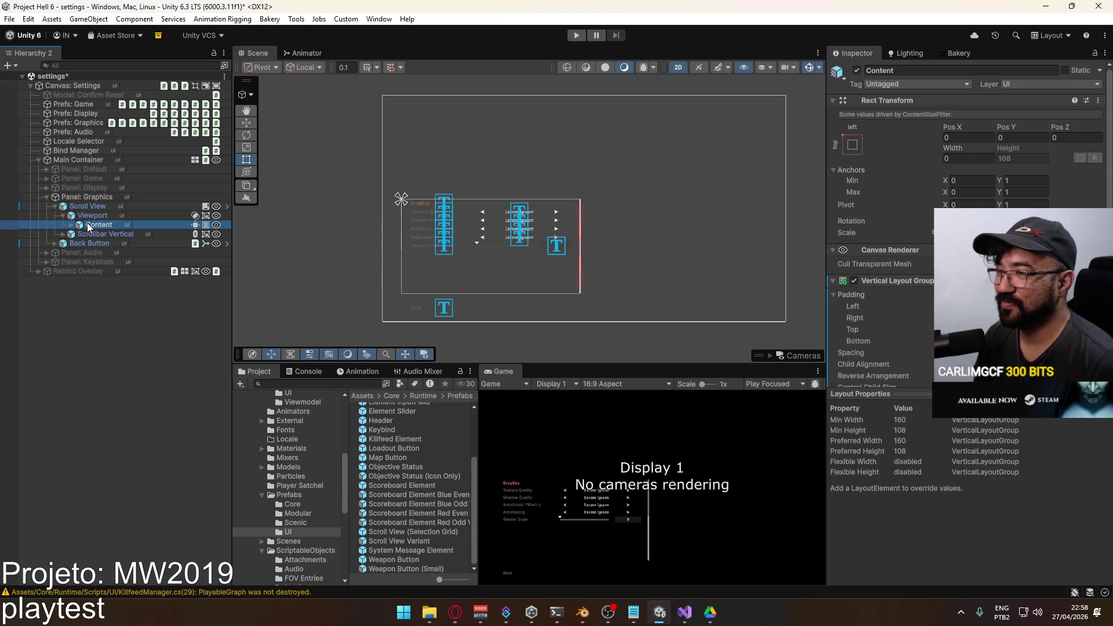
{"action": "left_click", "coordinate": [72, 225]}
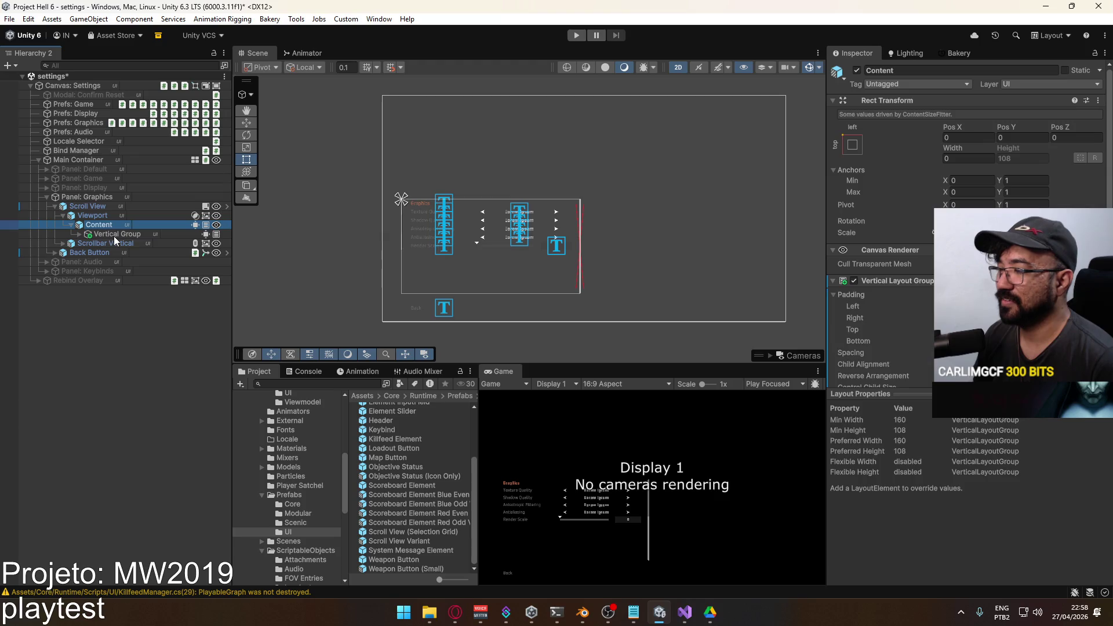
{"action": "left_click", "coordinate": [113, 234]}
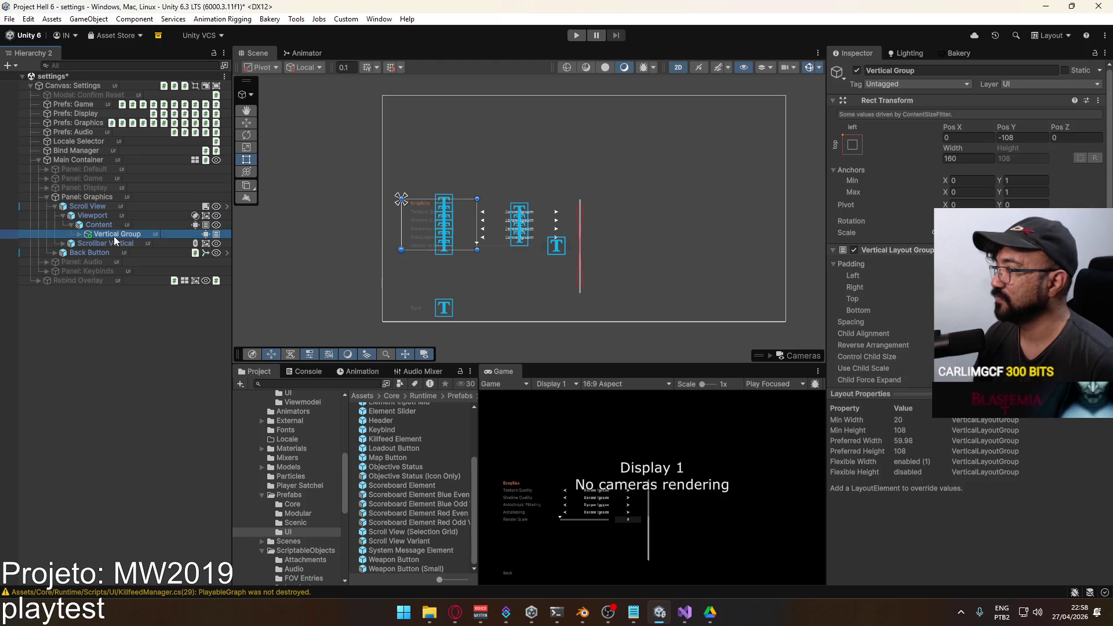
{"action": "right_click", "coordinate": [205, 238]}
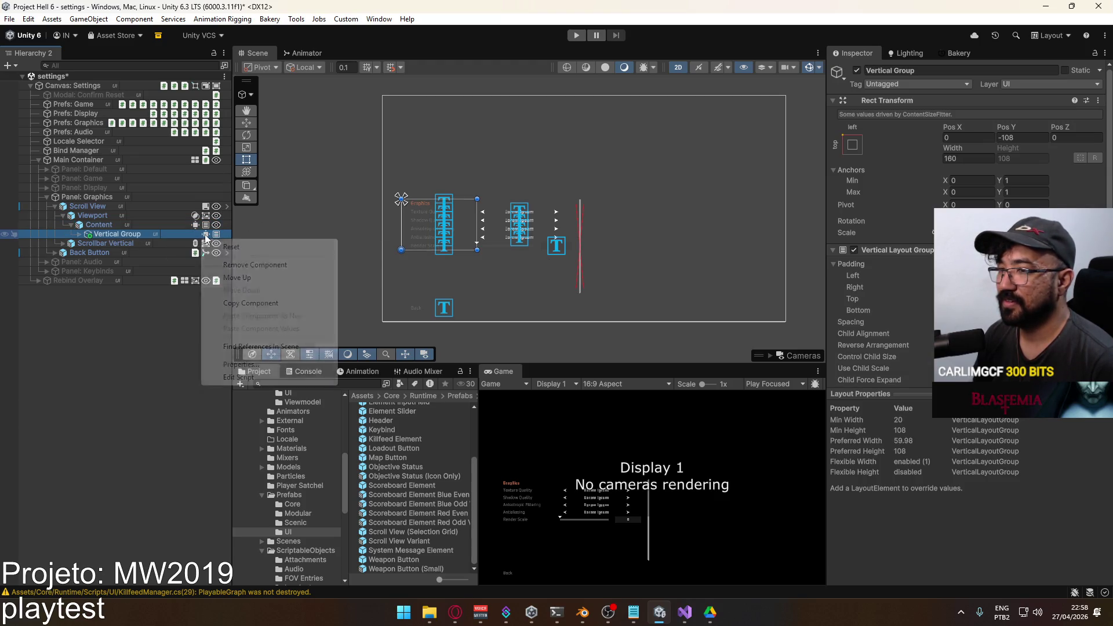
{"action": "left_click", "coordinate": [252, 264]}
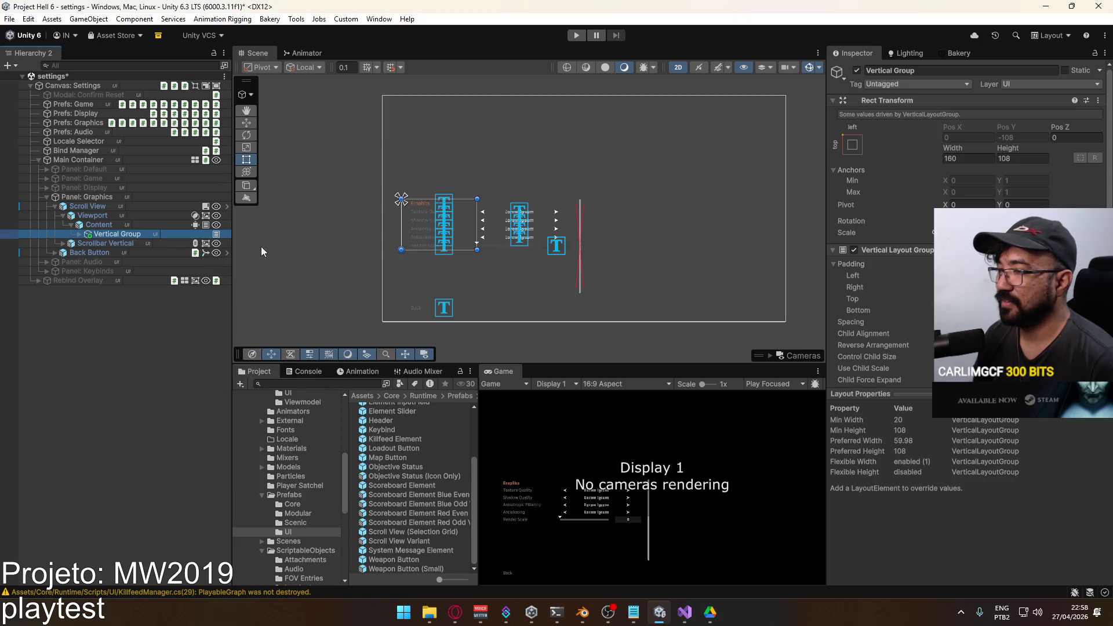
Review the anchor presets and child alignment without changing them.
{"action": "left_click", "coordinate": [852, 150]}
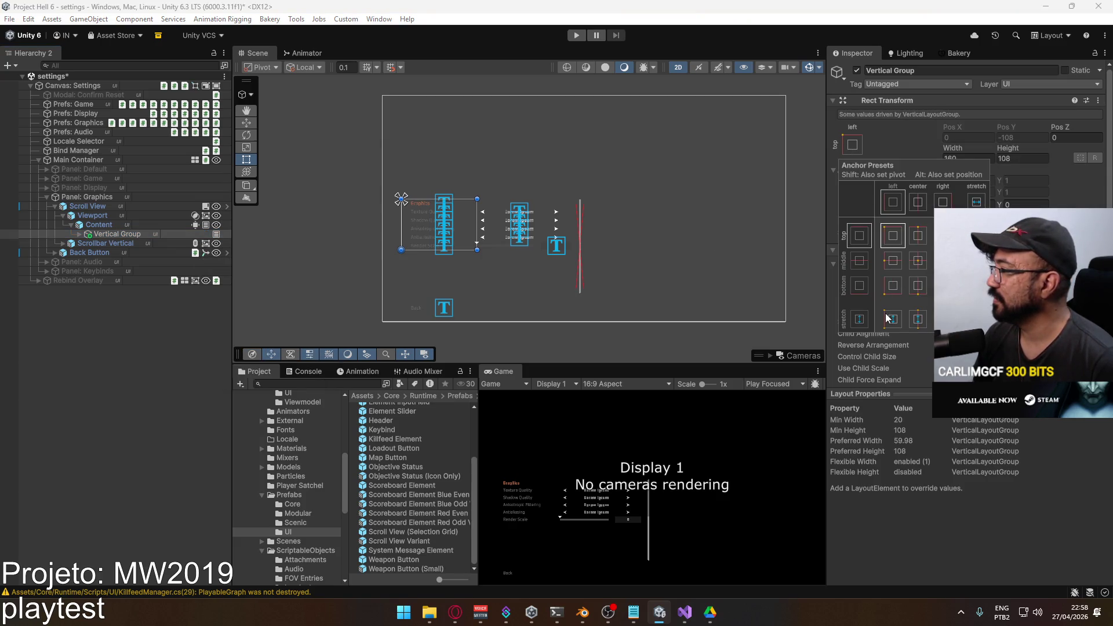
{"action": "left_click", "coordinate": [1007, 135]}
{"action": "scroll", "coordinate": [978, 203], "scroll_direction": "down", "scroll_amount": 2}
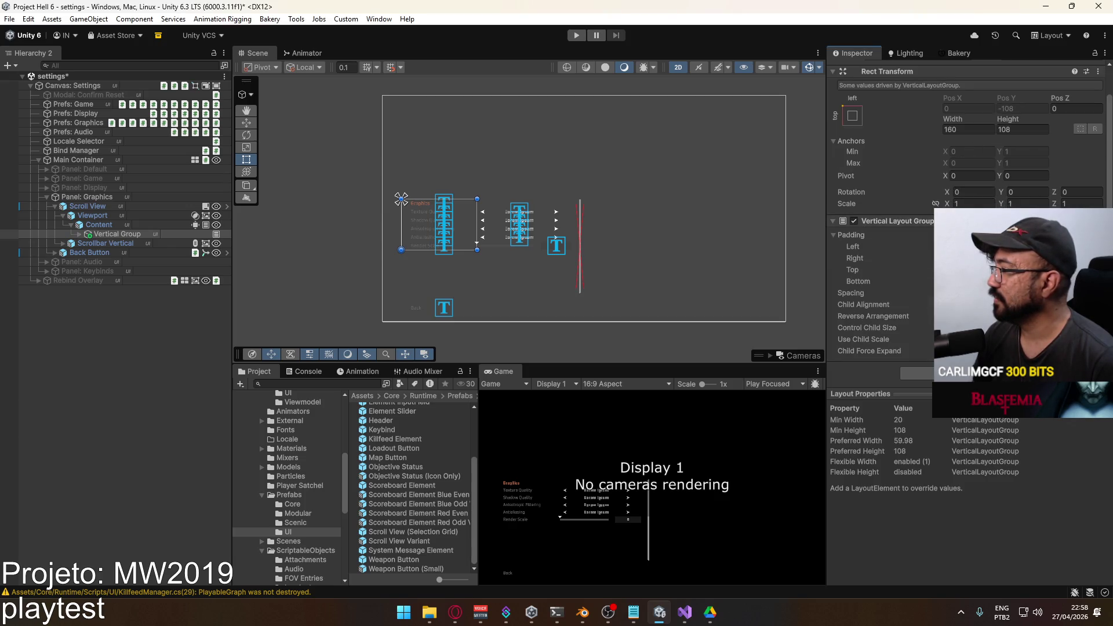
{"action": "left_click", "coordinate": [986, 304]}
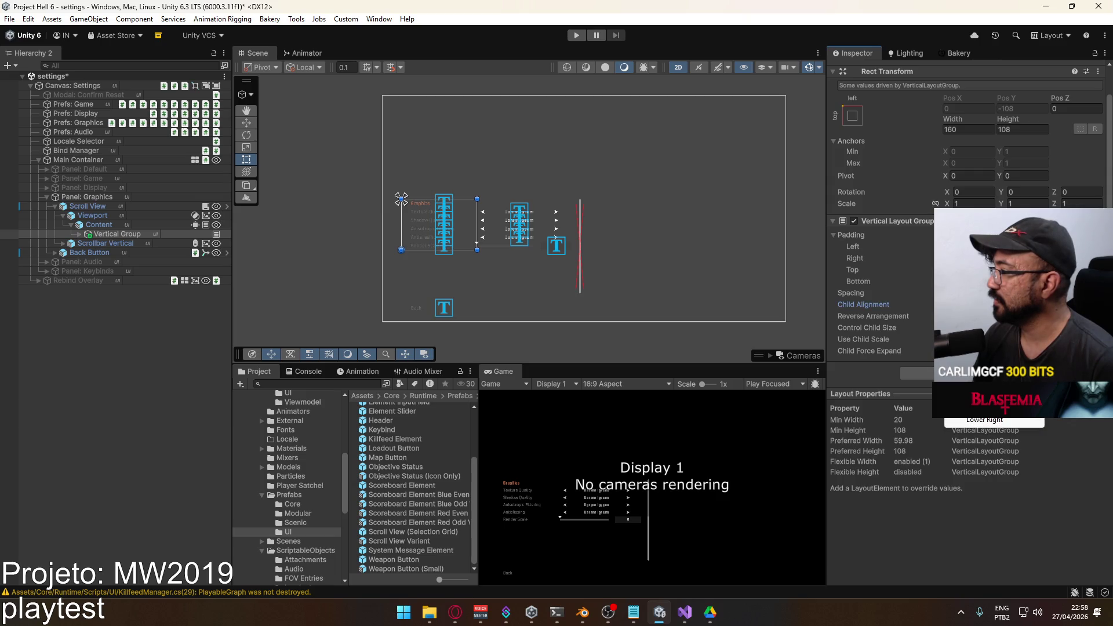
{"action": "key", "text": "Escape"}
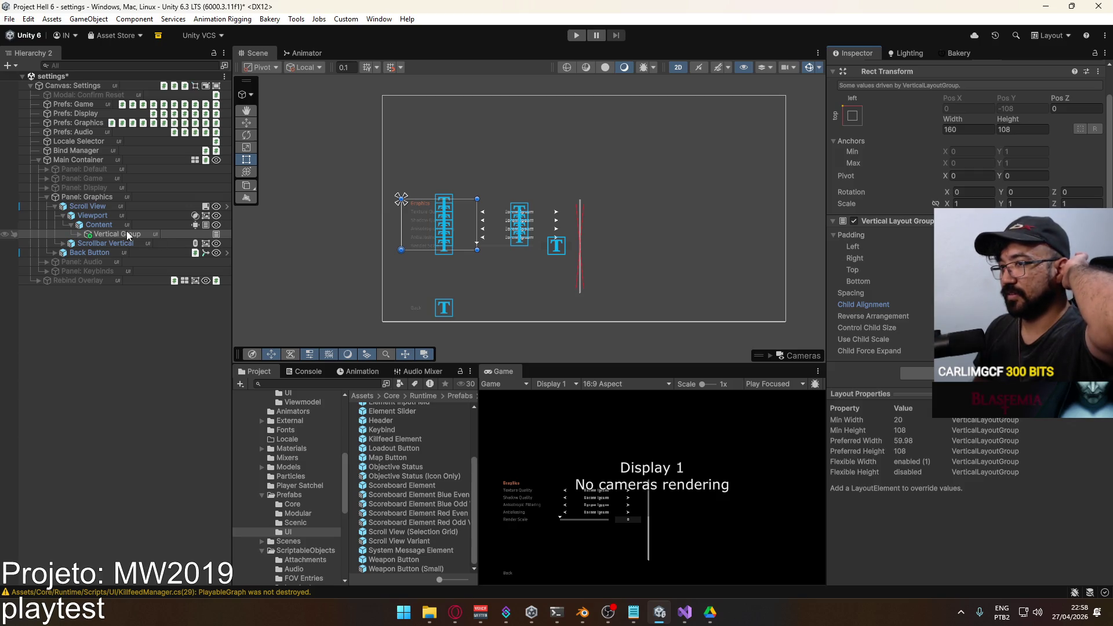
{"action": "left_click", "coordinate": [95, 210]}
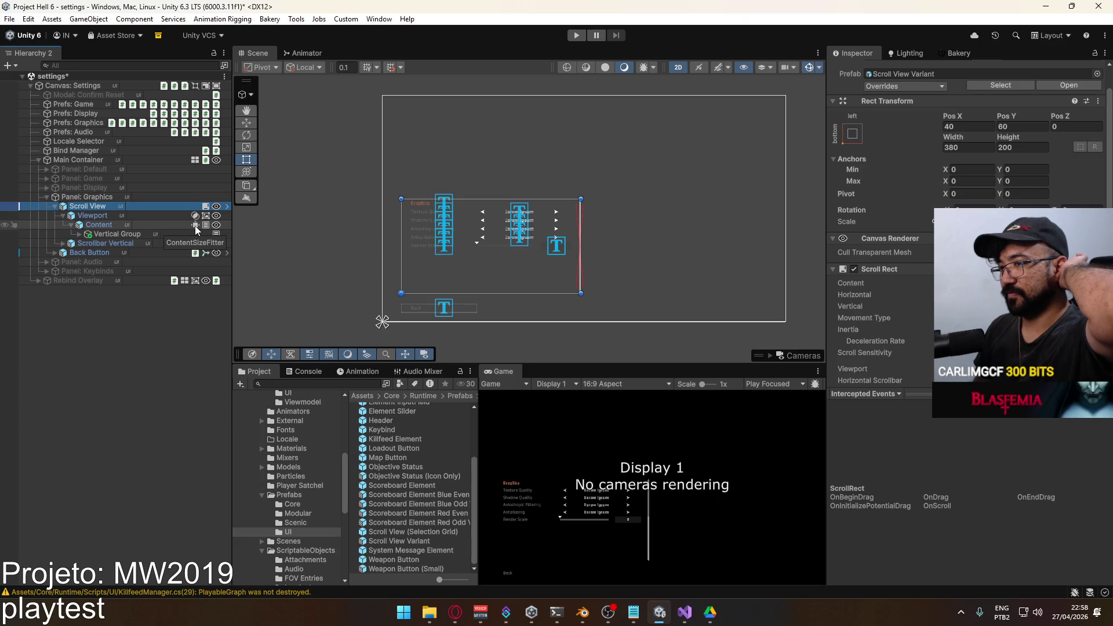
Copy the Content Size Fitter from Content and paste it onto the Scroll View.
{"action": "right_click", "coordinate": [195, 225]}
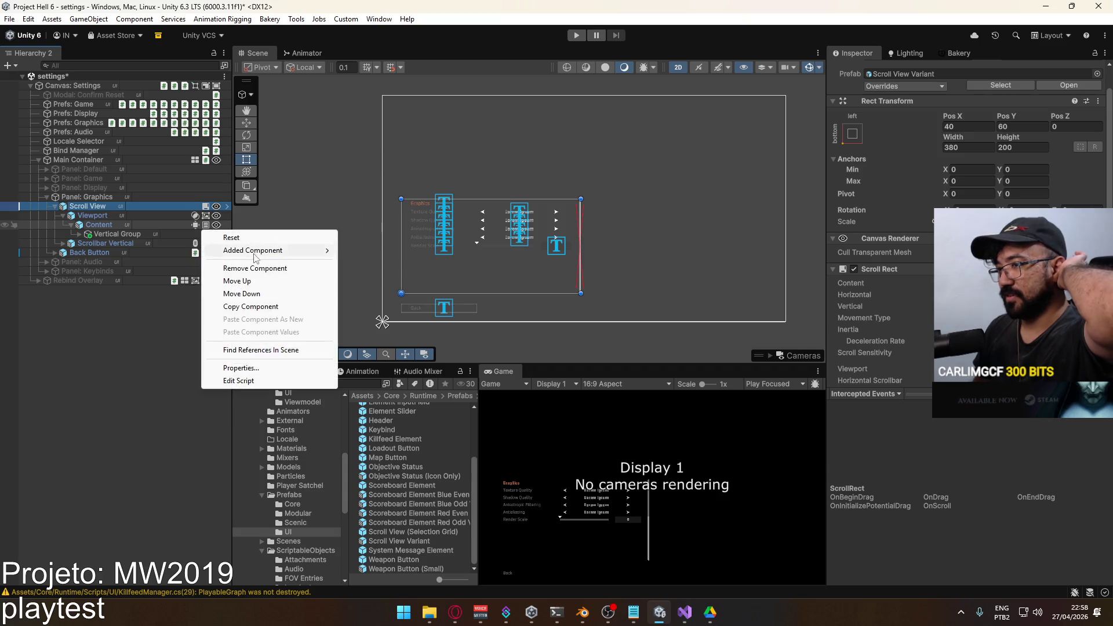
{"action": "left_click", "coordinate": [240, 307]}
{"action": "right_click", "coordinate": [208, 211]}
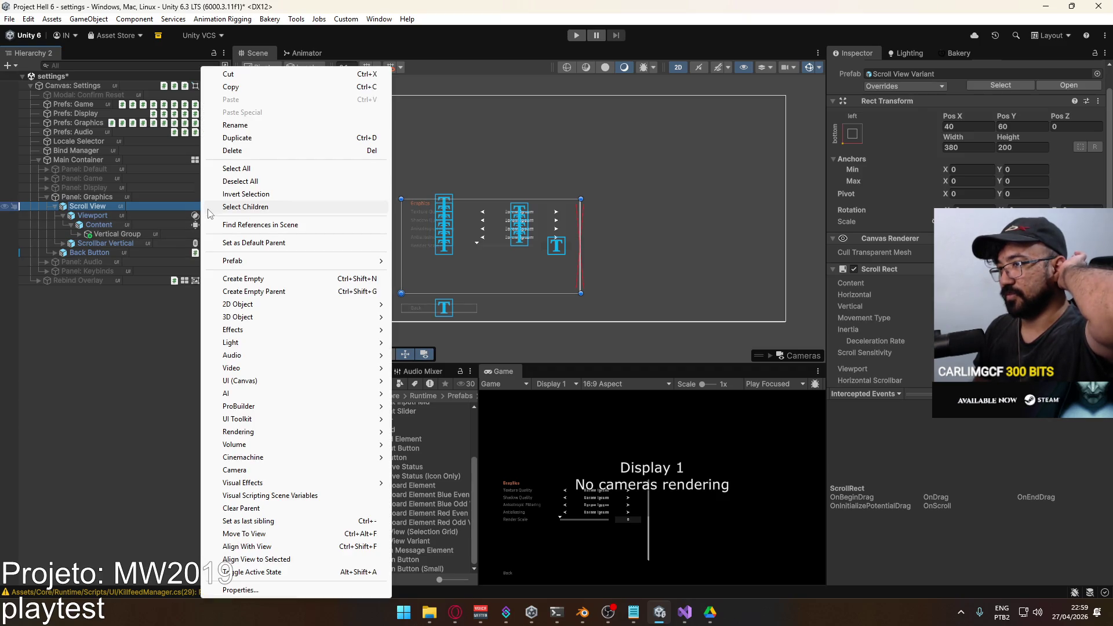
{"action": "right_click", "coordinate": [162, 216]}
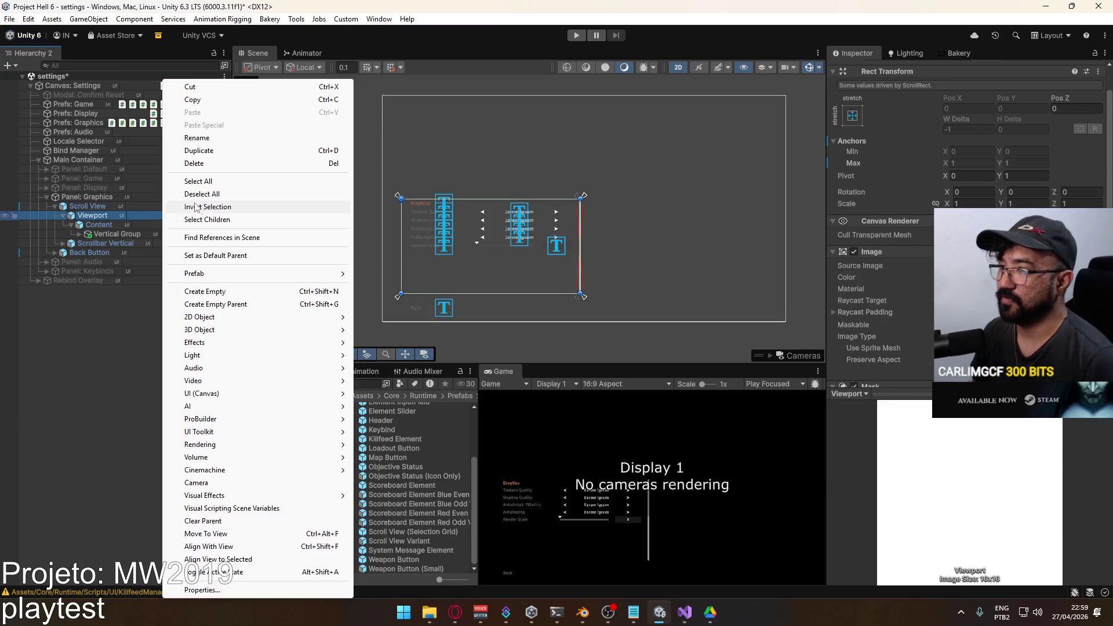
{"action": "left_click", "coordinate": [177, 207]}
{"action": "right_click", "coordinate": [200, 207]}
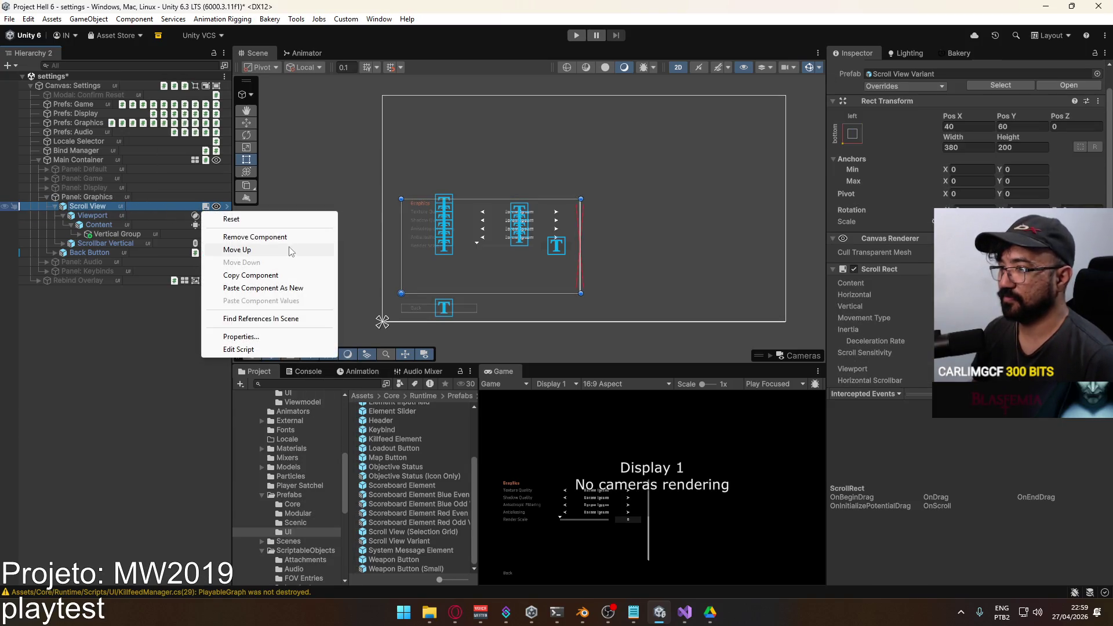
{"action": "left_click", "coordinate": [279, 276]}
{"action": "right_click", "coordinate": [199, 224]}
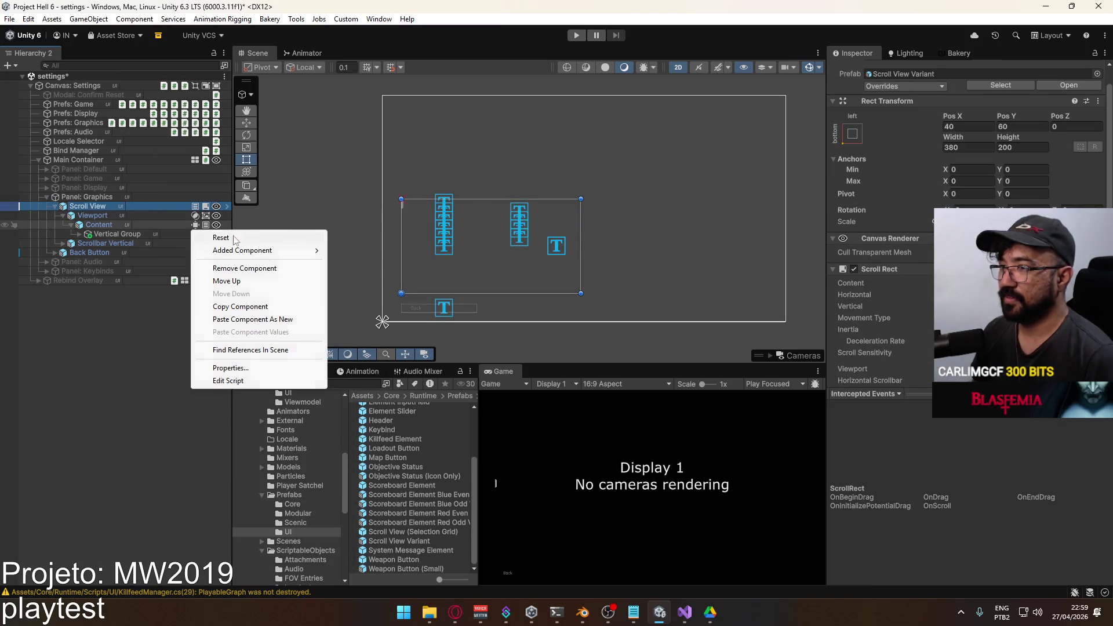
{"action": "left_click", "coordinate": [260, 305]}
{"action": "right_click", "coordinate": [196, 207]}
{"action": "left_click", "coordinate": [253, 301]}
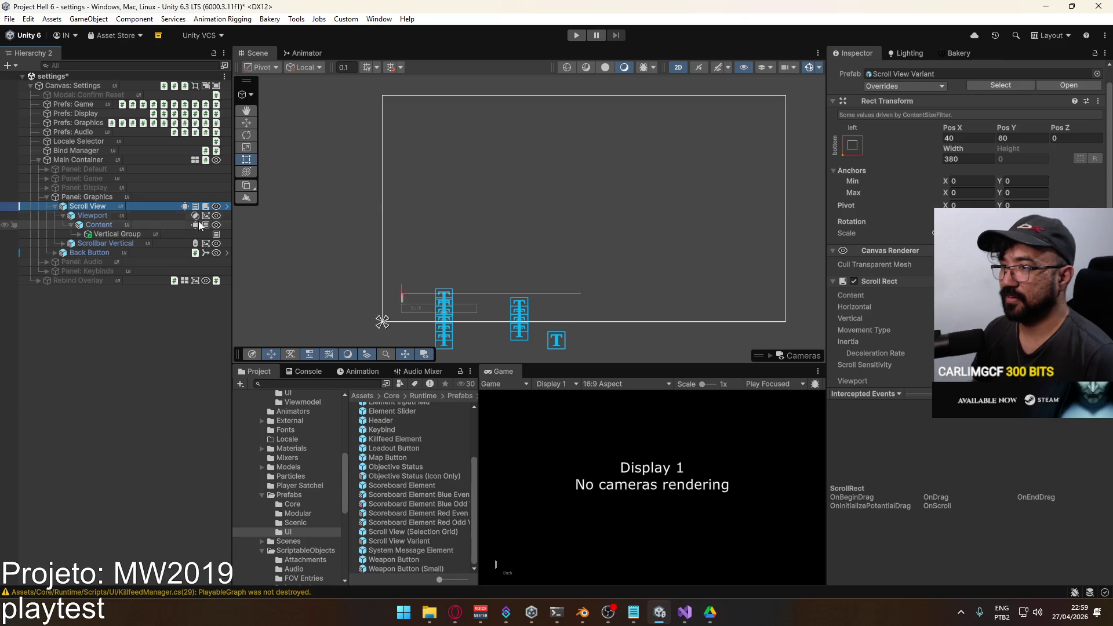
Remove the Content Size Fitter from the Content object.
{"action": "right_click", "coordinate": [198, 224]}
{"action": "left_click", "coordinate": [255, 268]}
{"action": "right_click", "coordinate": [207, 224]}
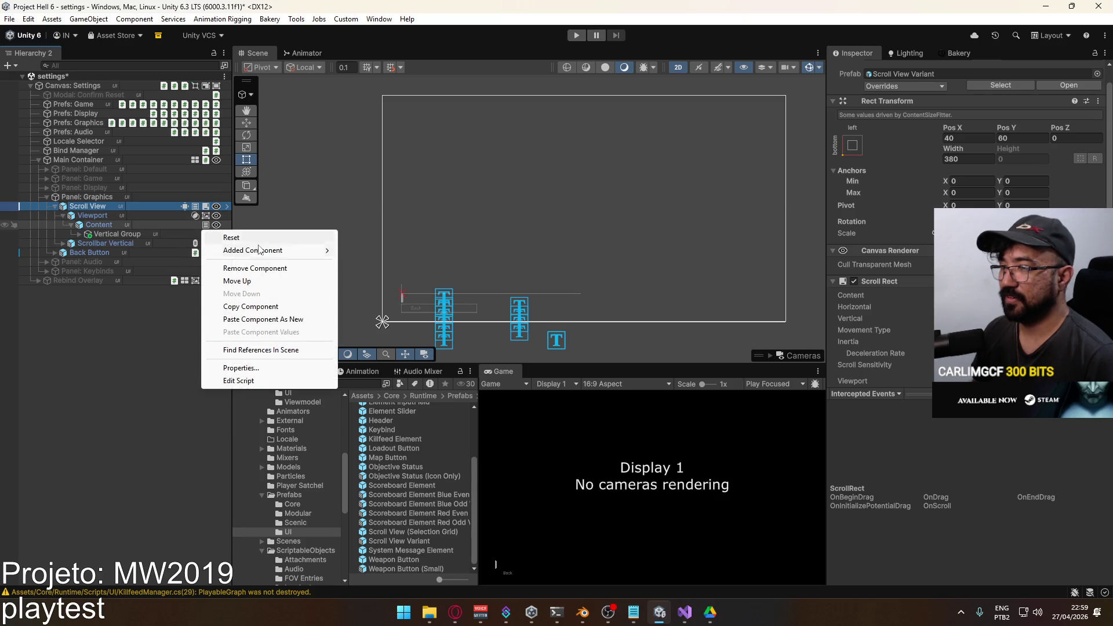
{"action": "left_click", "coordinate": [255, 268]}
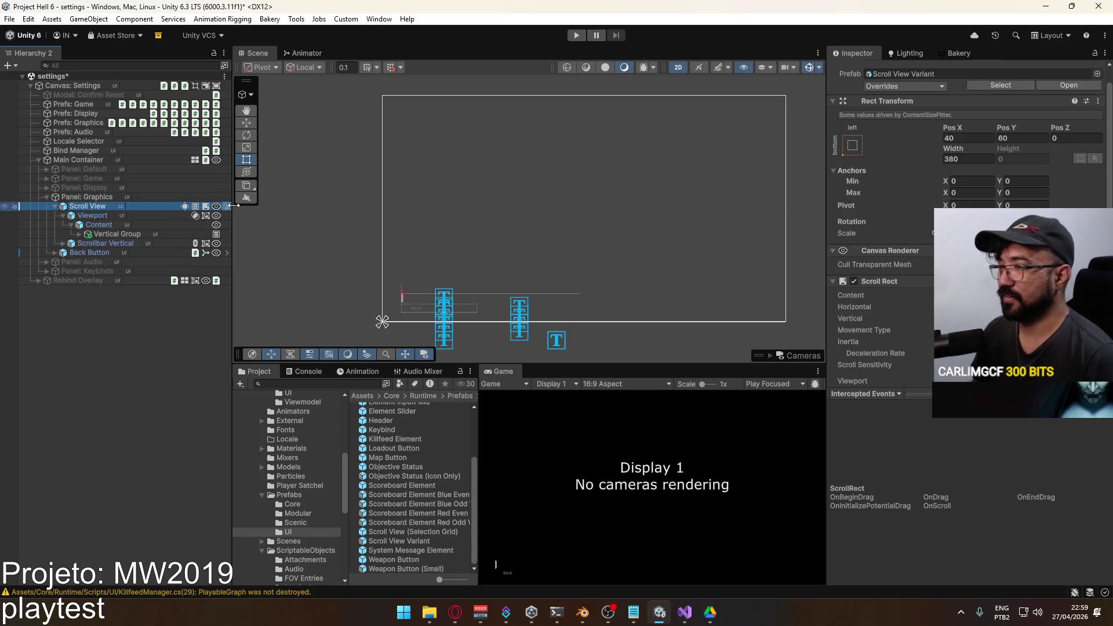
{"action": "scroll", "coordinate": [986, 260], "scroll_direction": "down", "scroll_amount": 8}
{"action": "scroll", "coordinate": [962, 232], "scroll_direction": "down", "scroll_amount": 3}
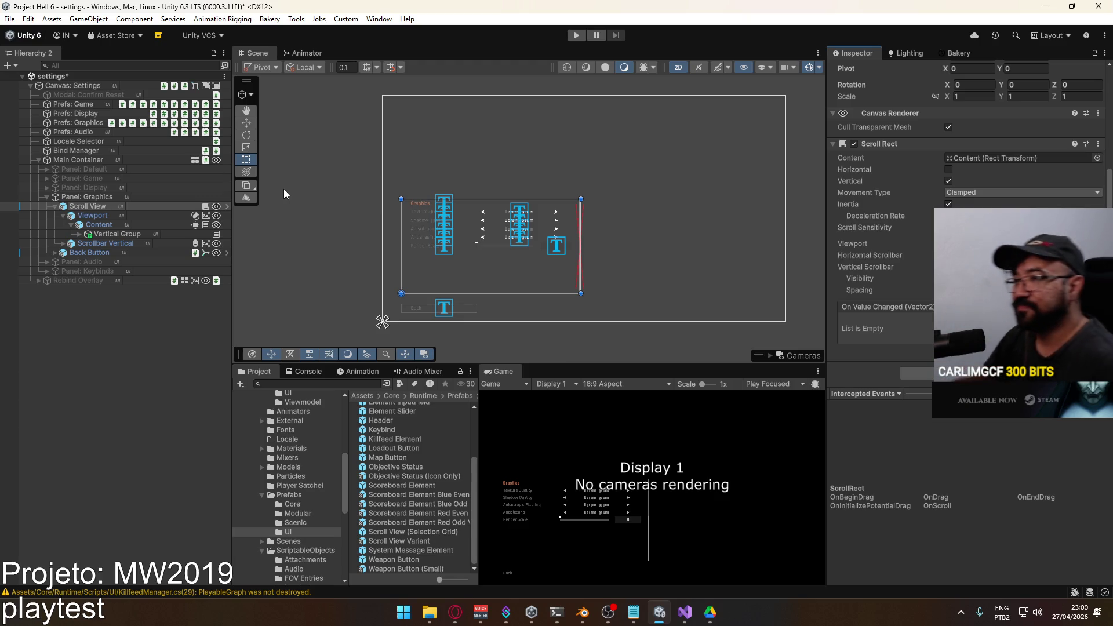
Undo the earlier panel restructuring and scroll-view additions back to the fresh Scroll View.
{"action": "left_click", "coordinate": [130, 235]}
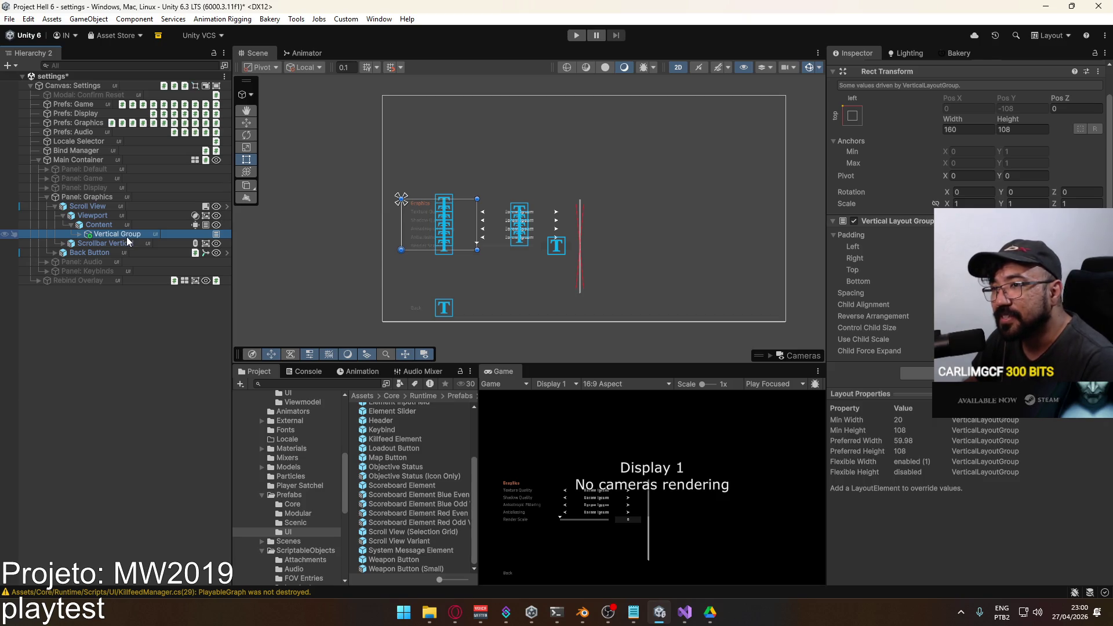
{"action": "key", "text": "Up"}
{"action": "key", "text": "Up"}
{"action": "key", "text": "Up"}
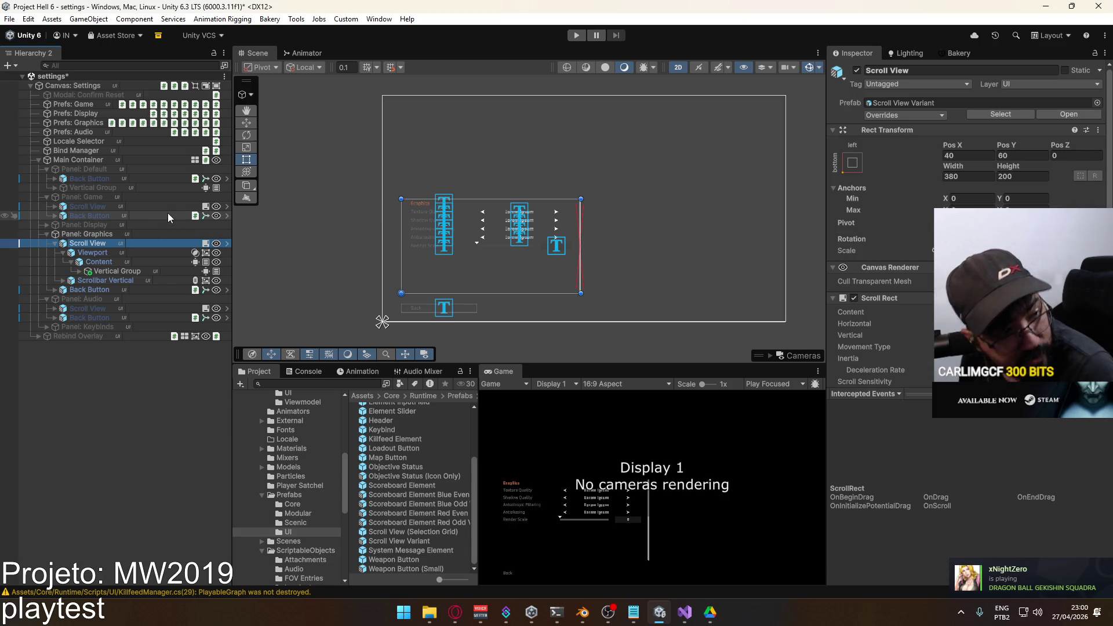
{"action": "key", "text": "Up"}
{"action": "key", "text": "alt+shift+a"}
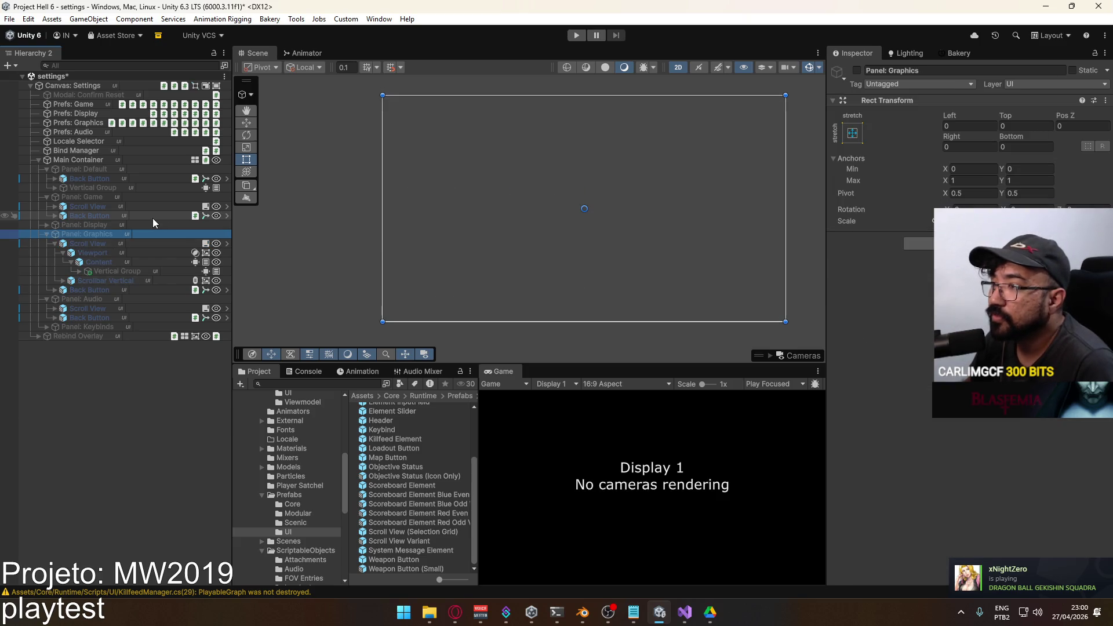
{"action": "key", "text": "Up"}
{"action": "key", "text": "Up"}
{"action": "key", "text": "Up"}
{"action": "key", "text": "Down"}
{"action": "key", "text": "alt+shift+a"}
{"action": "key", "text": "alt+shift+a"}
{"action": "key", "text": "alt+shift+a"}
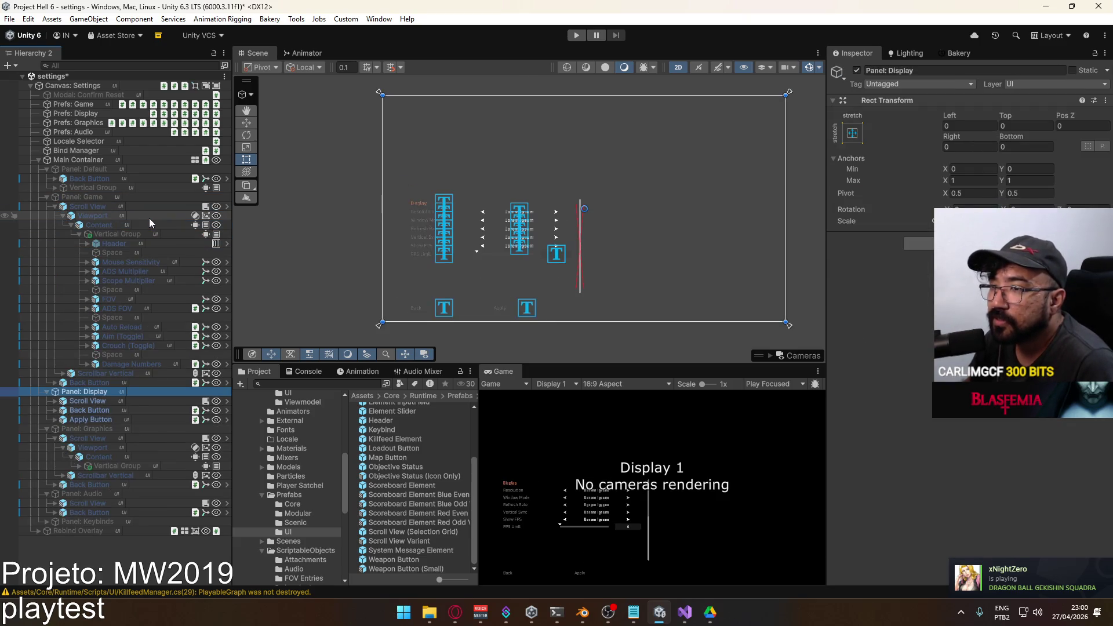
{"action": "key", "text": "Right"}
{"action": "key", "text": "Down"}
{"action": "key", "text": "Down"}
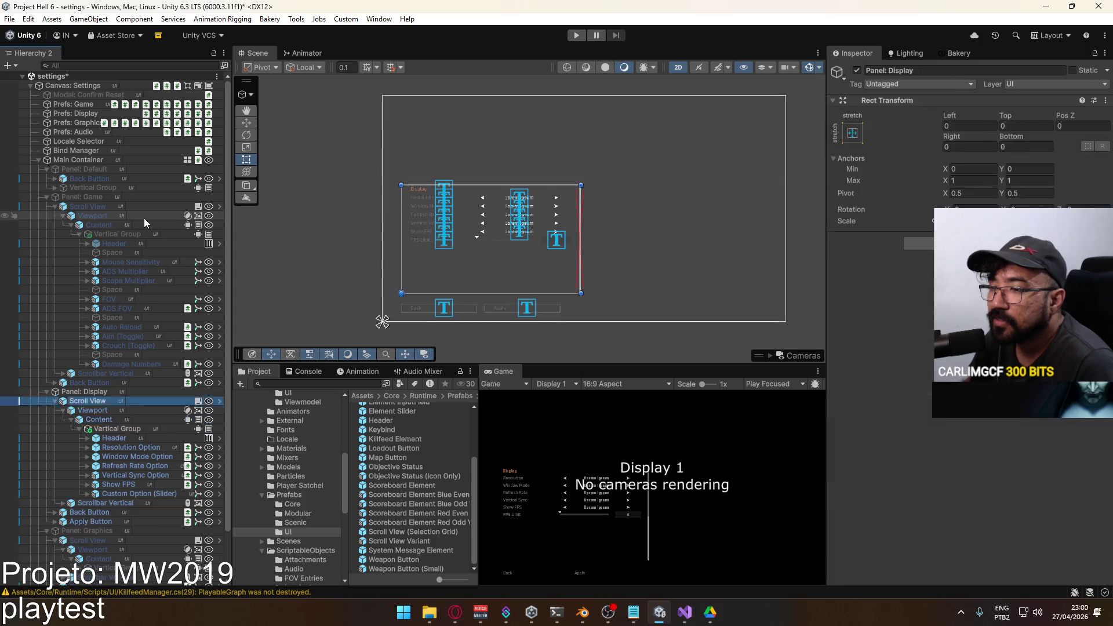
{"action": "key", "text": "alt+shift+a"}
{"action": "key", "text": "ctrl+z"}
{"action": "key", "text": "ctrl+z"}
{"action": "key", "text": "ctrl+z"}
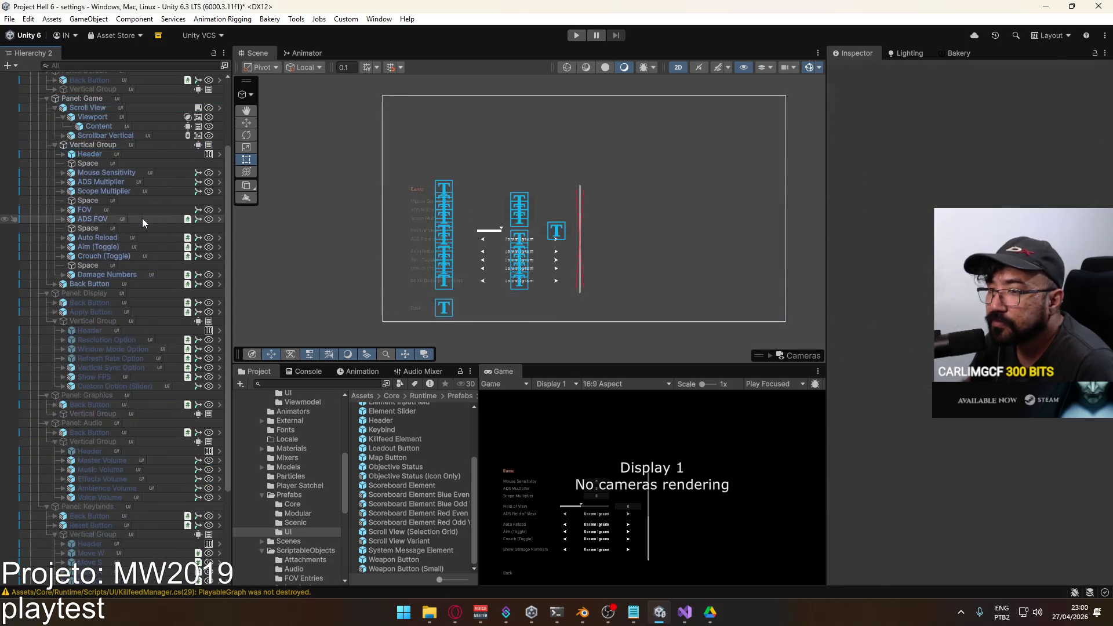
{"action": "key", "text": "ctrl+z"}
{"action": "scroll", "coordinate": [149, 199], "scroll_direction": "up", "scroll_amount": 3}
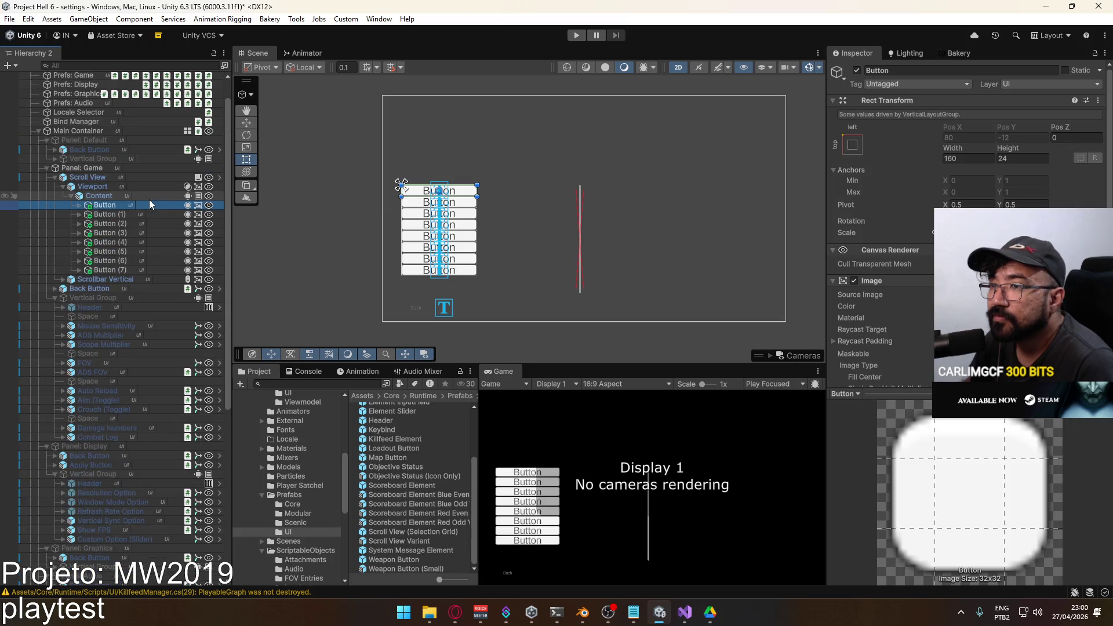
Delete the eight placeholder buttons from the Game Scroll View's Content.
{"action": "left_click", "coordinate": [120, 268], "text": "shift"}
{"action": "key", "text": "Delete"}
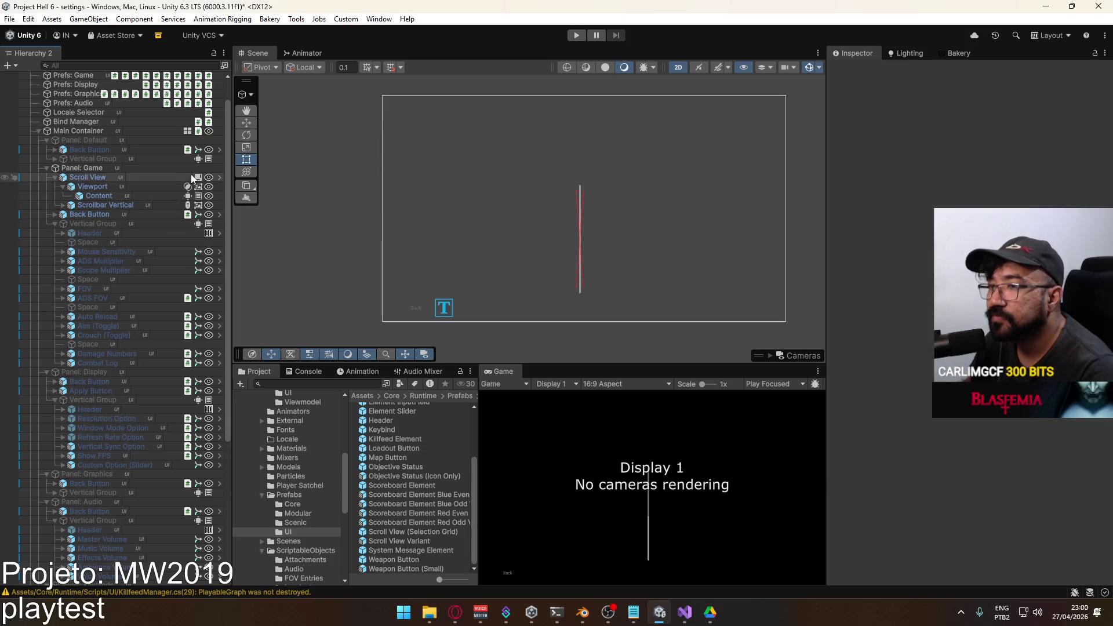
{"action": "left_click", "coordinate": [131, 196]}
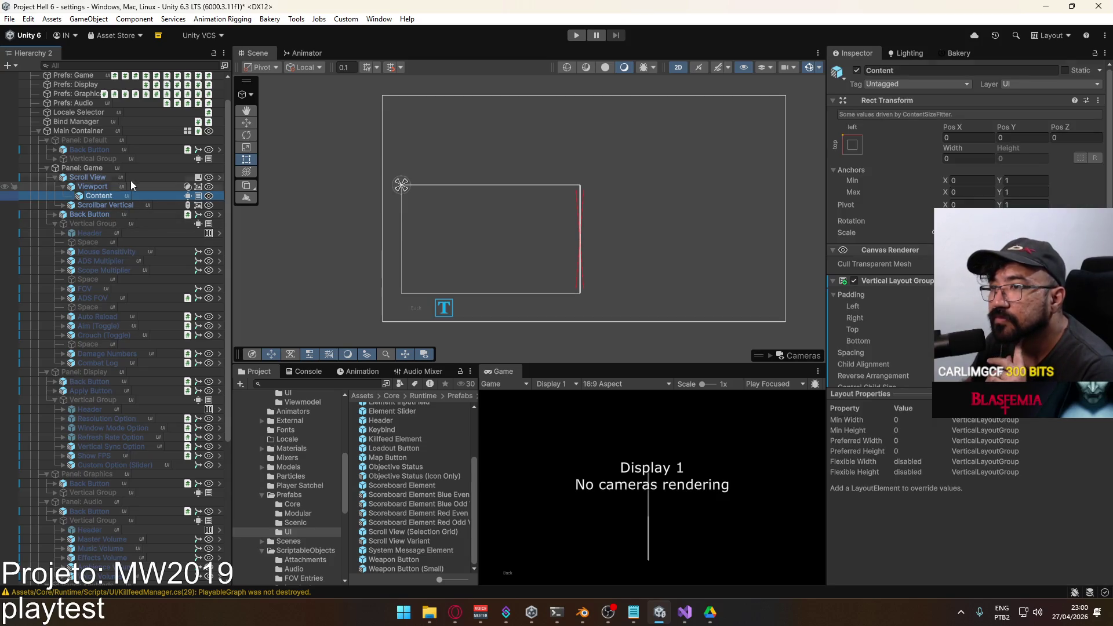
{"action": "scroll", "coordinate": [116, 191], "scroll_direction": "down", "scroll_amount": 8}
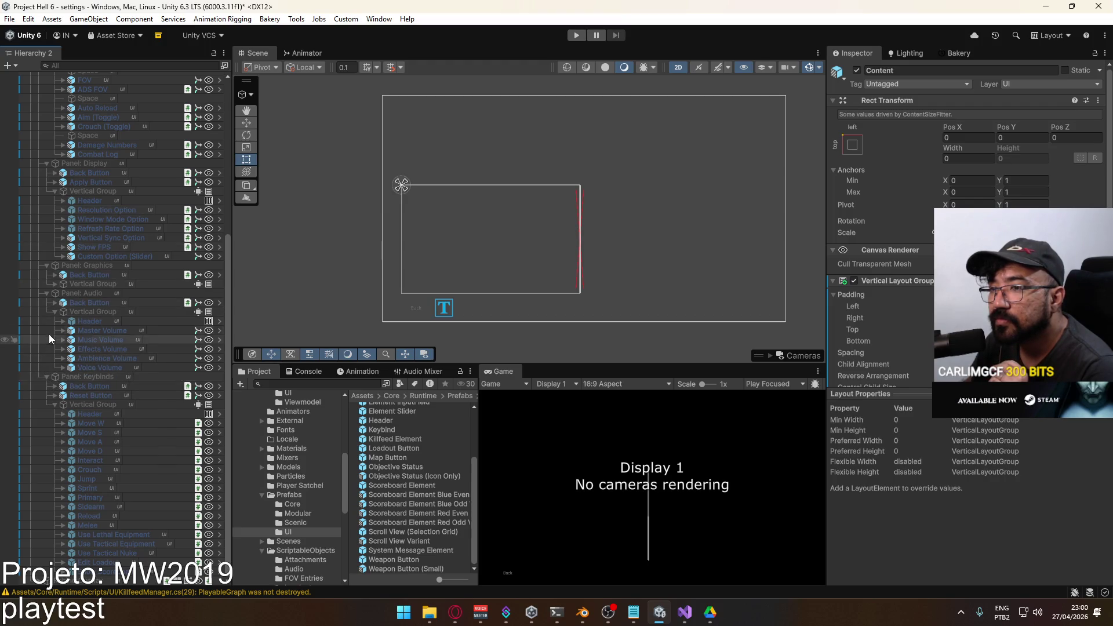
{"action": "scroll", "coordinate": [48, 334], "scroll_direction": "up", "scroll_amount": 3}
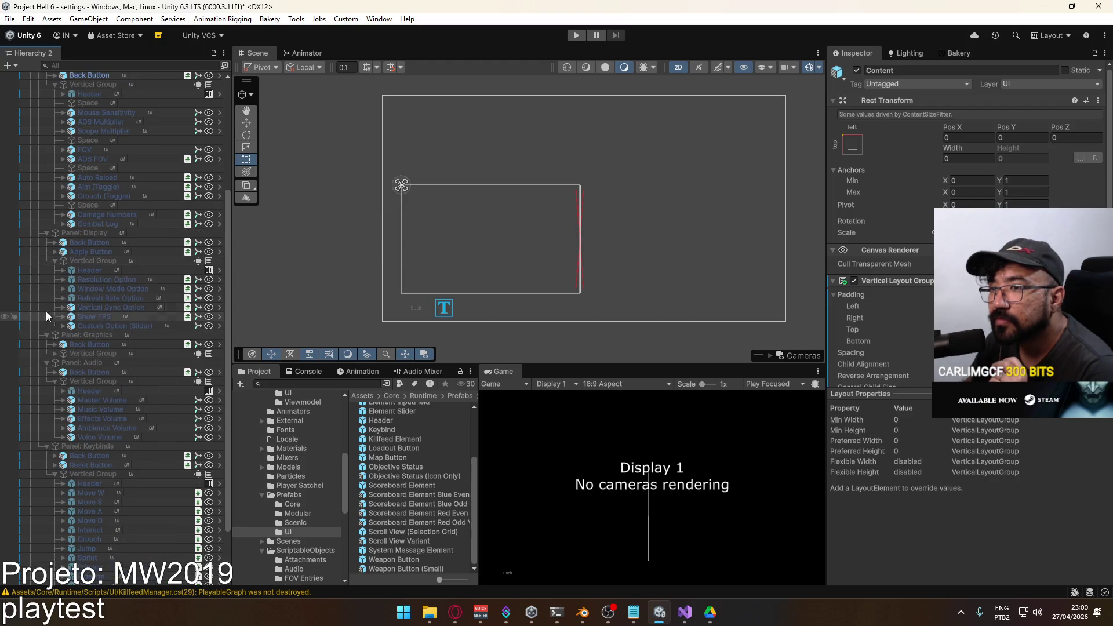
Collapse the Display, Graphics, Audio and Keybinds panels and the Game Vertical Group.
{"action": "left_click", "coordinate": [47, 234]}
{"action": "left_click", "coordinate": [46, 264]}
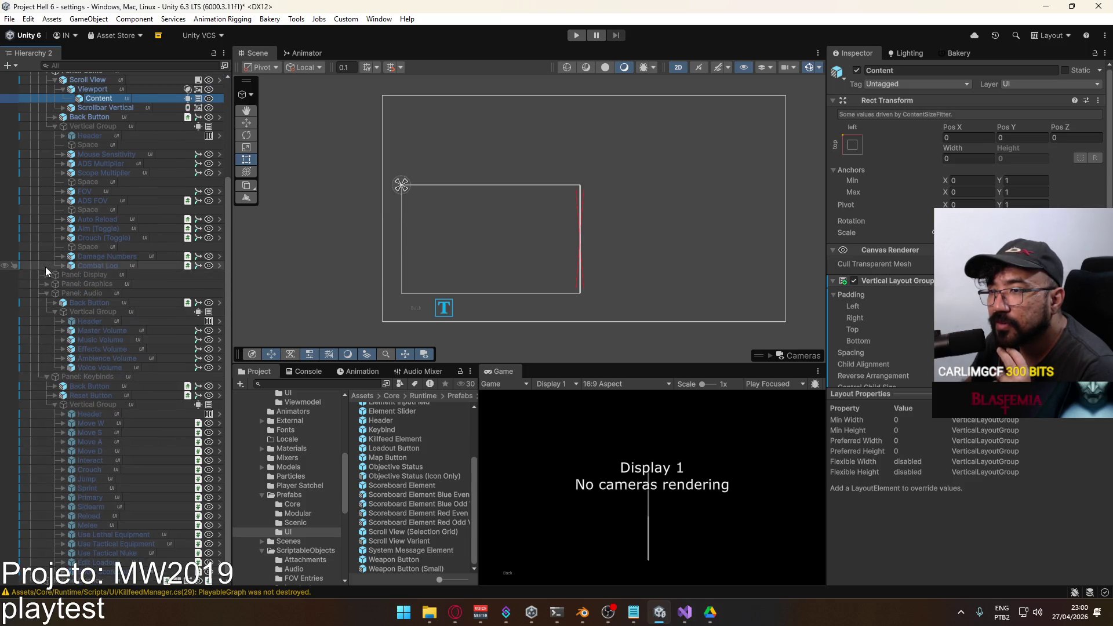
{"action": "left_click", "coordinate": [46, 293]}
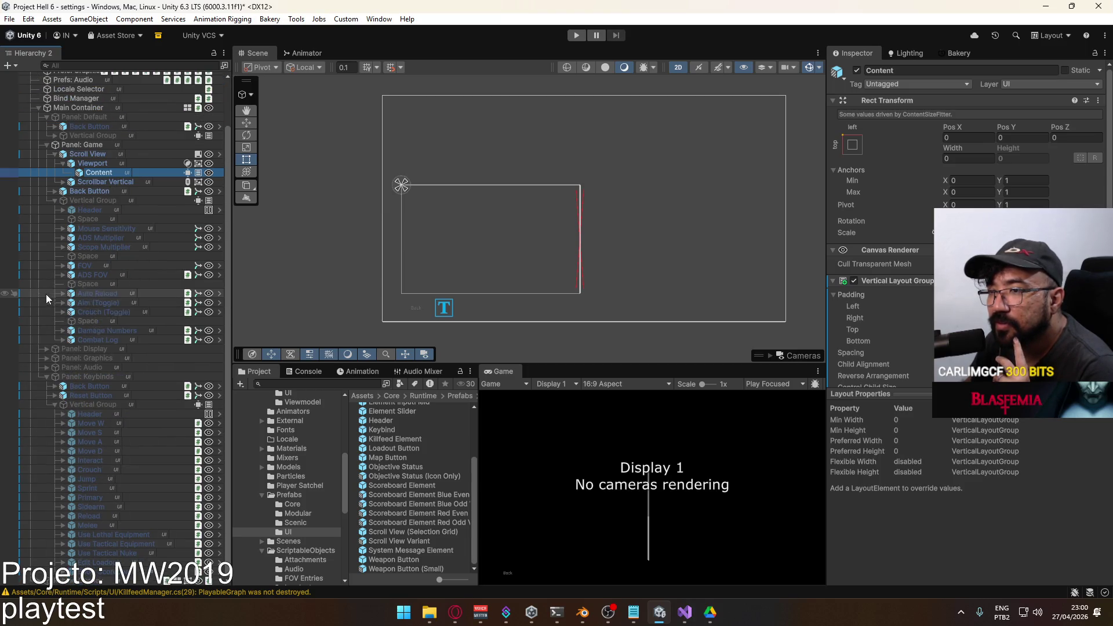
{"action": "left_click", "coordinate": [46, 378]}
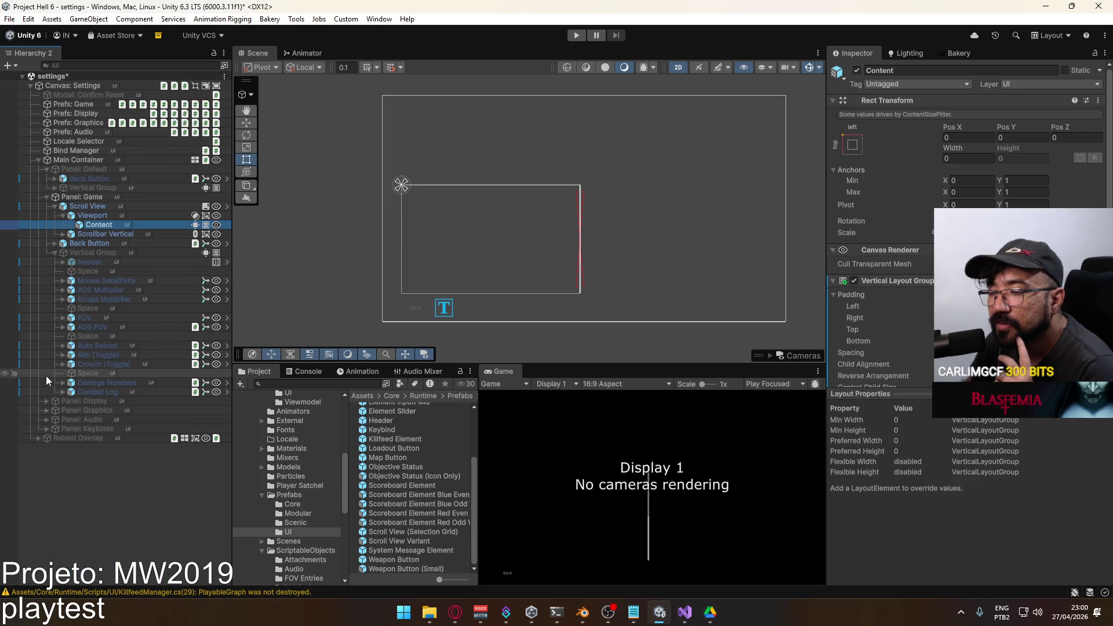
{"action": "left_click", "coordinate": [54, 252]}
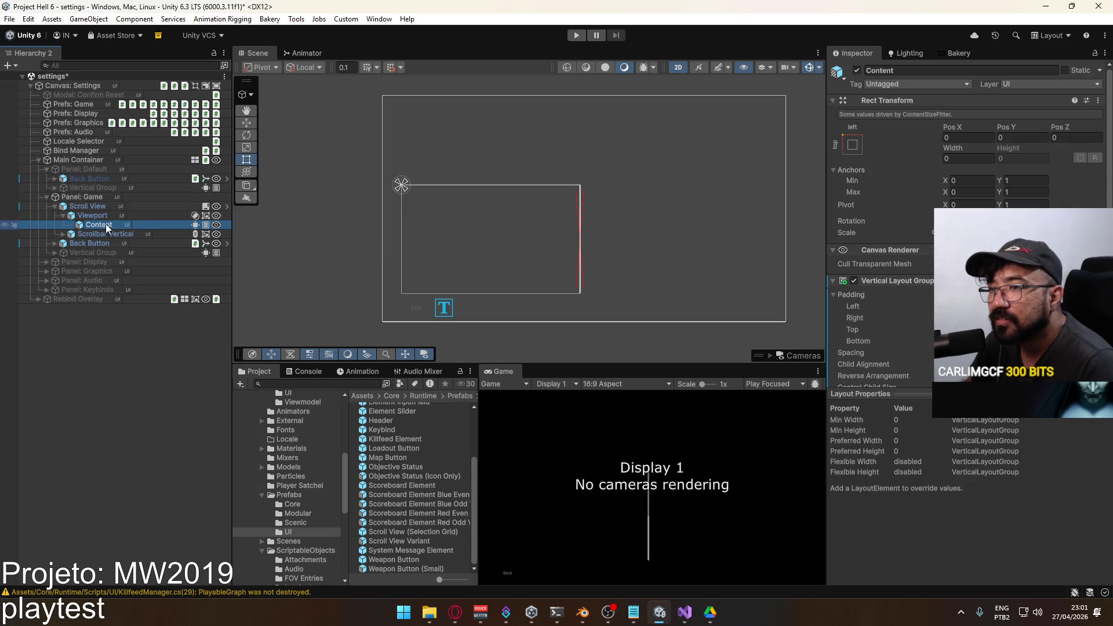
Move the Game Vertical Group under Content, remove its redundant layout component, and activate it.
{"action": "left_click_drag", "start_coordinate": [102, 249], "coordinate": [112, 226]}
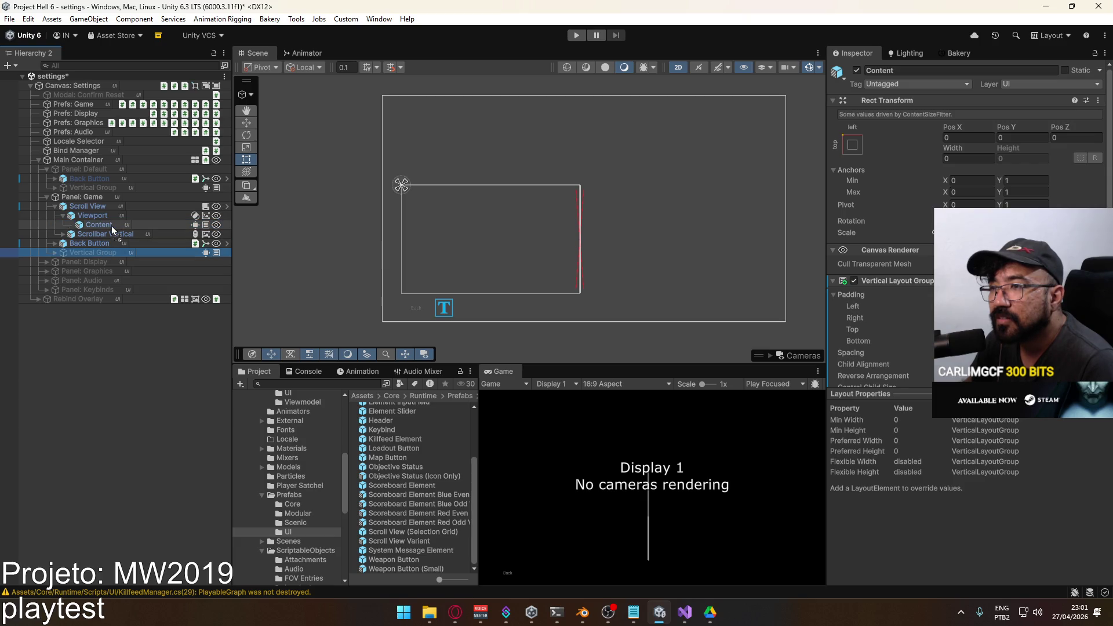
{"action": "right_click", "coordinate": [206, 234]}
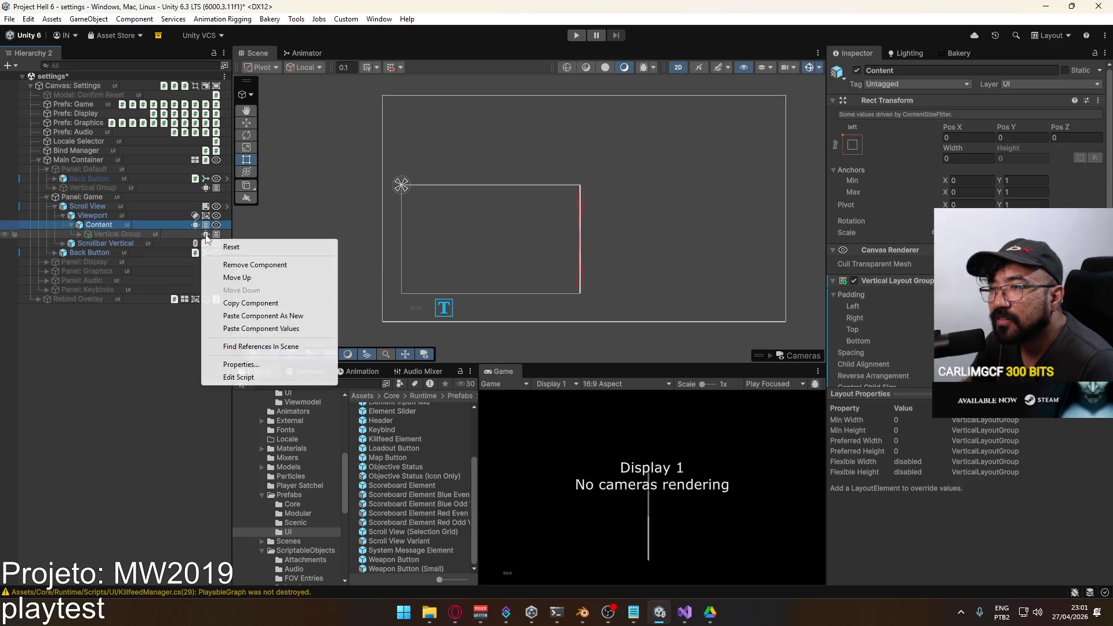
{"action": "left_click", "coordinate": [244, 265]}
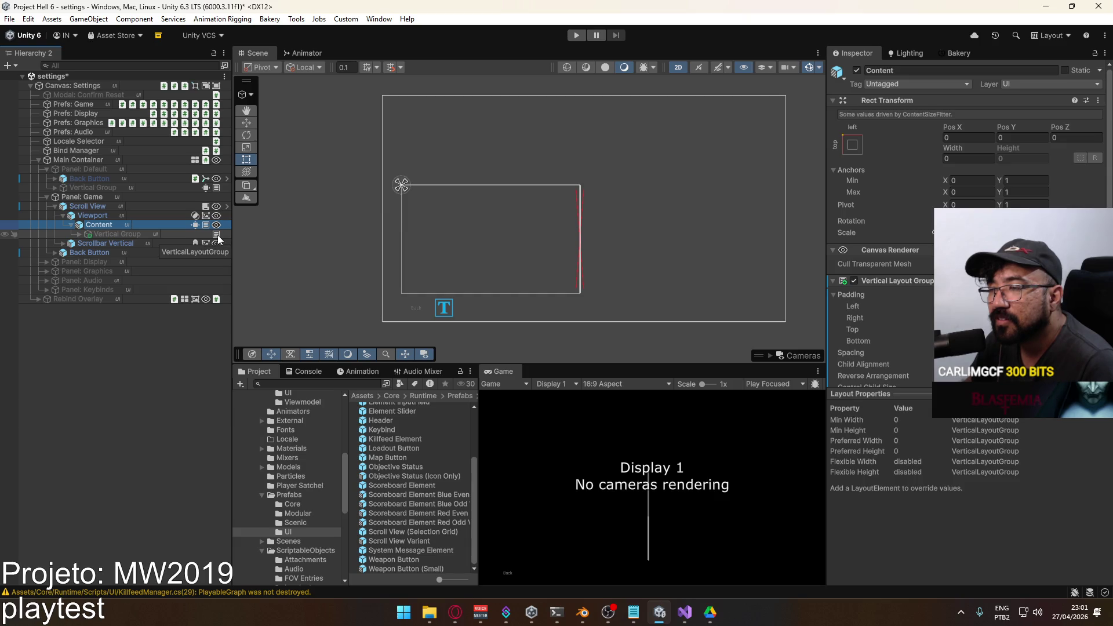
{"action": "right_click", "coordinate": [217, 234]}
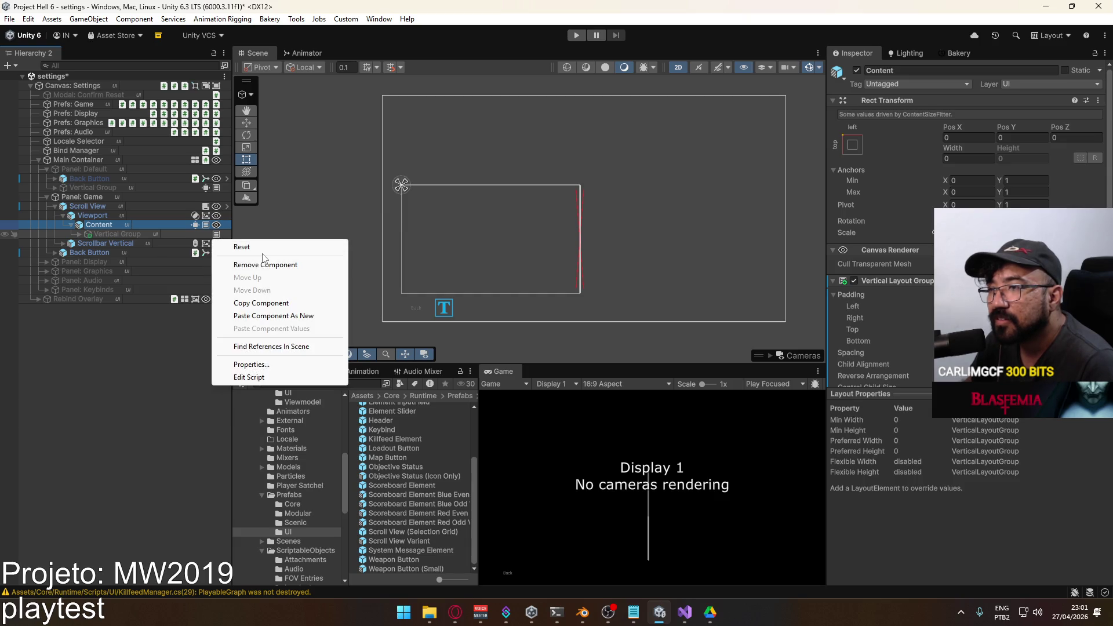
{"action": "left_click", "coordinate": [108, 235]}
{"action": "left_click", "coordinate": [857, 70]}
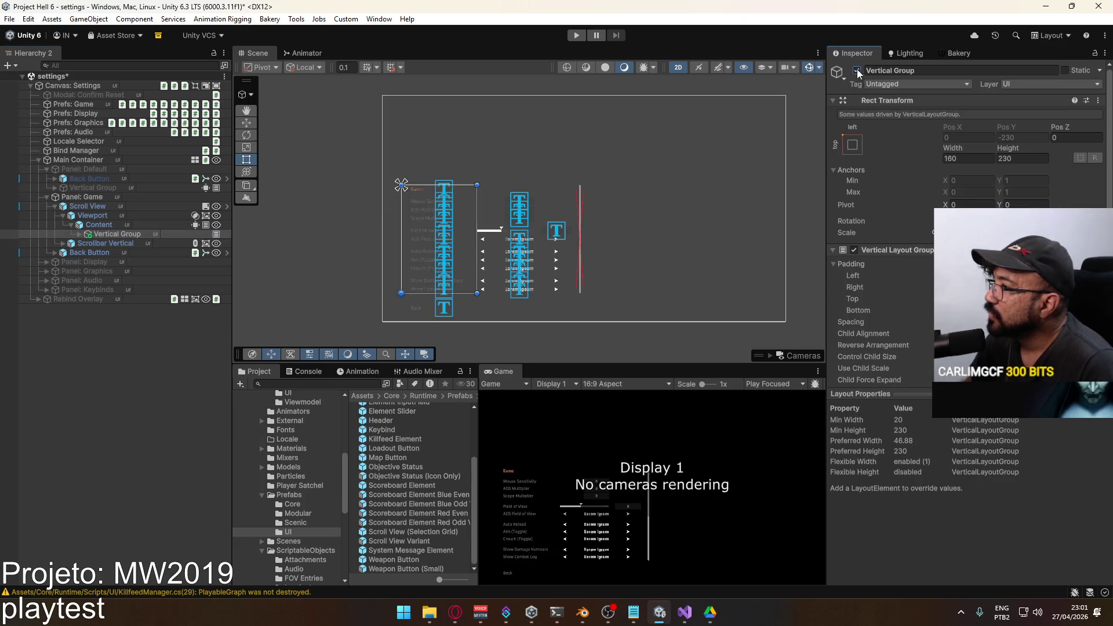
{"action": "scroll", "coordinate": [881, 261], "scroll_direction": "down", "scroll_amount": 1}
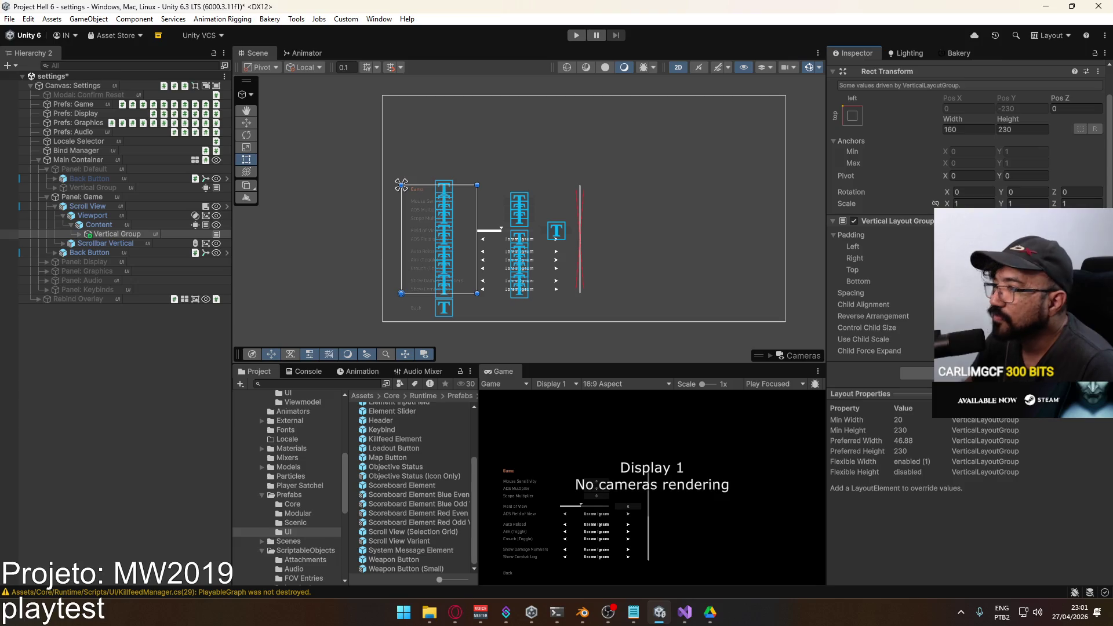
Adjust Content's height sizing and delete the Space row below the Header.
{"action": "left_click", "coordinate": [100, 225]}
{"action": "scroll", "coordinate": [881, 261], "scroll_direction": "down", "scroll_amount": 2}
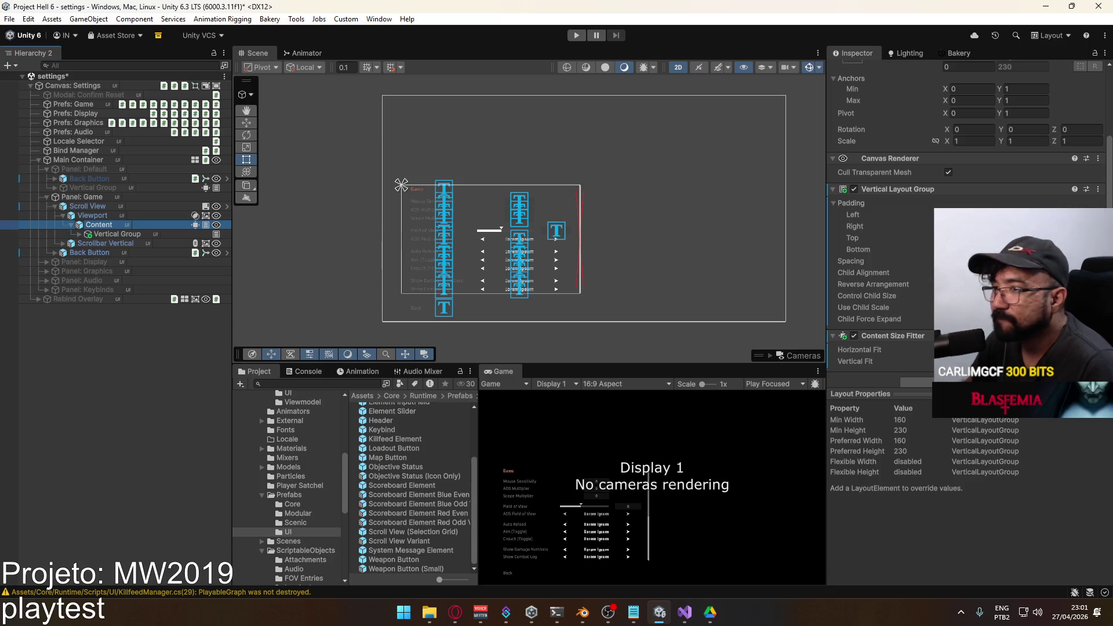
{"action": "left_click", "coordinate": [985, 318]}
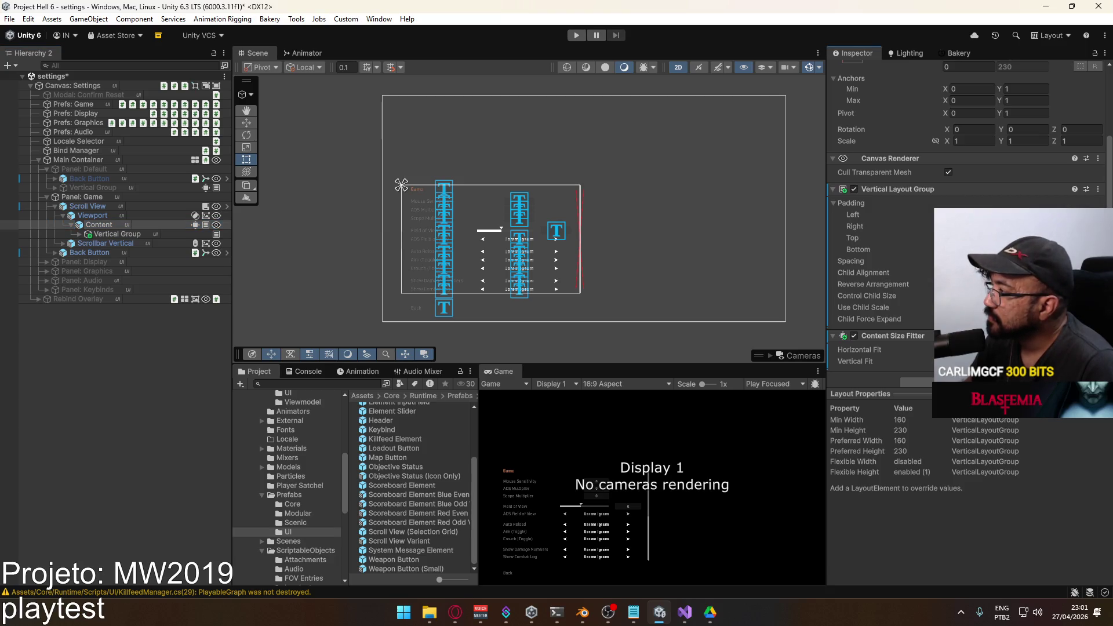
{"action": "left_click", "coordinate": [80, 234]}
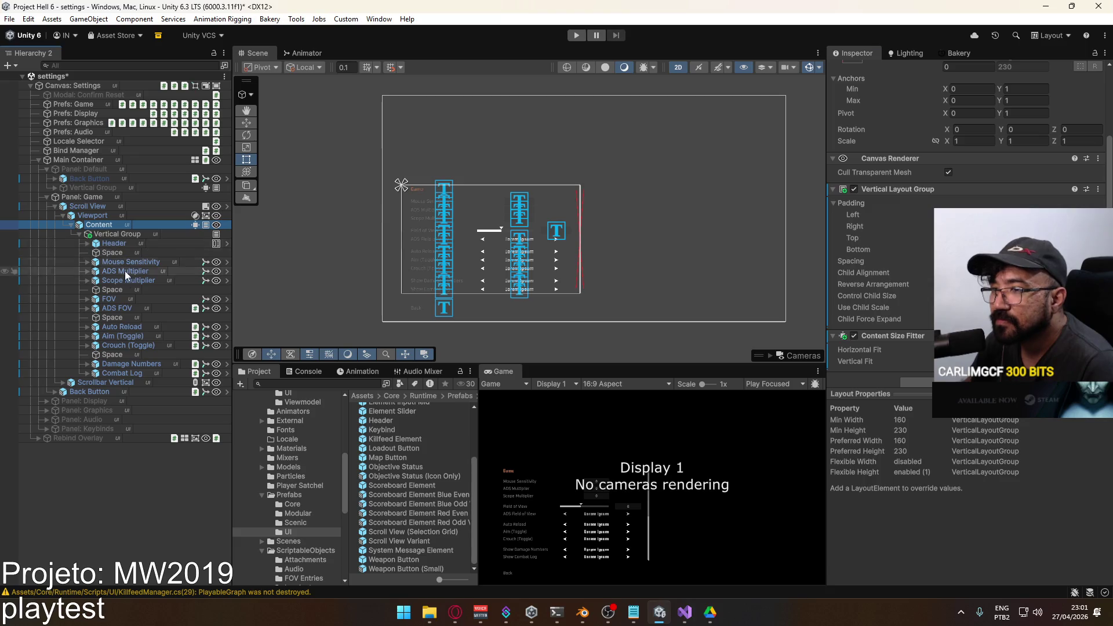
{"action": "left_click", "coordinate": [126, 371]}
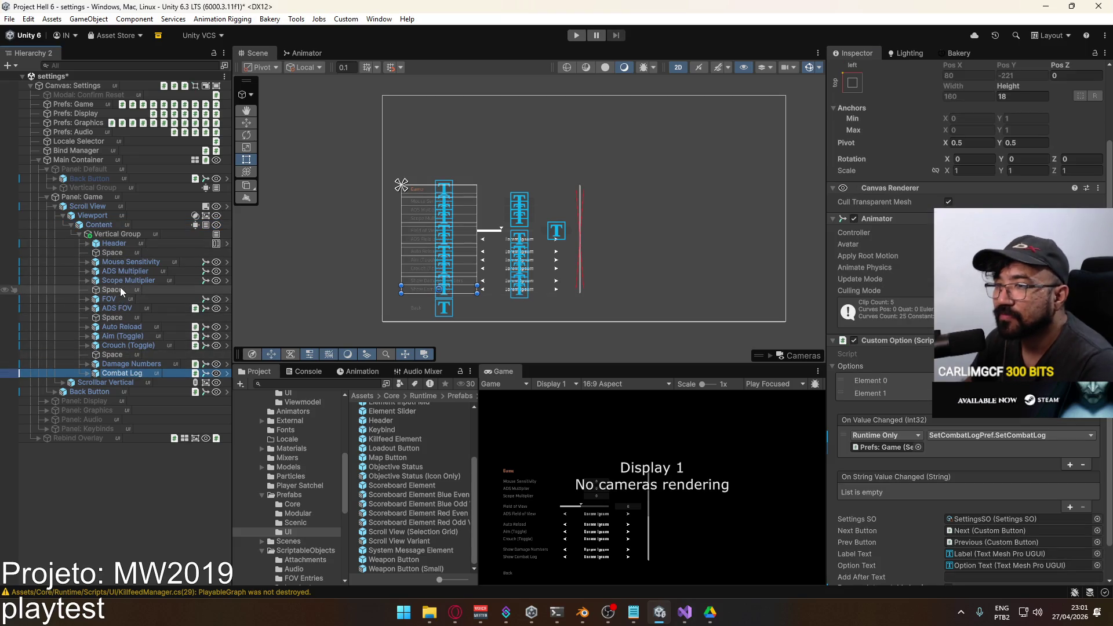
{"action": "left_click", "coordinate": [113, 253]}
{"action": "key", "text": "Delete"}
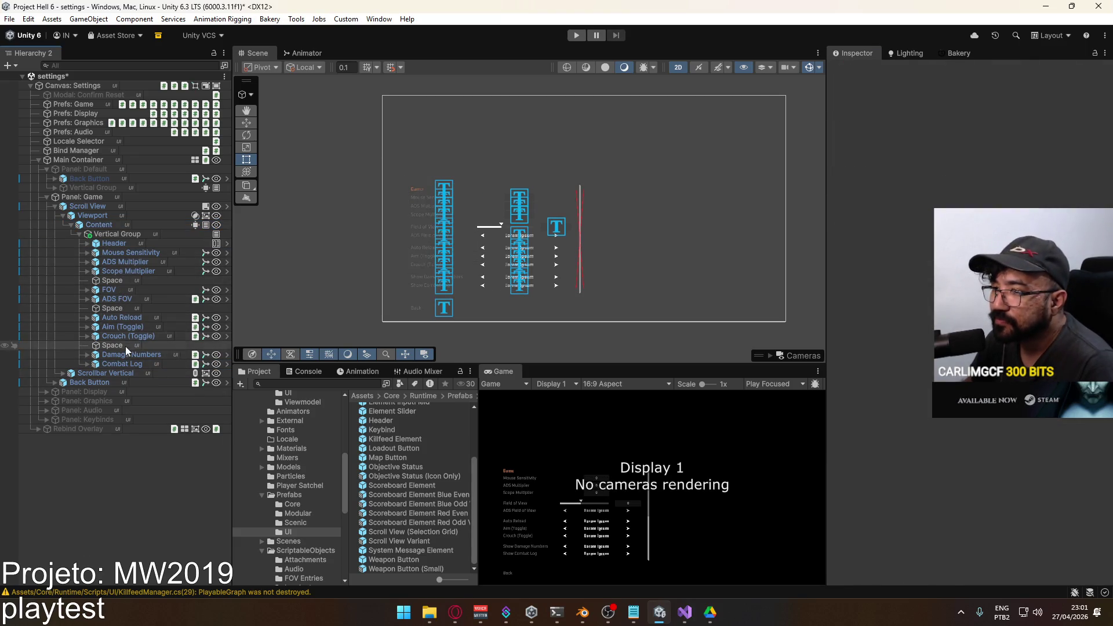
Duplicate the Combat Log option, then delete the extra Combat Log copies.
{"action": "left_click", "coordinate": [123, 362]}
{"action": "key", "text": "ctrl+d"}
{"action": "key", "text": "ctrl+d"}
{"action": "key", "text": "ctrl+d"}
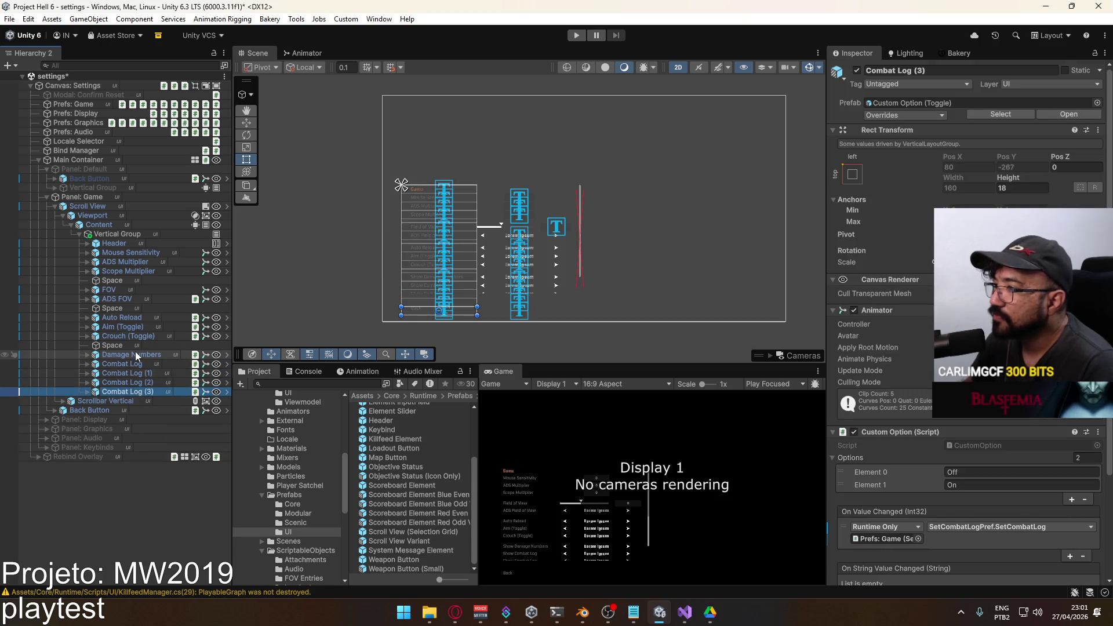
{"action": "left_click", "coordinate": [130, 368], "text": "shift"}
{"action": "key", "text": "Delete"}
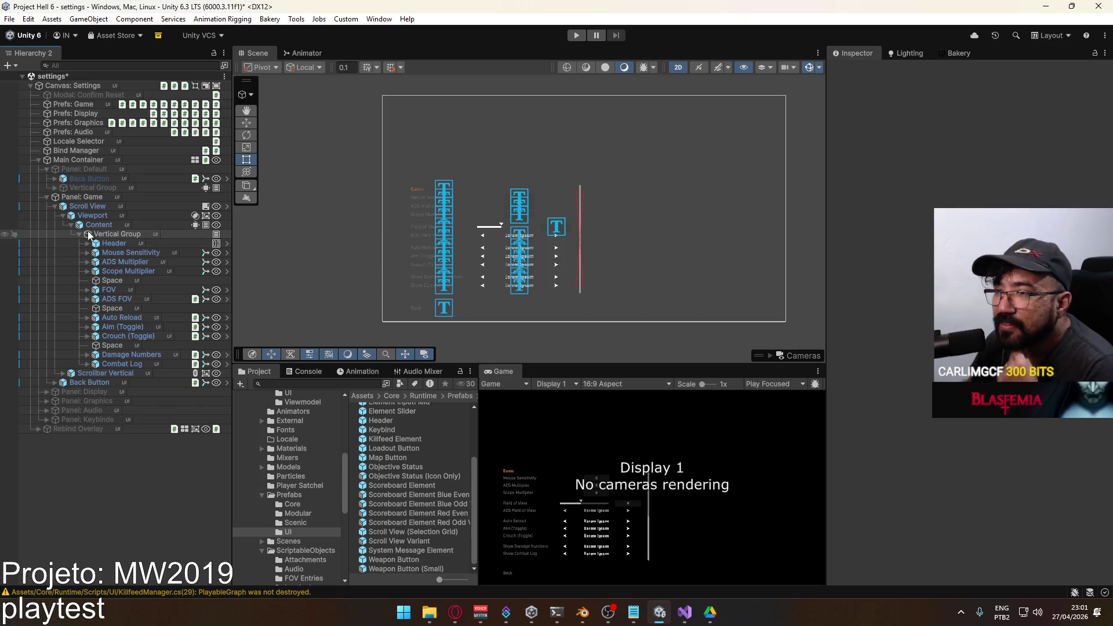
Collapse the Game panel's hierarchy and save the scene.
{"action": "left_click", "coordinate": [65, 215]}
{"action": "left_click", "coordinate": [56, 207]}
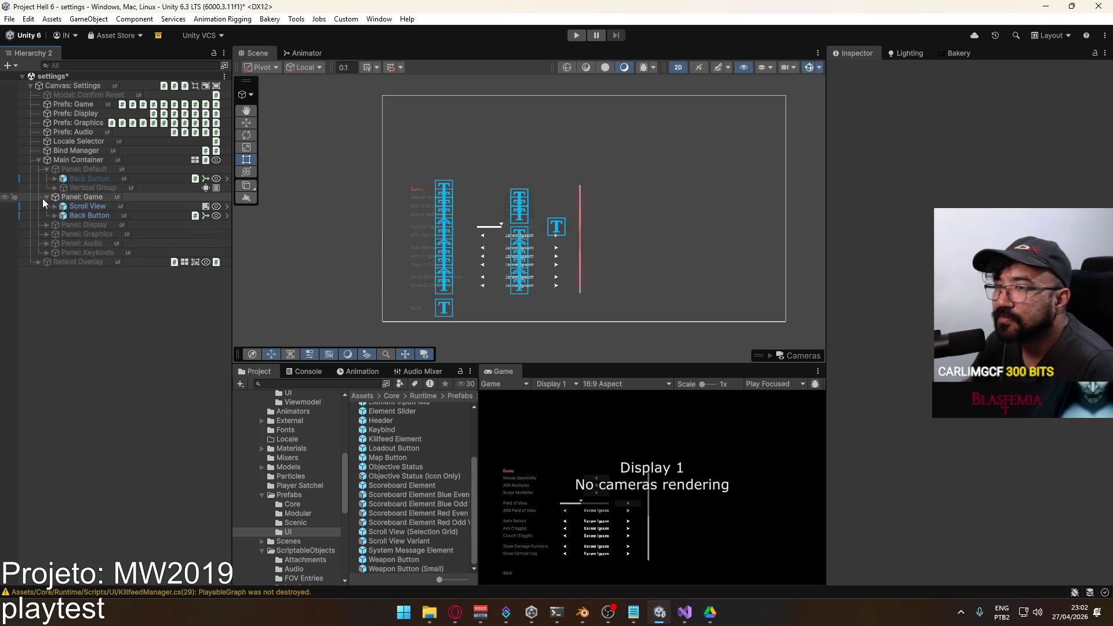
{"action": "left_click", "coordinate": [47, 197]}
{"action": "key", "text": "ctrl+s"}
Deactivate Panel: Game and activate Panel: Keybinds, expanding its children.
{"action": "scroll", "coordinate": [444, 253], "scroll_direction": "up", "scroll_amount": 2}
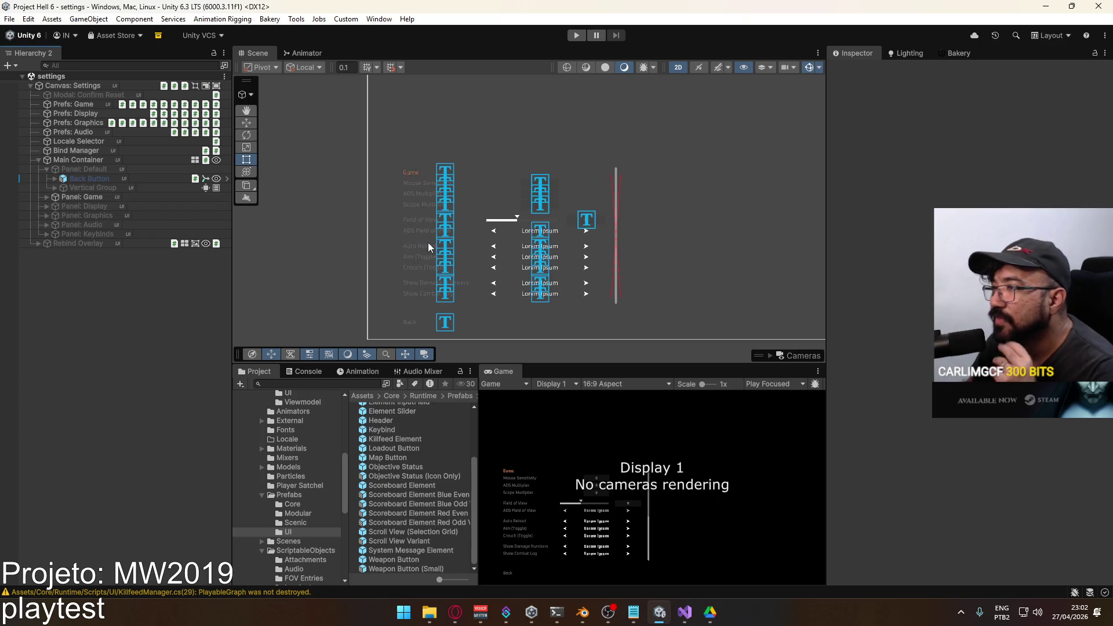
{"action": "left_click", "coordinate": [77, 198]}
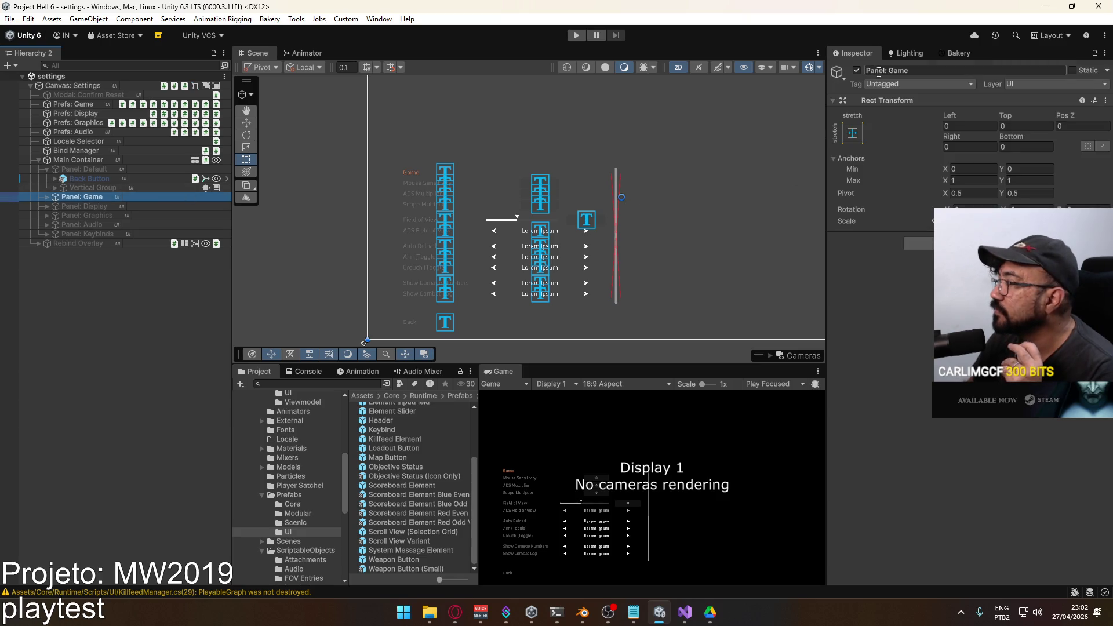
{"action": "left_click", "coordinate": [857, 70]}
{"action": "left_click", "coordinate": [106, 233]}
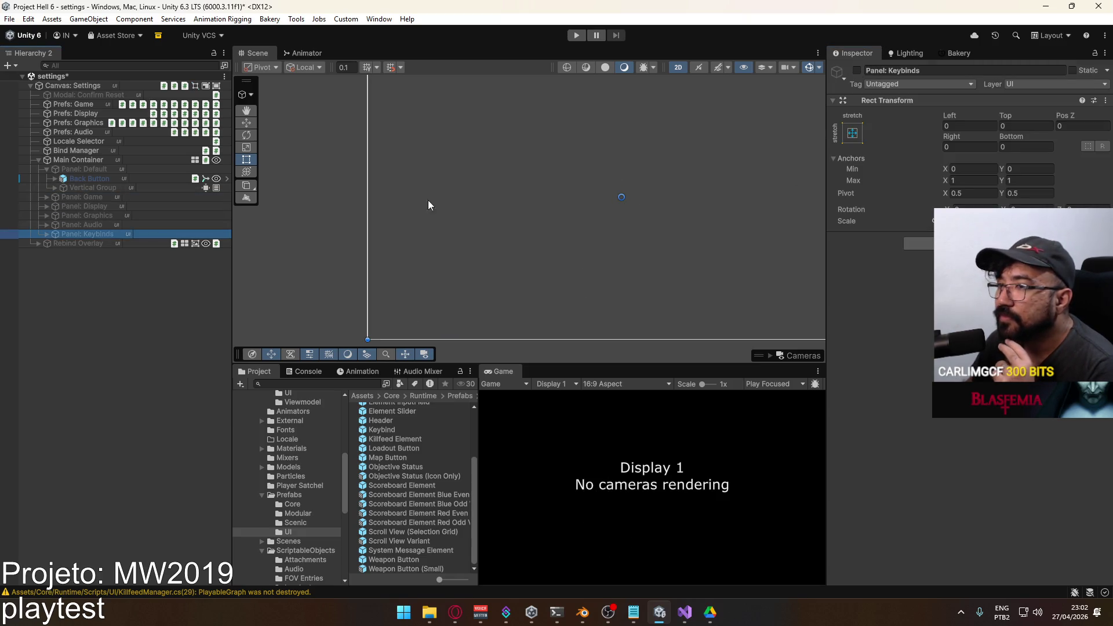
{"action": "left_click", "coordinate": [856, 70]}
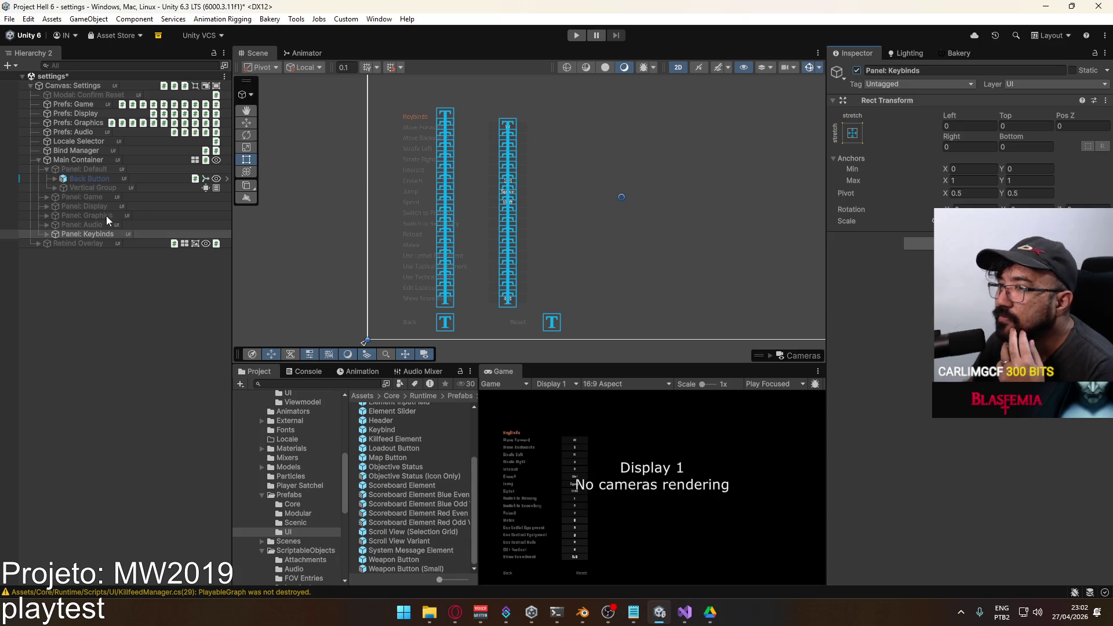
{"action": "left_click", "coordinate": [46, 235]}
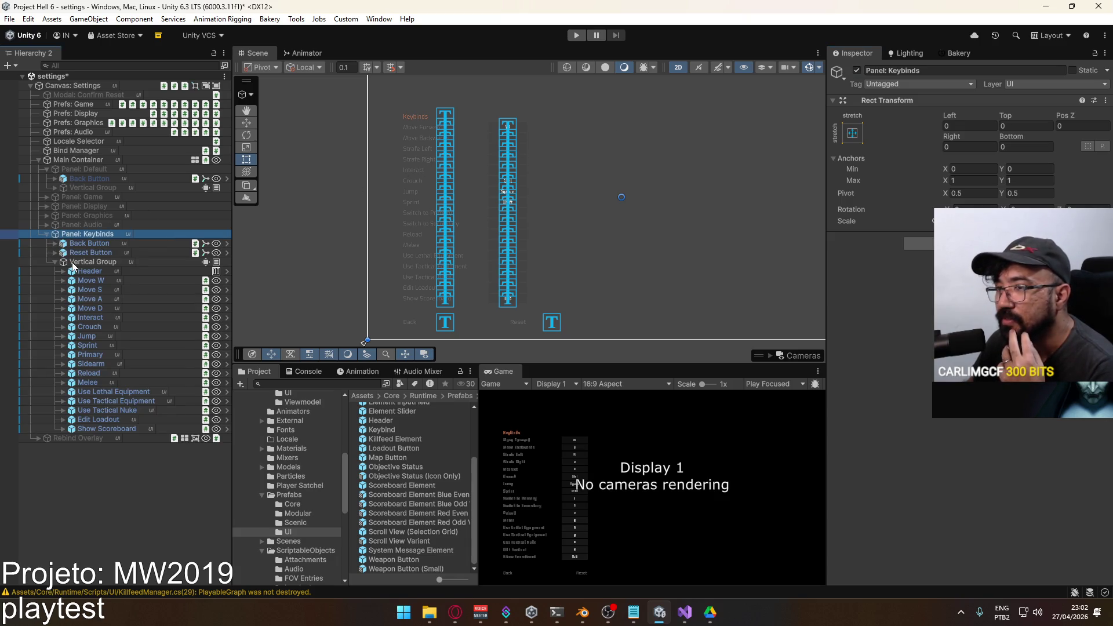
{"action": "left_click", "coordinate": [58, 263]}
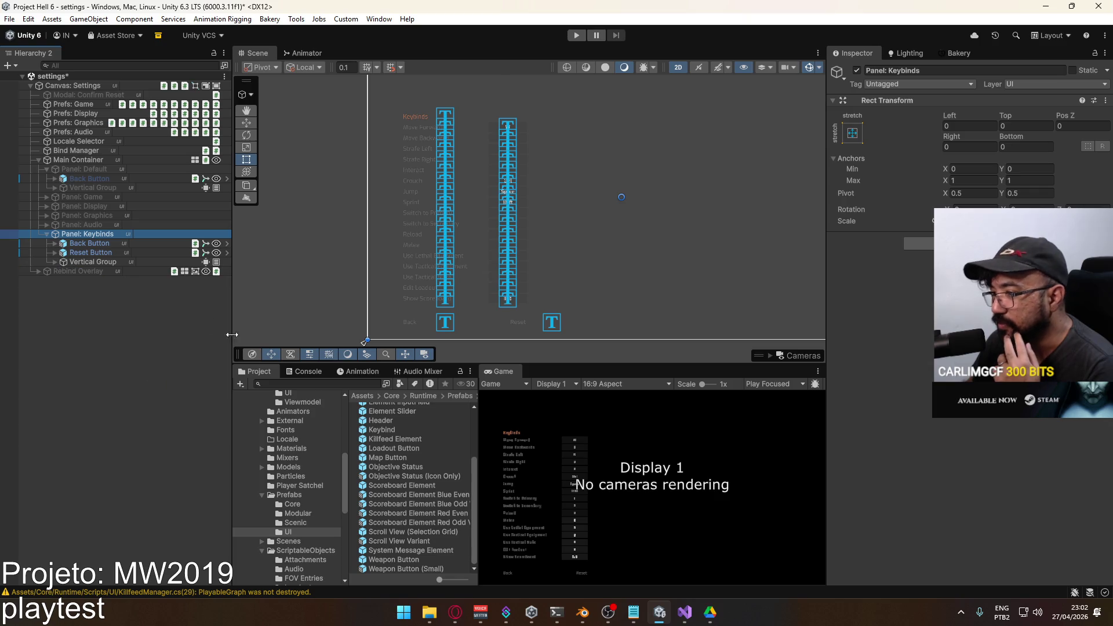
Add the Scroll View Variant prefab to Keybinds and rename the asset to 'Scroll View'.
{"action": "left_click_drag", "start_coordinate": [85, 234], "coordinate": [81, 265]}
{"action": "left_click", "coordinate": [414, 544]}
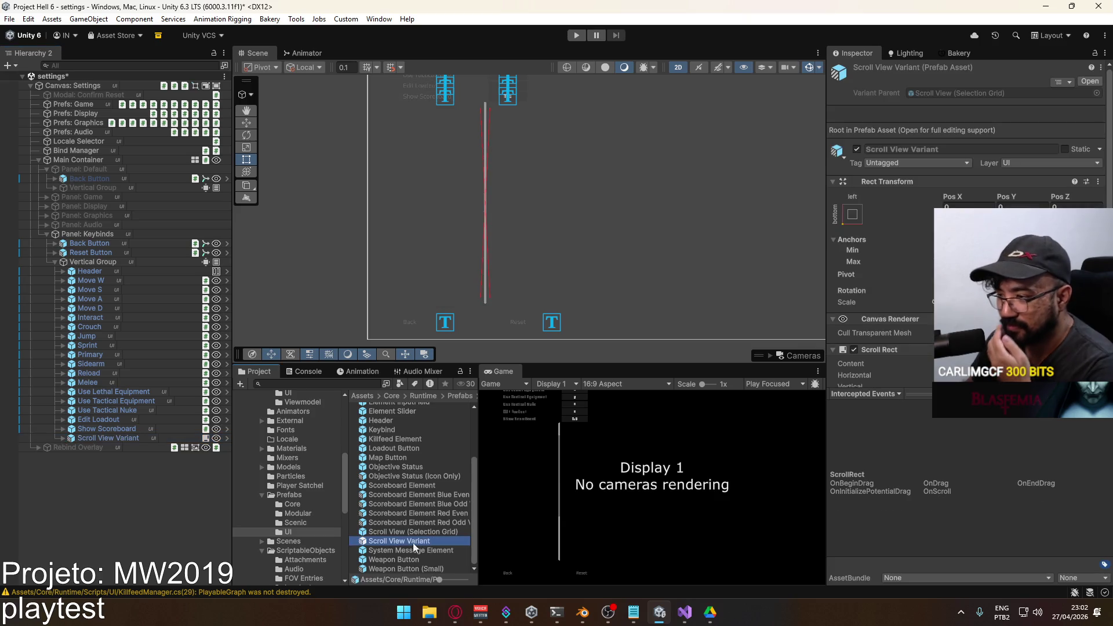
{"action": "key", "text": "F2"}
{"action": "key", "text": "End"}
{"action": "key", "text": "BackSpace"}
{"action": "key", "text": "BackSpace"}
{"action": "key", "text": "BackSpace"}
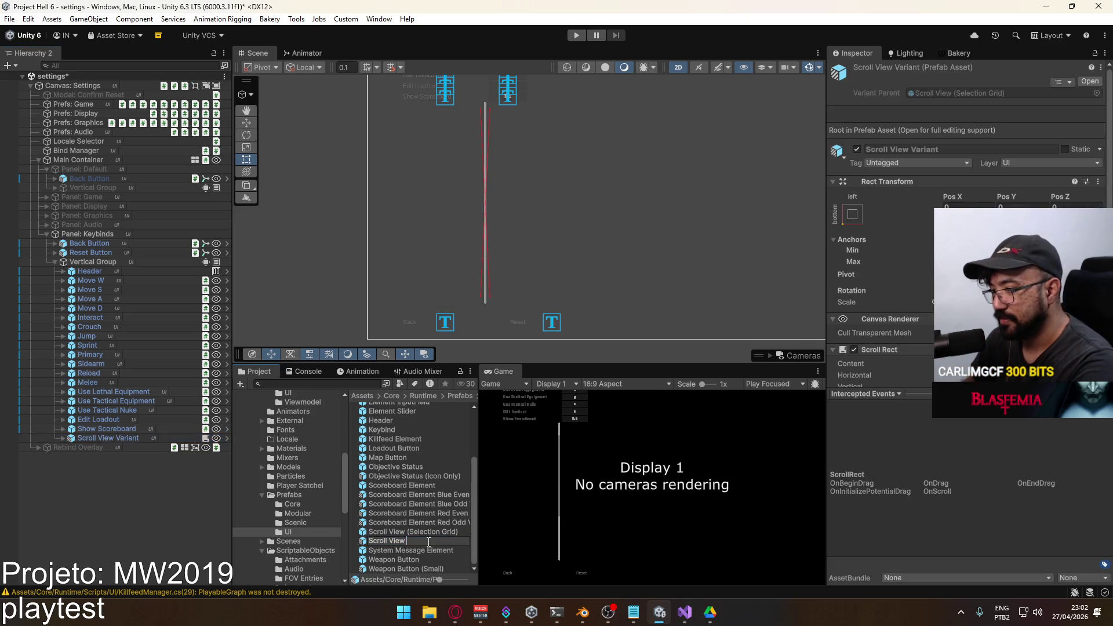
{"action": "key", "text": "Return"}
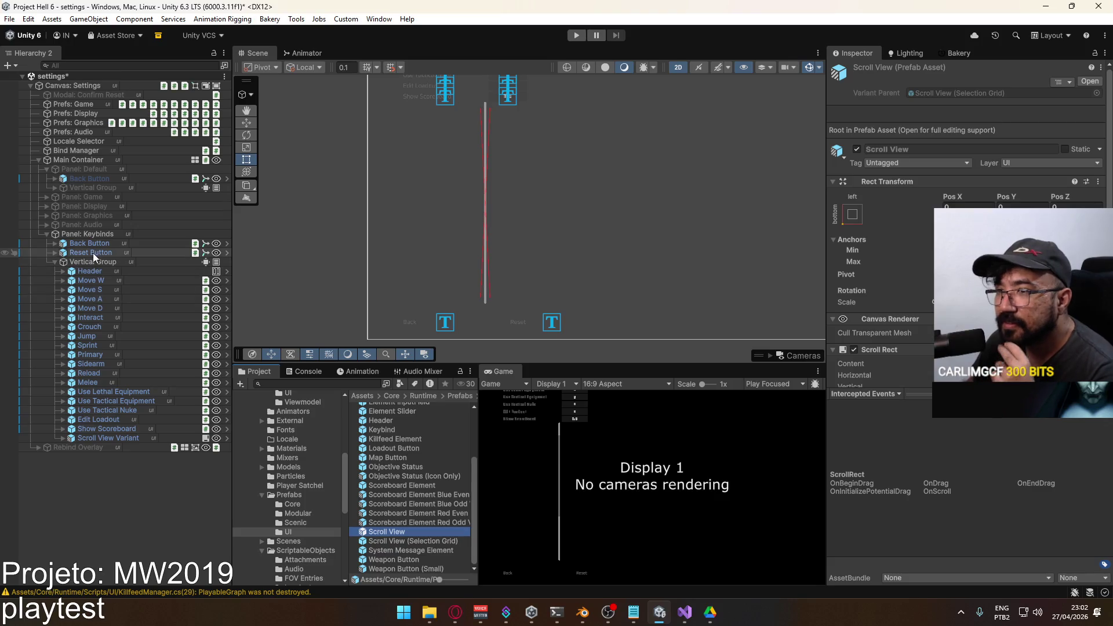
Move Scroll View Variant to the top of Keybinds and expand it down to Content.
{"action": "left_click", "coordinate": [110, 438]}
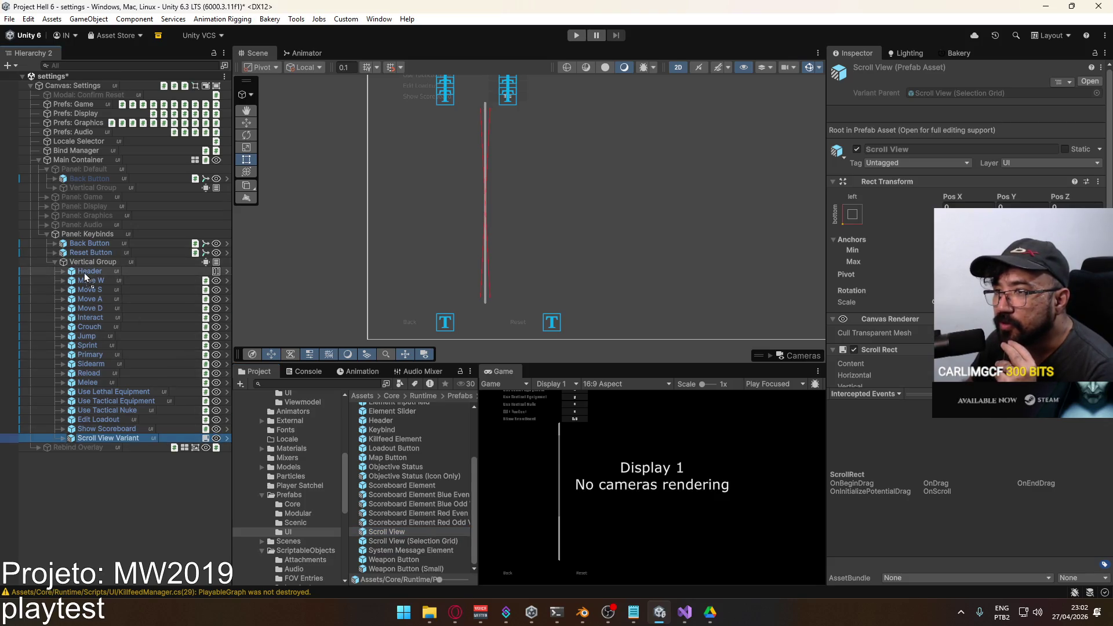
{"action": "mouse_move", "coordinate": [90, 256]}
{"action": "left_mouse_down"}
{"action": "mouse_move", "coordinate": [81, 268]}
{"action": "mouse_move", "coordinate": [110, 439]}
{"action": "mouse_move", "coordinate": [103, 238]}
{"action": "left_mouse_up"}
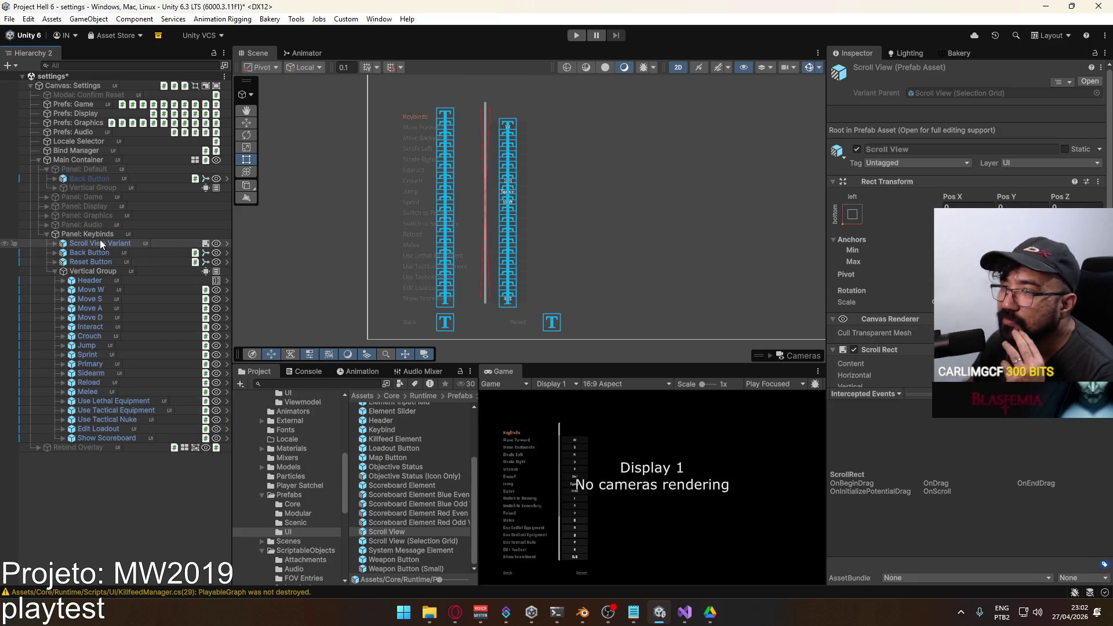
{"action": "left_click", "coordinate": [56, 244]}
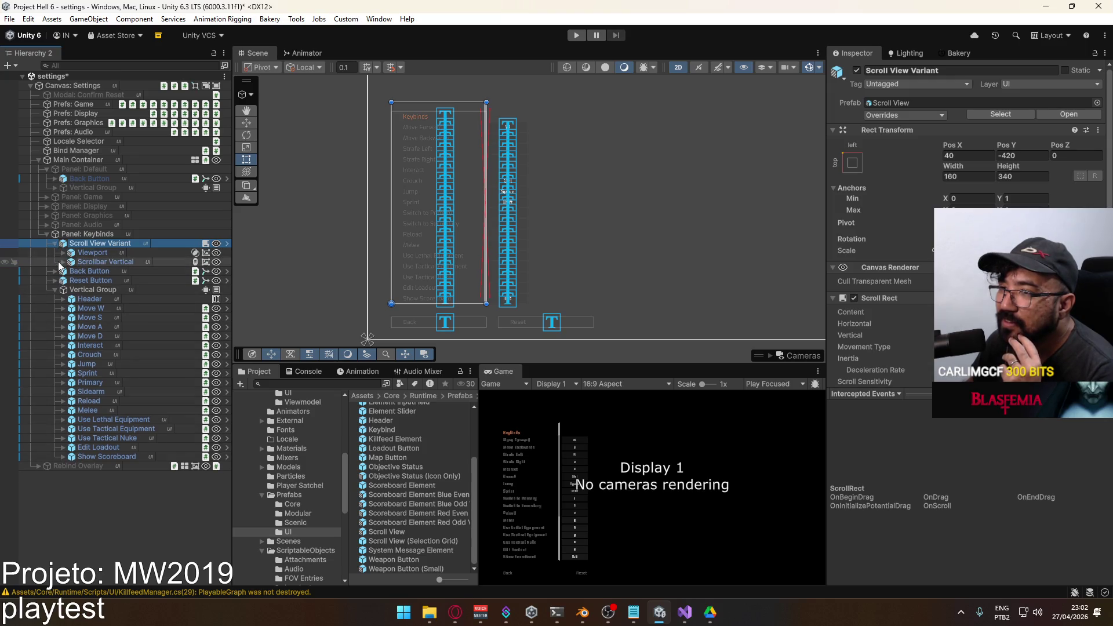
{"action": "left_click", "coordinate": [62, 254]}
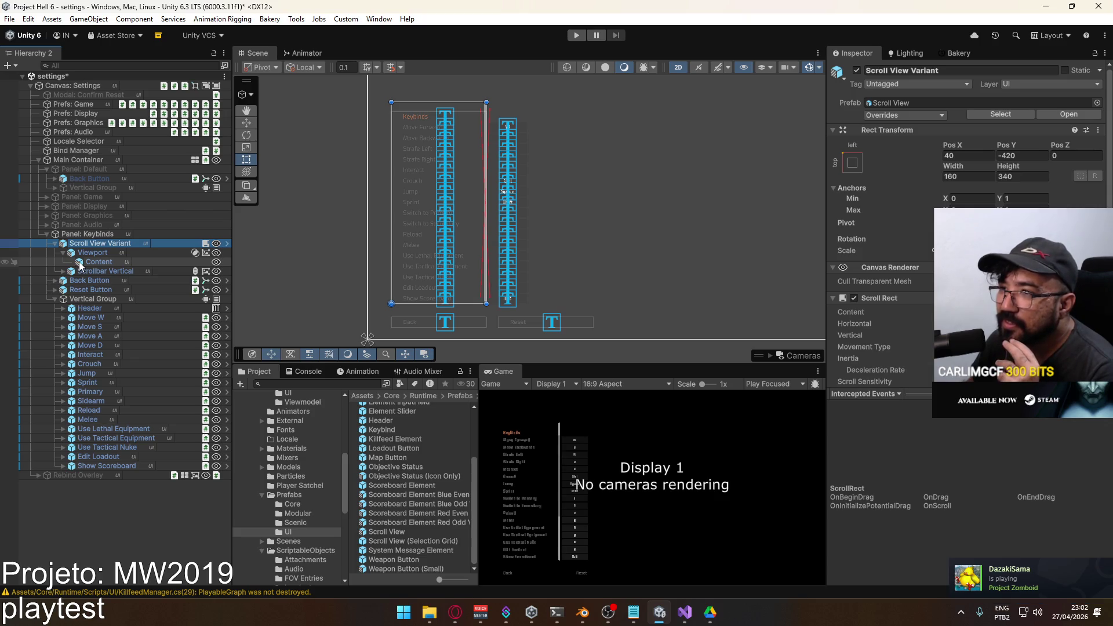
Expand the Game panel's Scroll View down to its Content's Vertical Group for reference.
{"action": "left_click", "coordinate": [55, 187]}
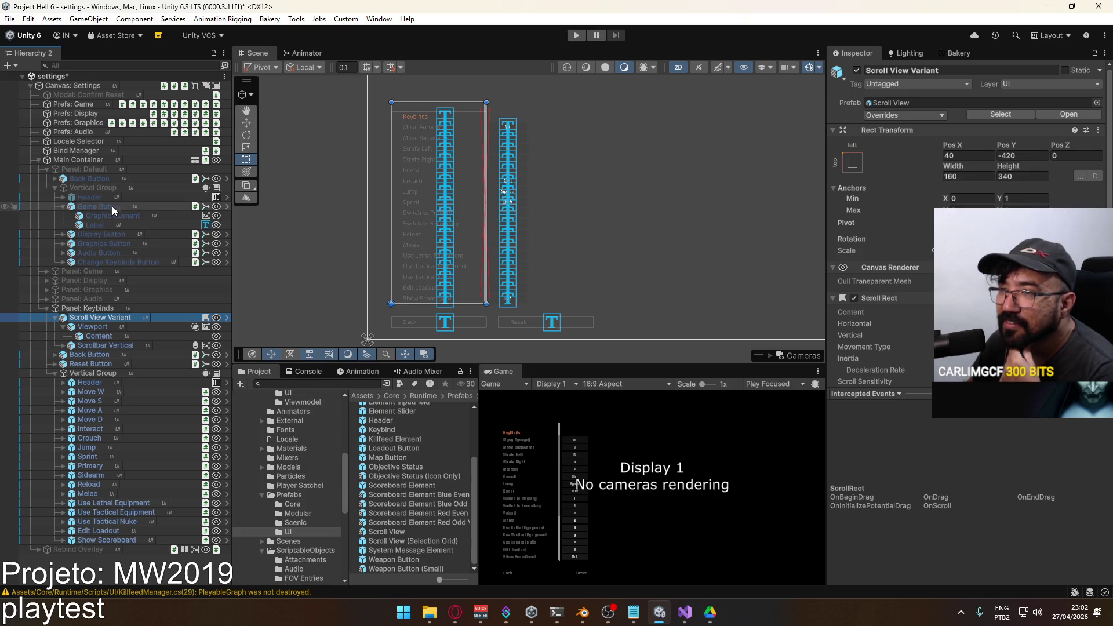
{"action": "left_click", "coordinate": [64, 207]}
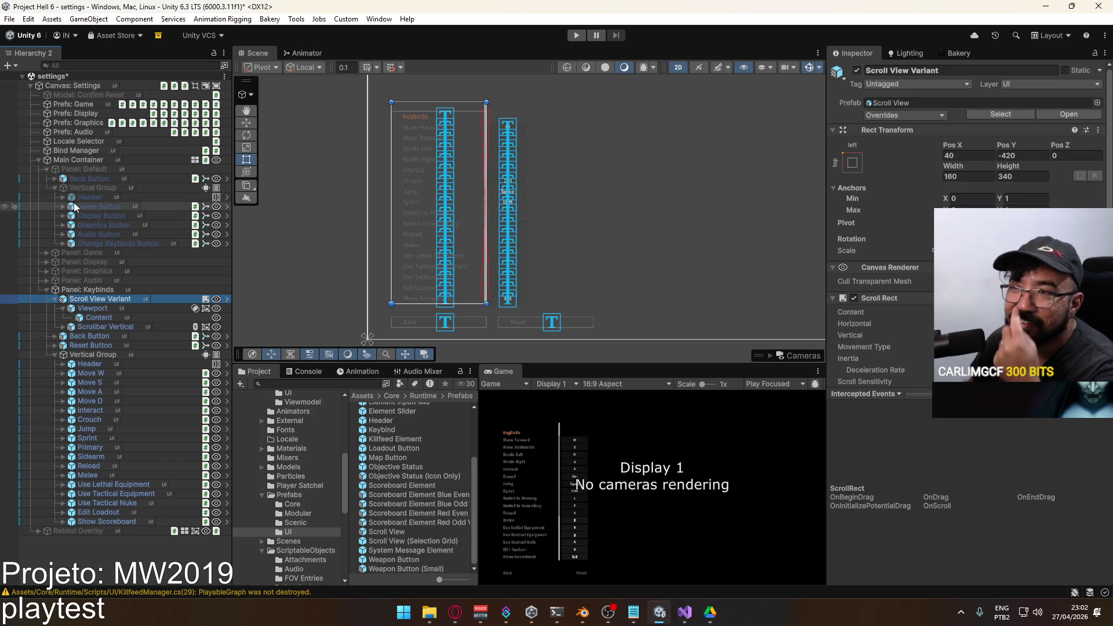
{"action": "left_click", "coordinate": [47, 168]}
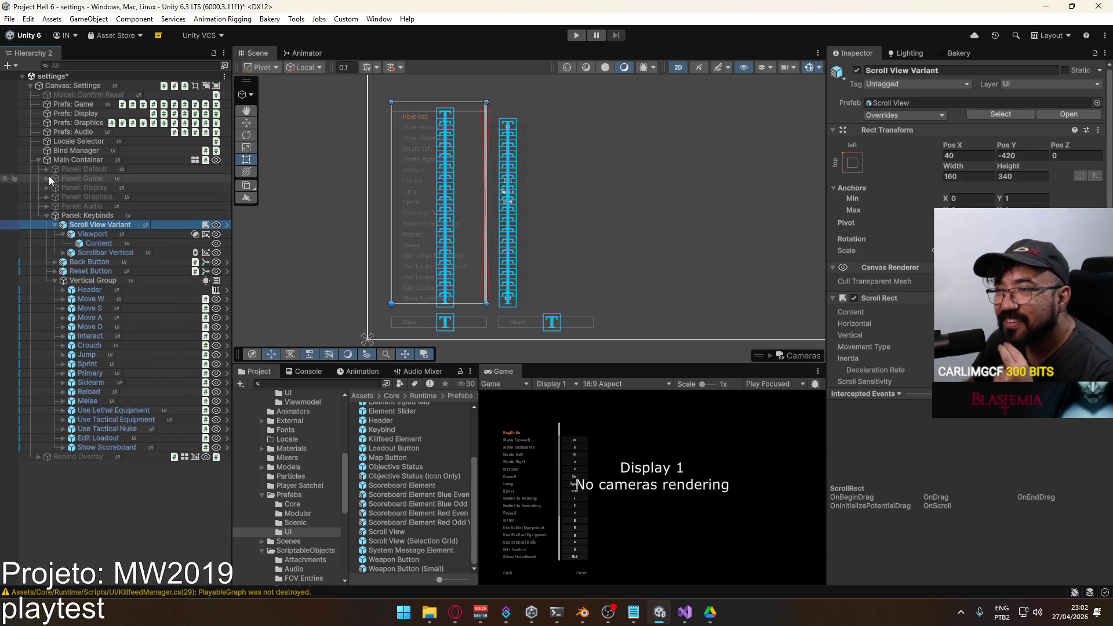
{"action": "left_click", "coordinate": [47, 178]}
{"action": "left_click", "coordinate": [51, 188]}
{"action": "left_click", "coordinate": [54, 187]}
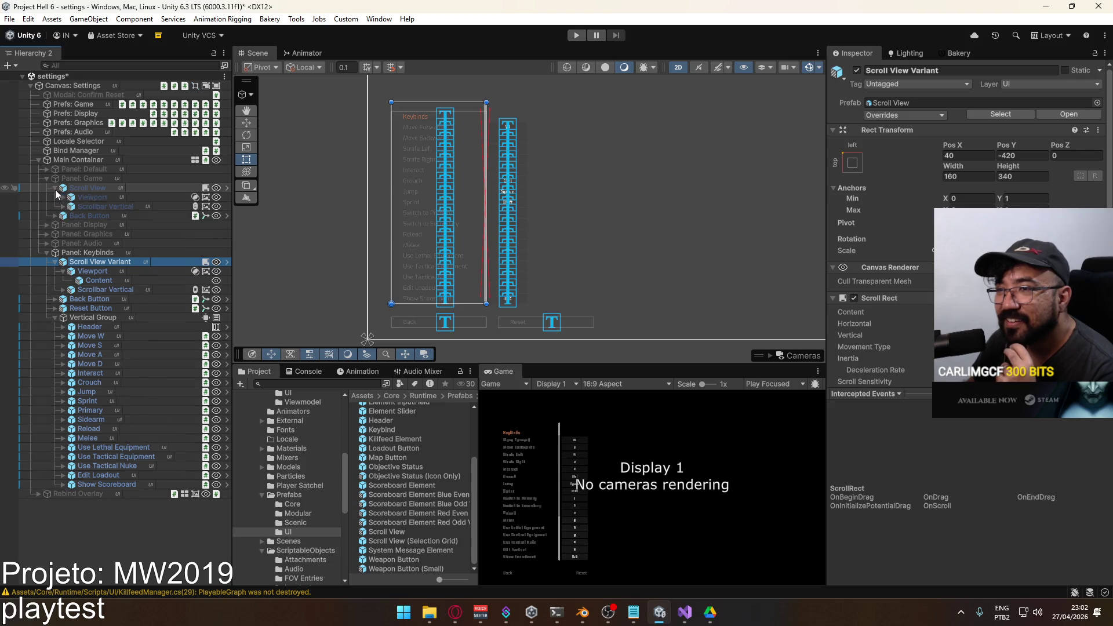
{"action": "left_click", "coordinate": [62, 197]}
{"action": "left_click", "coordinate": [70, 207]}
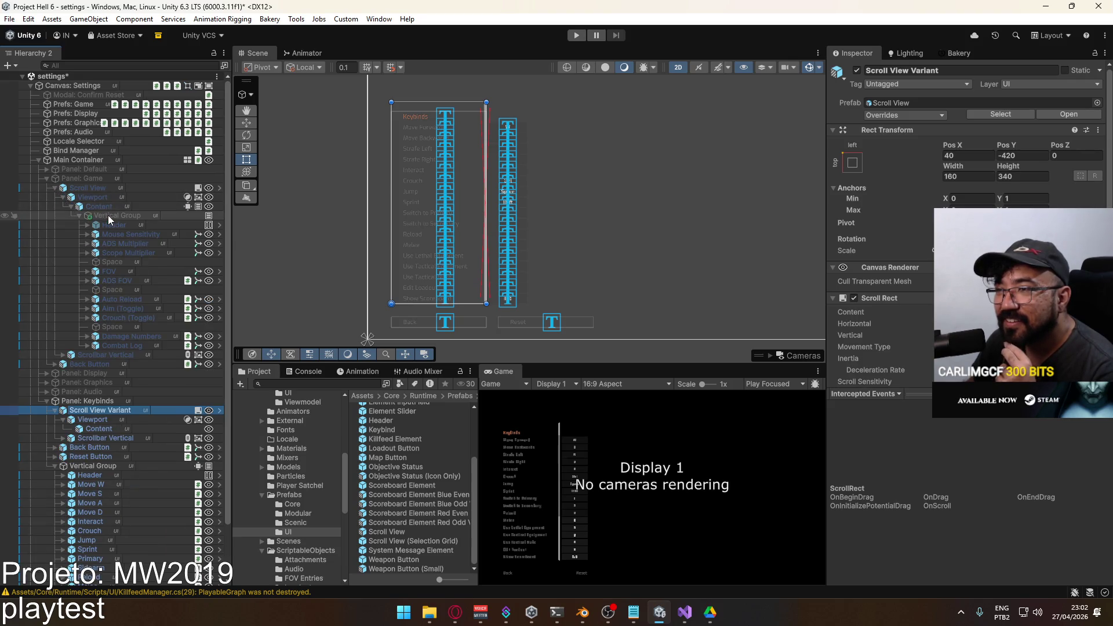
Copy the Vertical Layout Group and Content Size Fitter from Game's Content onto Keybinds Content.
{"action": "right_click", "coordinate": [188, 206]}
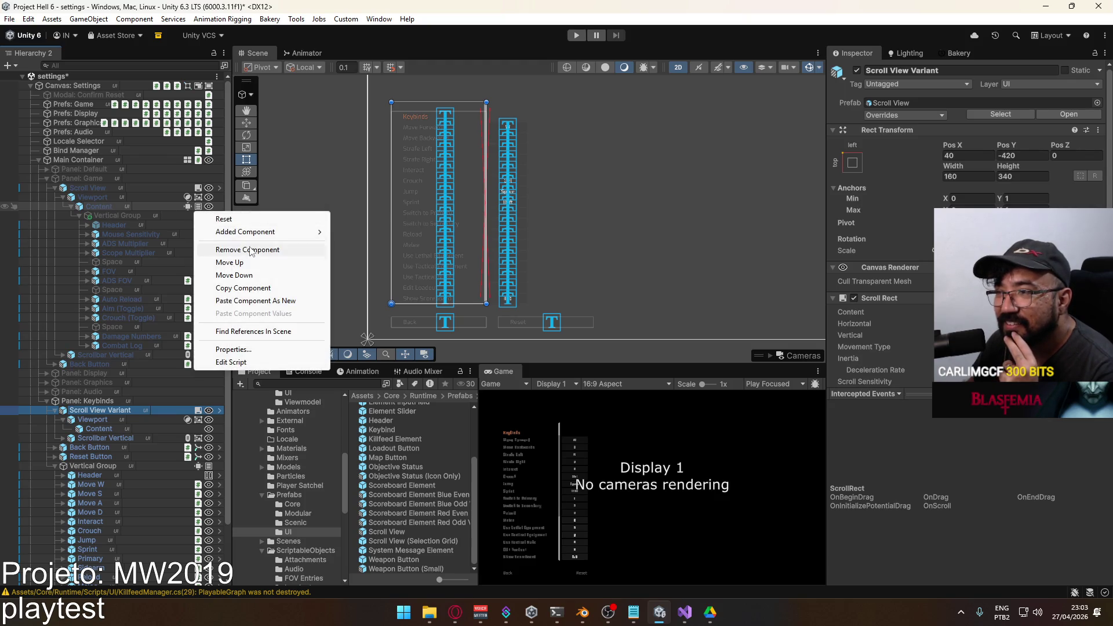
{"action": "left_click", "coordinate": [257, 288]}
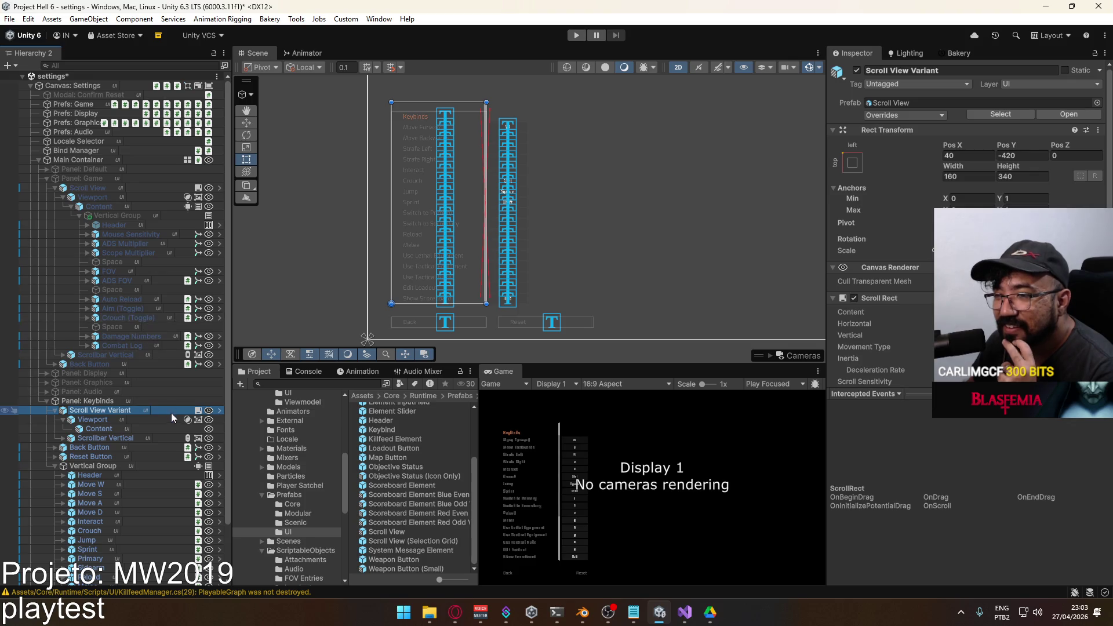
{"action": "right_click", "coordinate": [207, 430]}
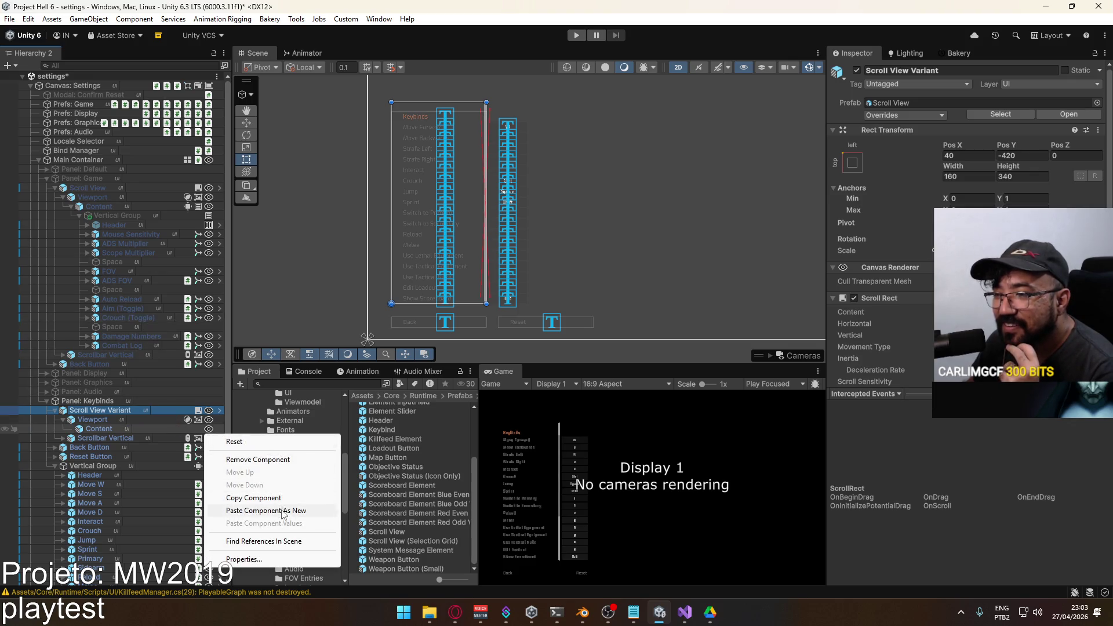
{"action": "left_click", "coordinate": [284, 511]}
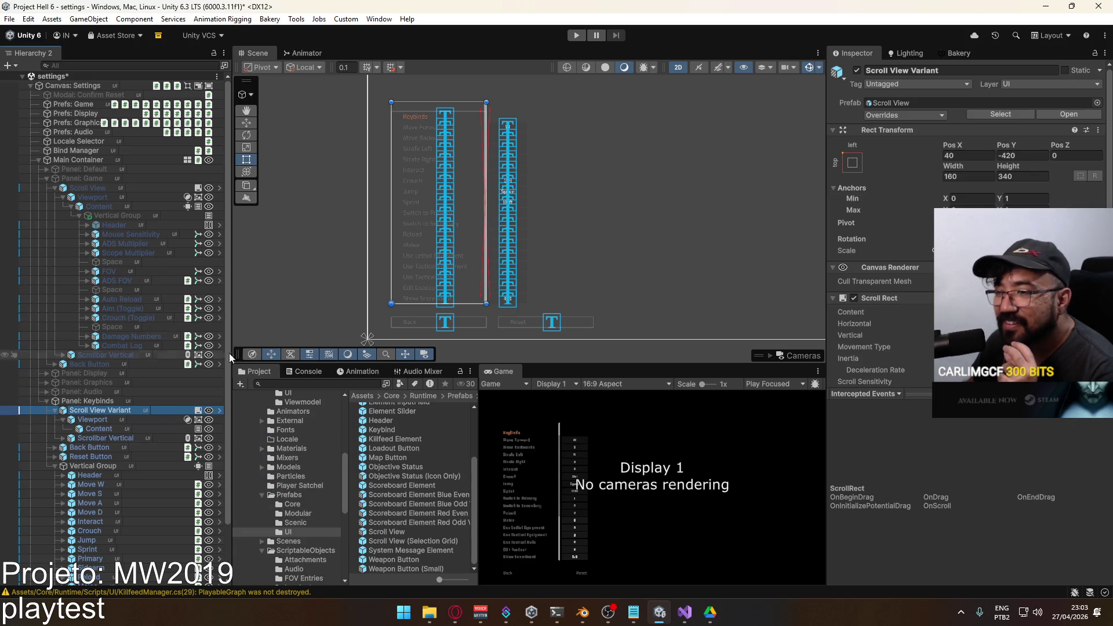
{"action": "right_click", "coordinate": [187, 210]}
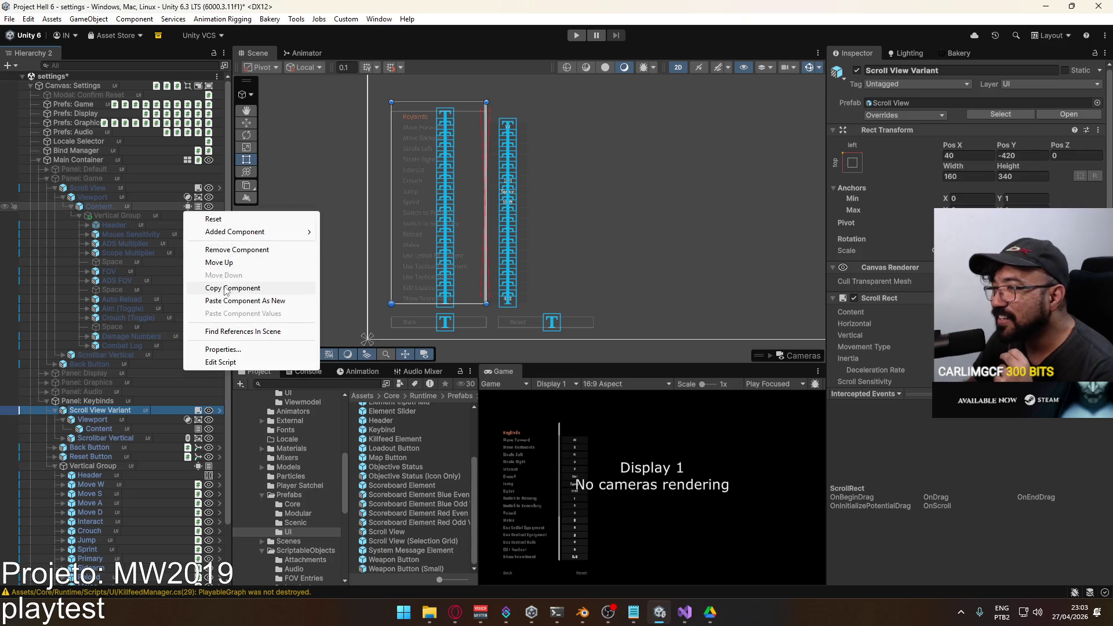
{"action": "left_click", "coordinate": [261, 288]}
{"action": "right_click", "coordinate": [198, 436]}
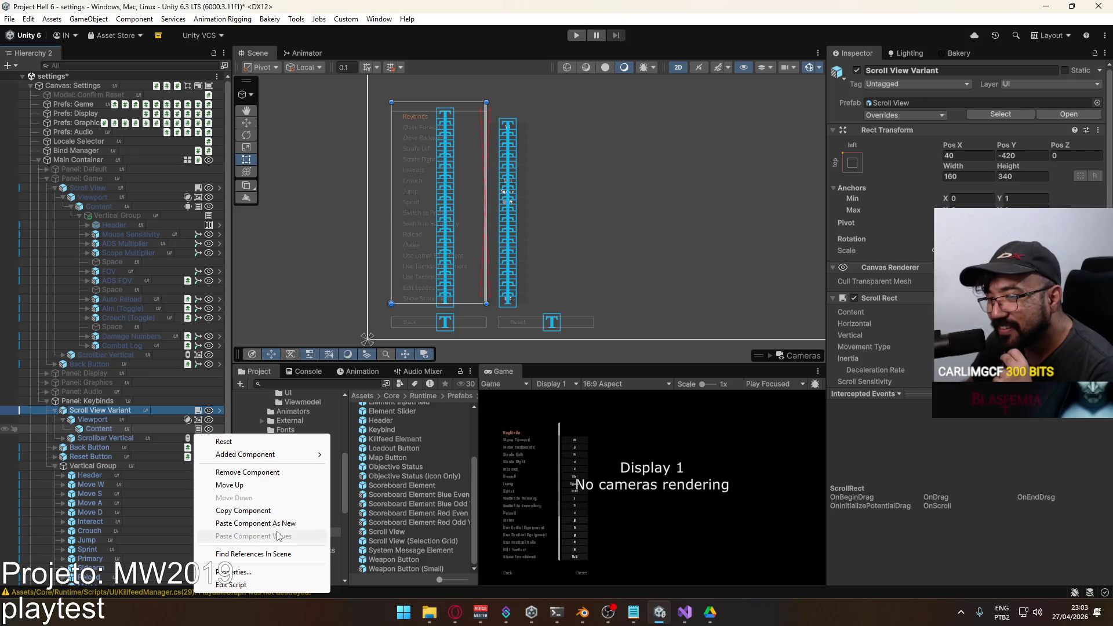
{"action": "left_click", "coordinate": [256, 518]}
{"action": "left_click", "coordinate": [144, 427]}
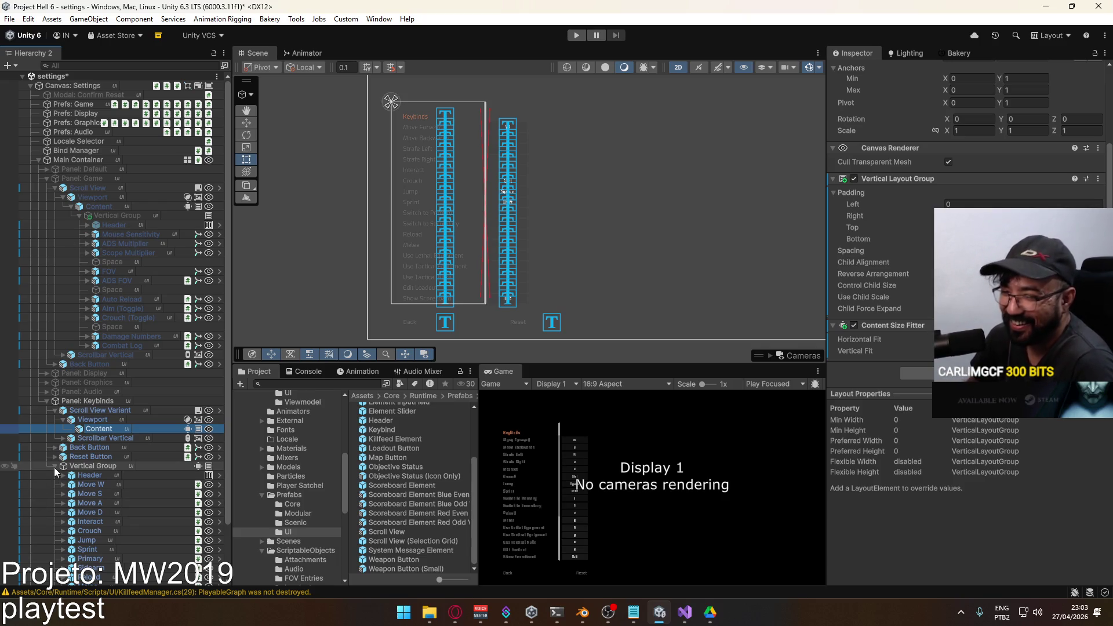
Remove a component from the Keybinds Vertical Group.
{"action": "right_click", "coordinate": [210, 465]}
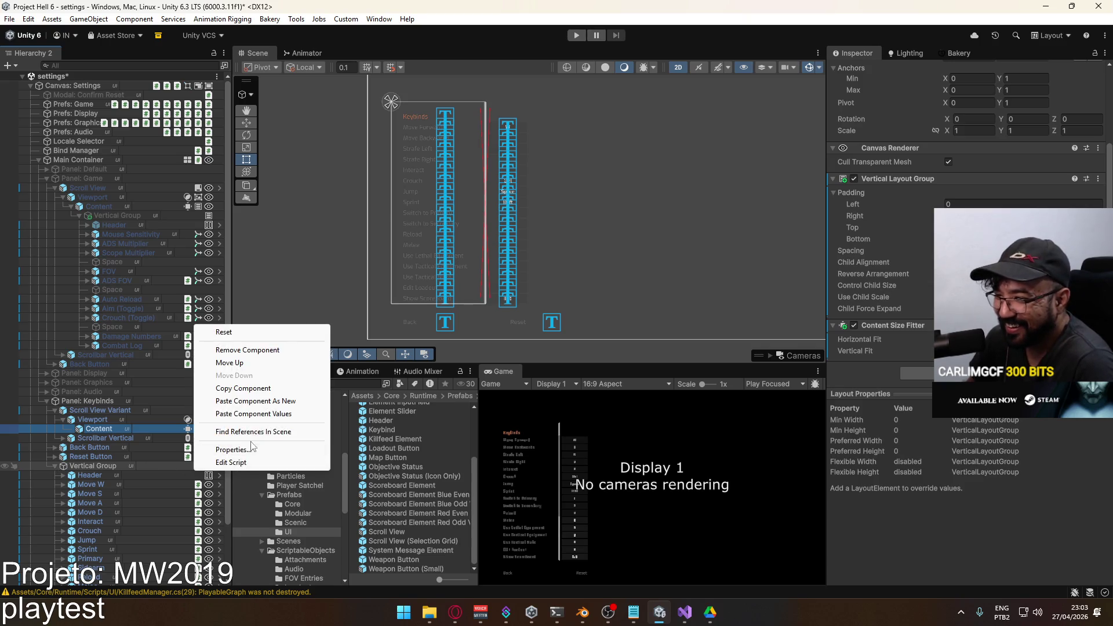
{"action": "left_click", "coordinate": [255, 350]}
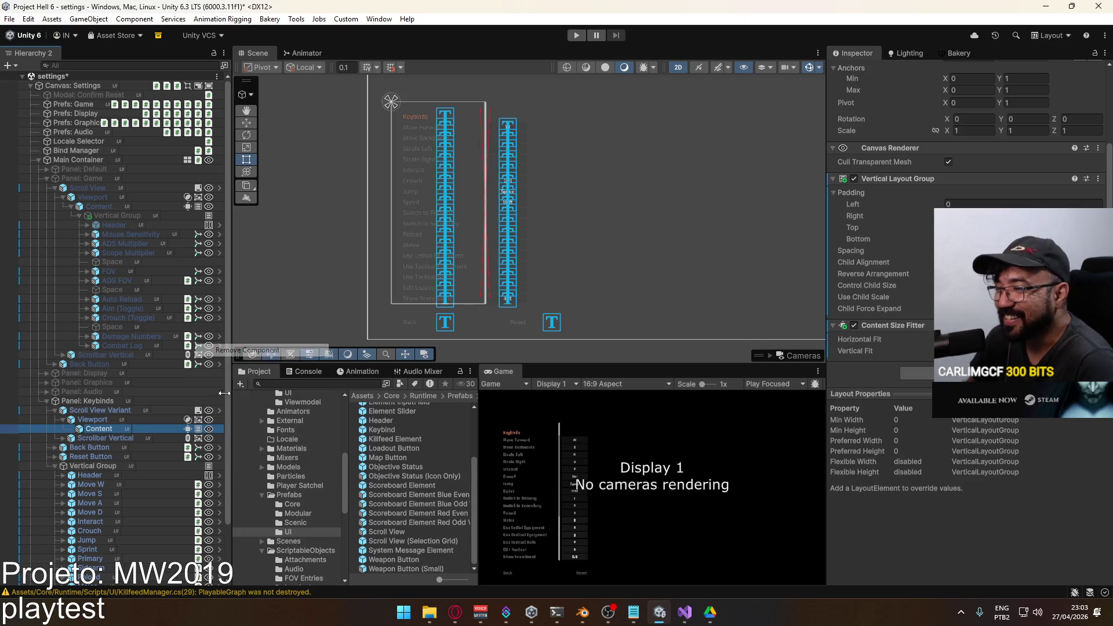
{"action": "left_click", "coordinate": [143, 466]}
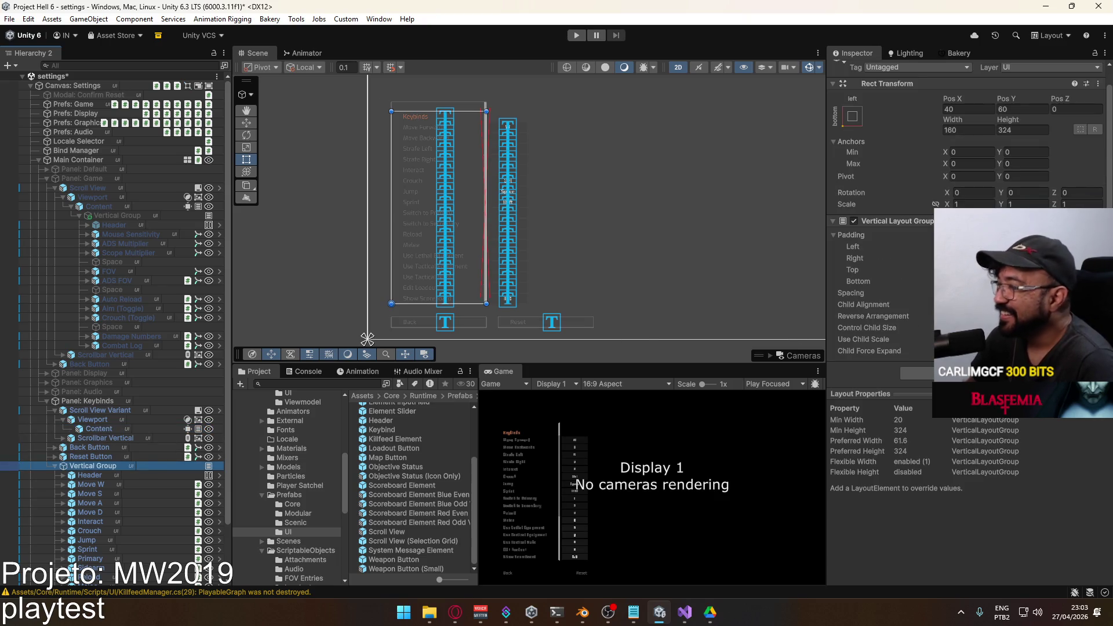
Change the Keybinds Vertical Group's row sizing and move it into Content, then under Panel: Keybinds.
{"action": "left_click", "coordinate": [988, 351]}
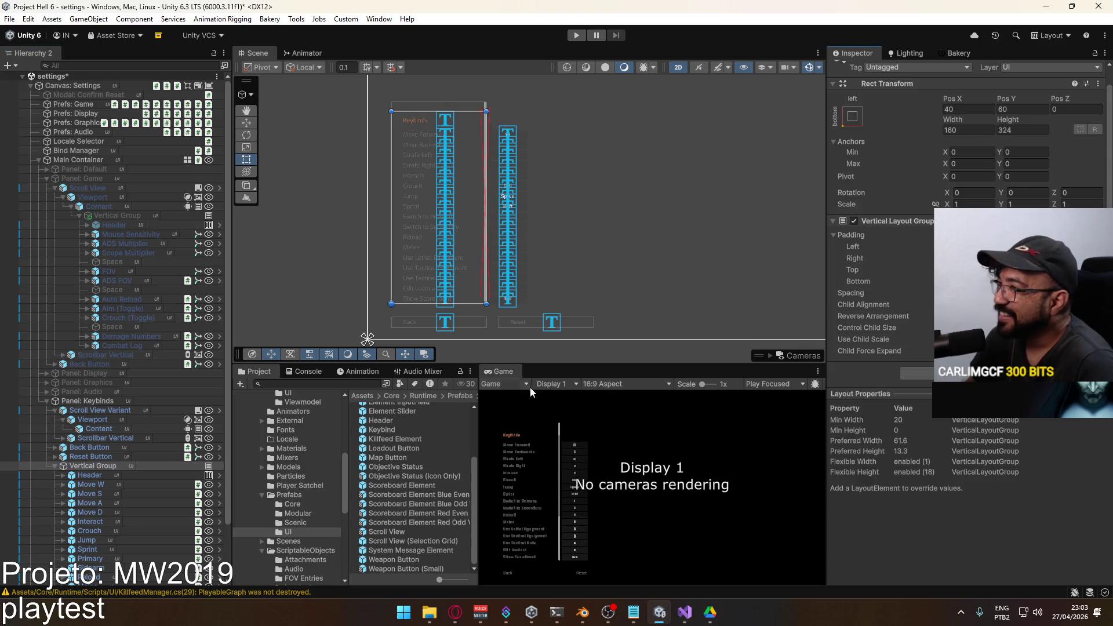
{"action": "left_click_drag", "start_coordinate": [103, 465], "coordinate": [120, 430]}
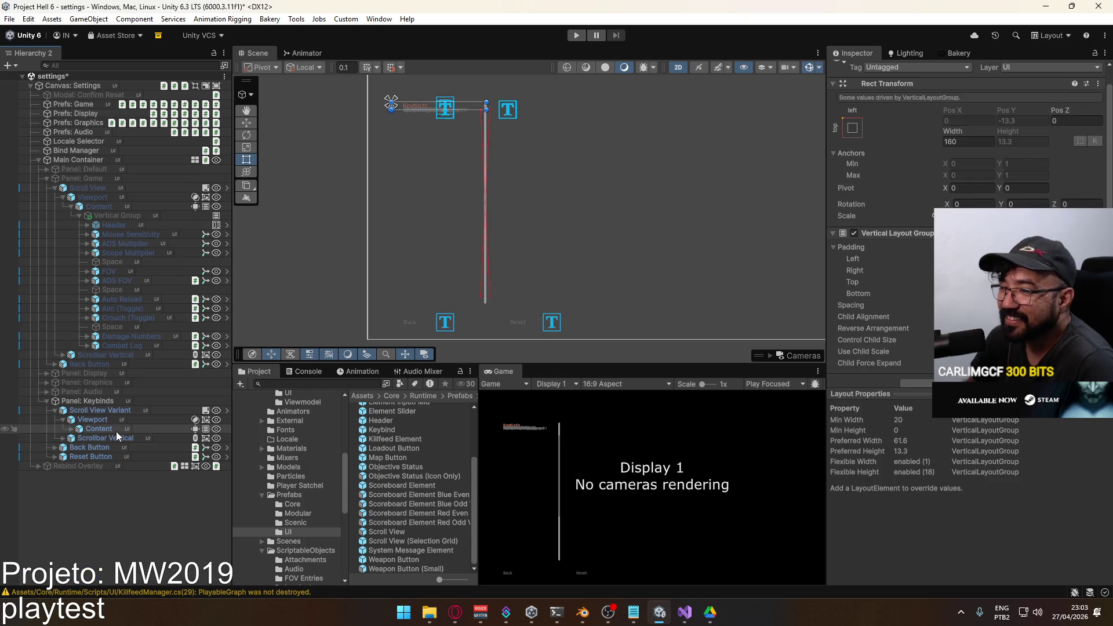
{"action": "left_click", "coordinate": [71, 429]}
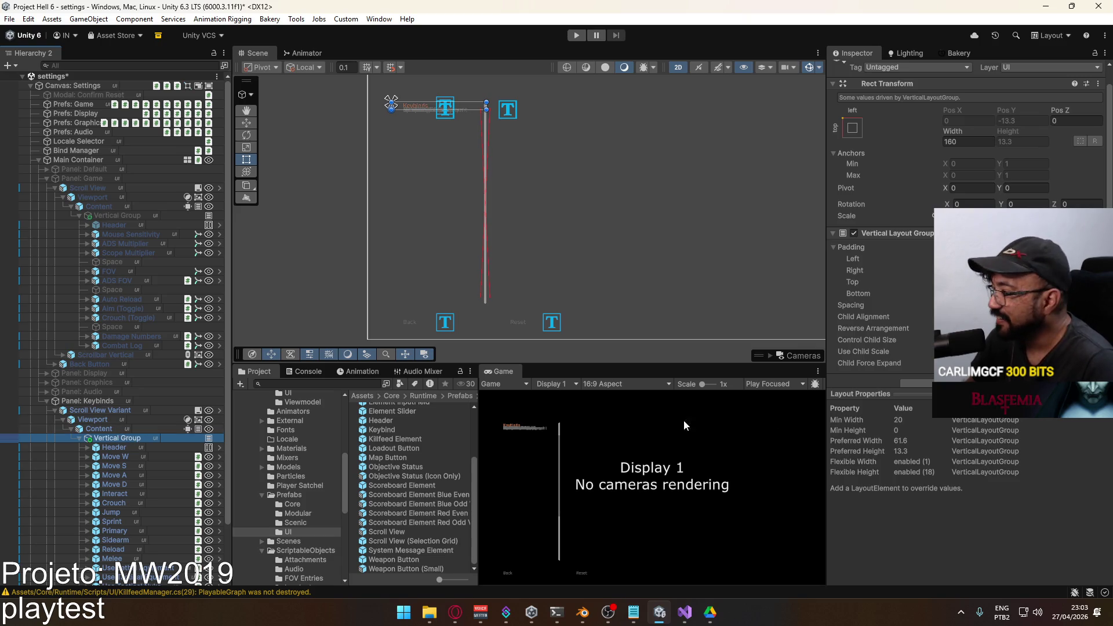
{"action": "left_click_drag", "start_coordinate": [116, 437], "coordinate": [168, 409]}
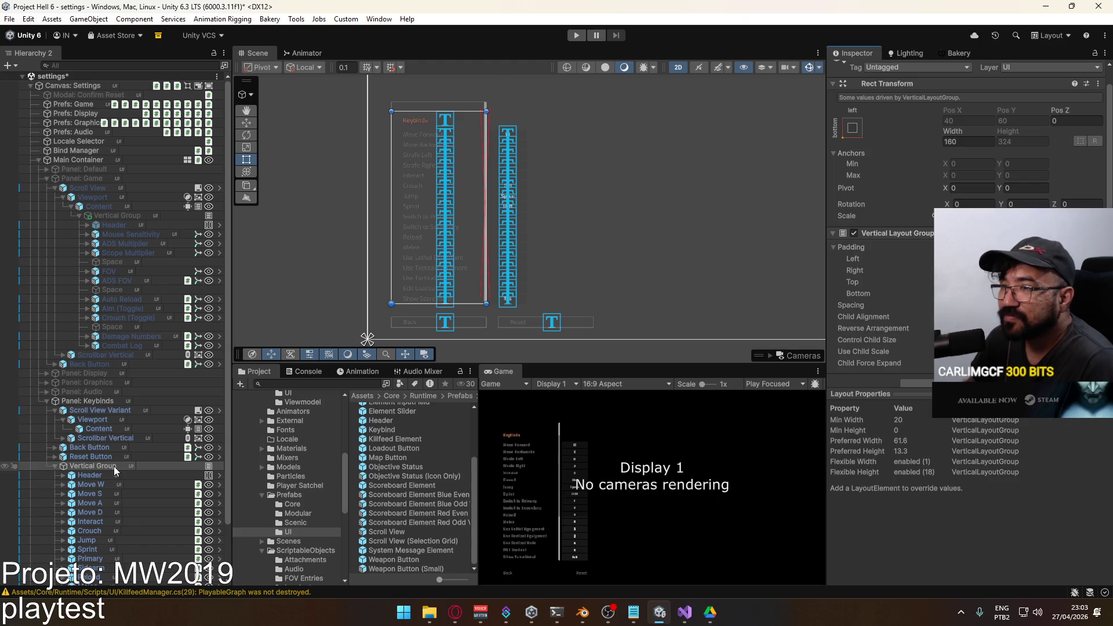
Compare with the Game panel's Content and Vertical Group, then undo the last Keybinds change.
{"action": "left_click", "coordinate": [162, 207]}
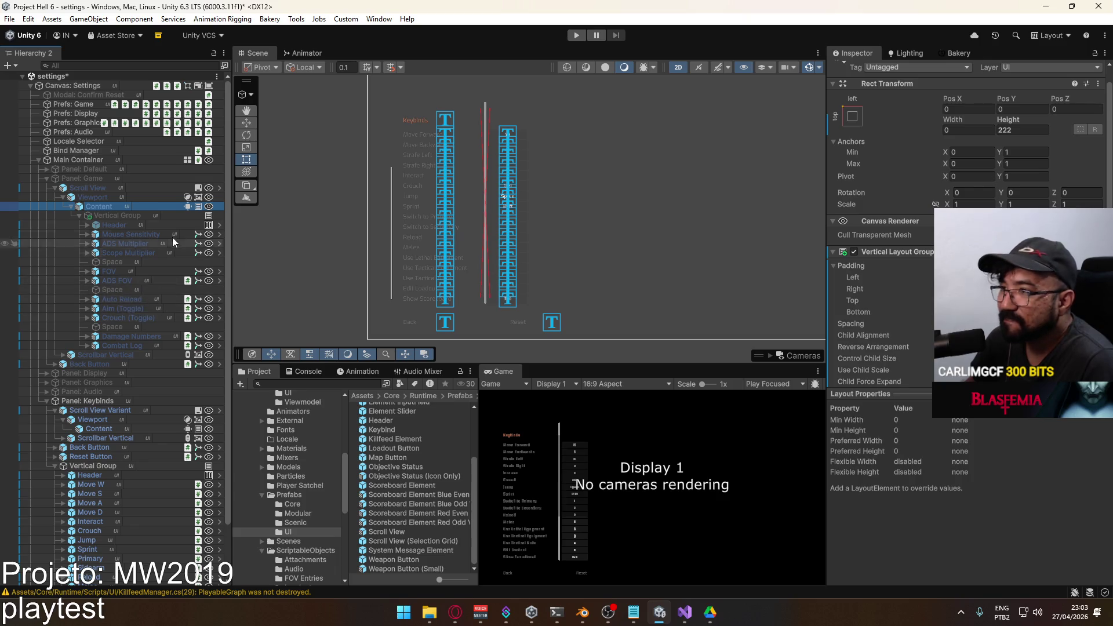
{"action": "left_click", "coordinate": [158, 214]}
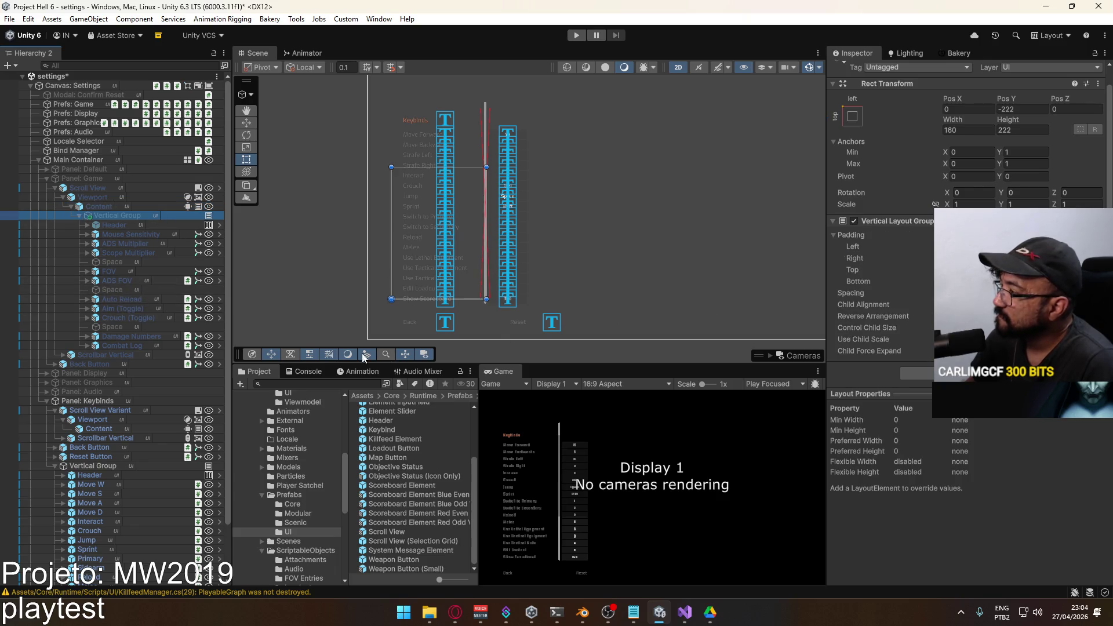
{"action": "left_click", "coordinate": [131, 467]}
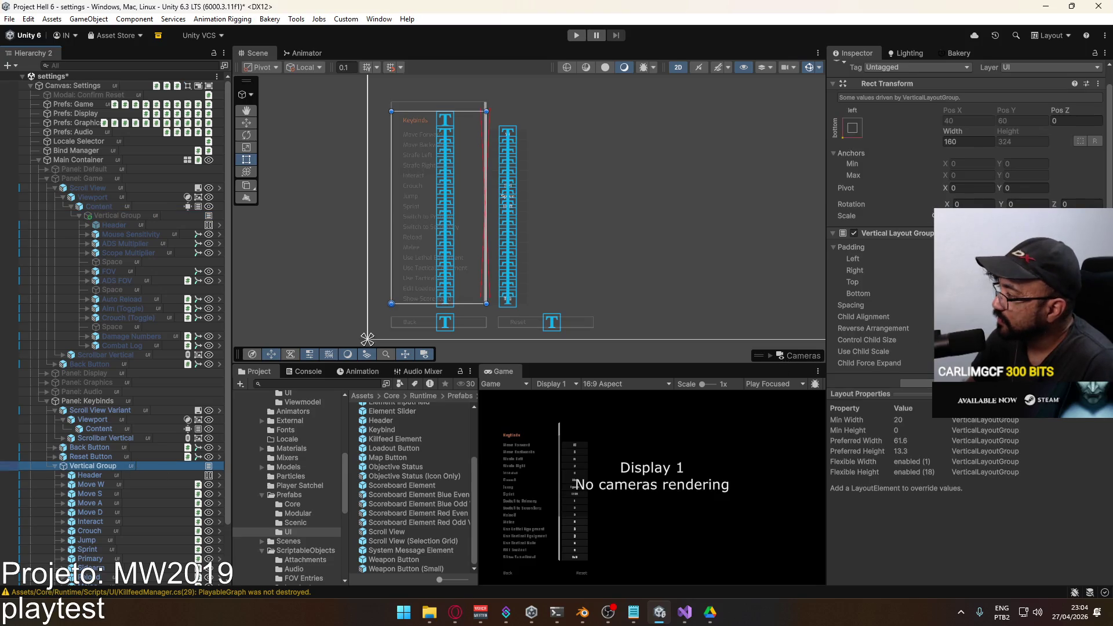
{"action": "key", "text": "ctrl+z"}
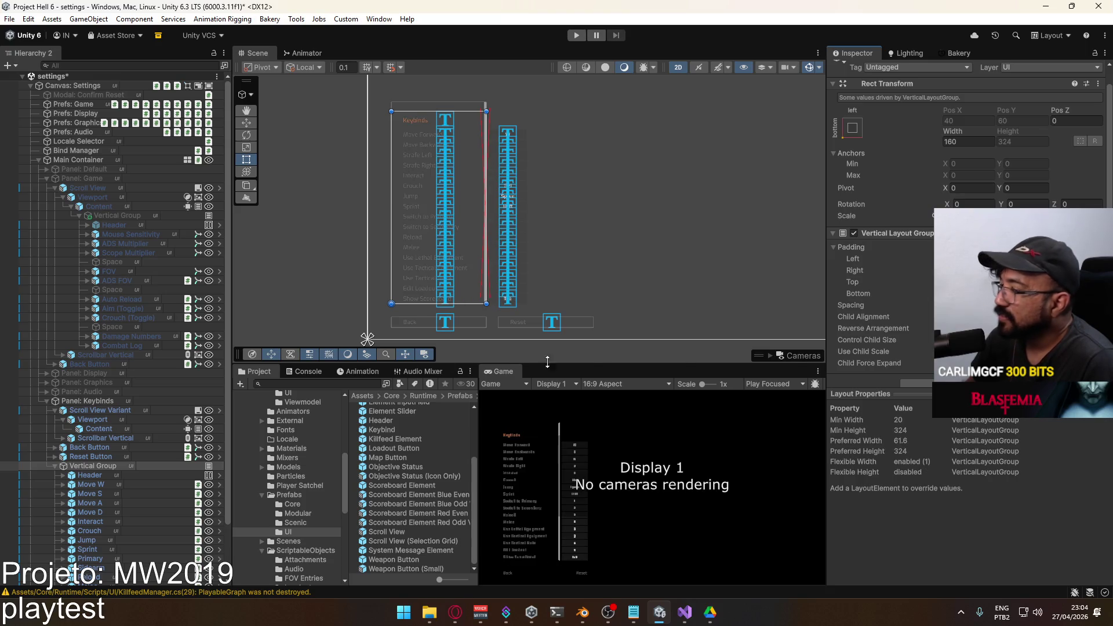
Place the Keybinds Vertical Group inside Content and set the Scroll View Variant height to 200.
{"action": "left_click", "coordinate": [99, 466]}
{"action": "left_click_drag", "start_coordinate": [114, 459], "coordinate": [100, 432]}
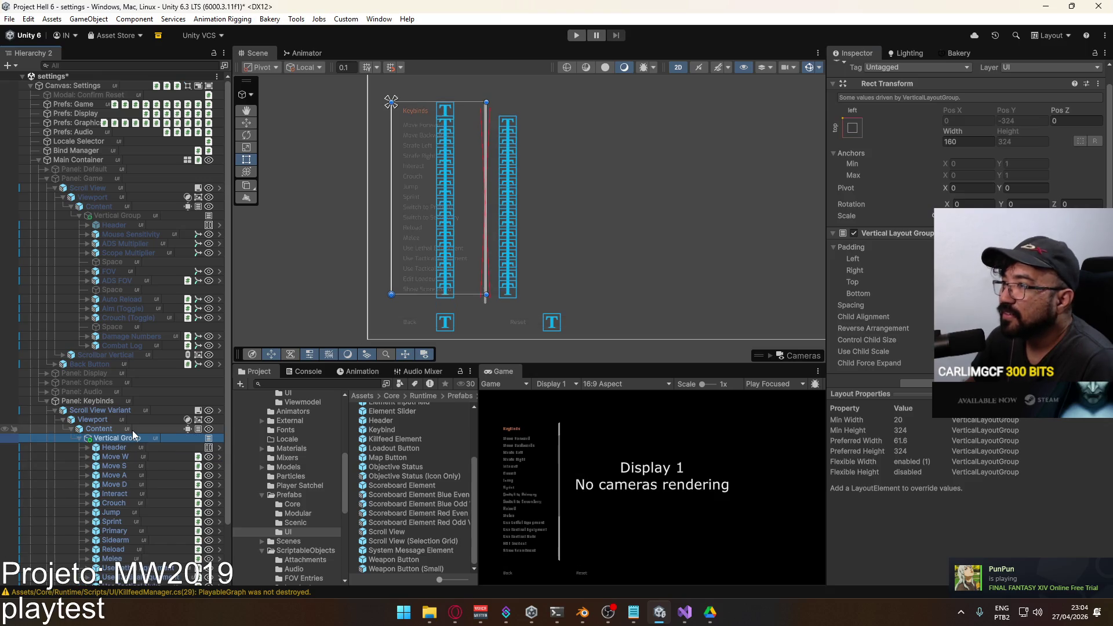
{"action": "left_click", "coordinate": [100, 429]}
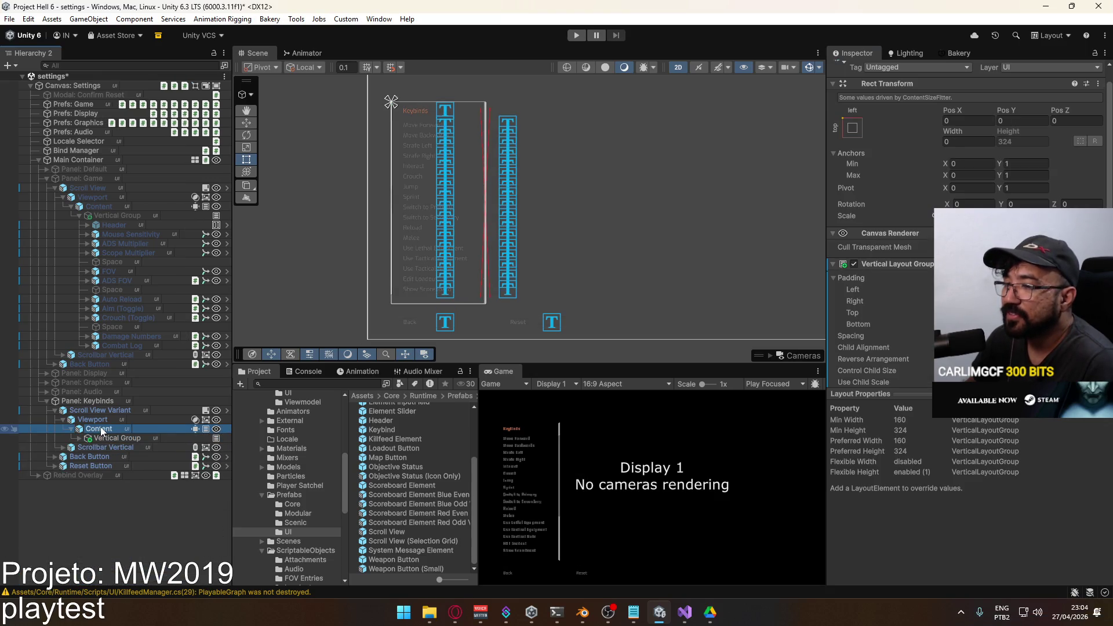
{"action": "left_click", "coordinate": [64, 420]}
{"action": "left_click", "coordinate": [122, 410]}
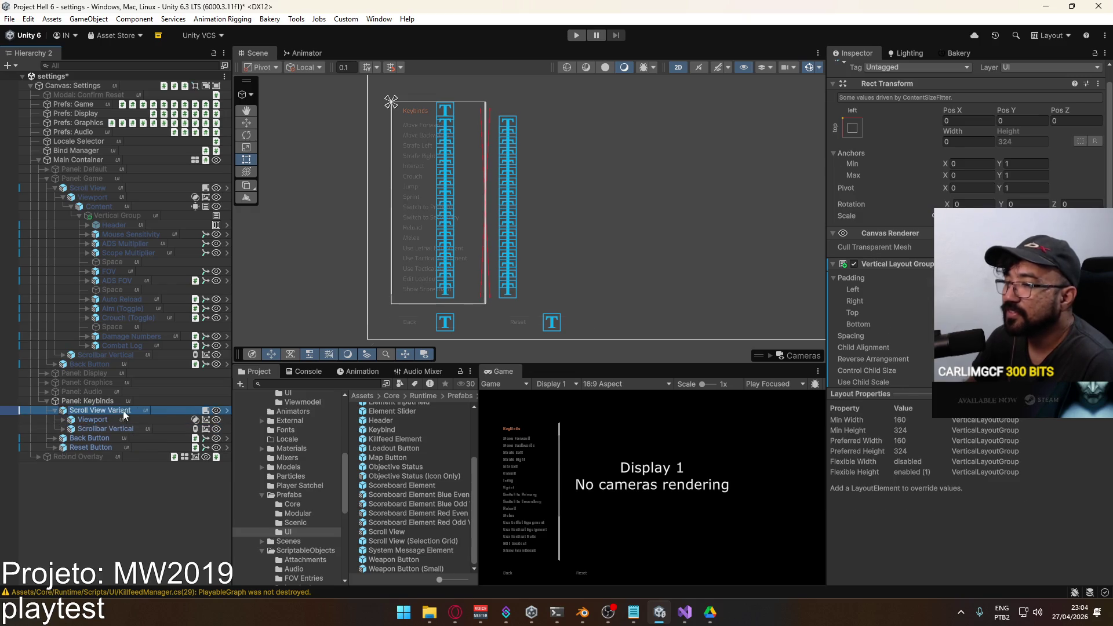
{"action": "left_click", "coordinate": [1022, 159]}
{"action": "type", "text": "200"}
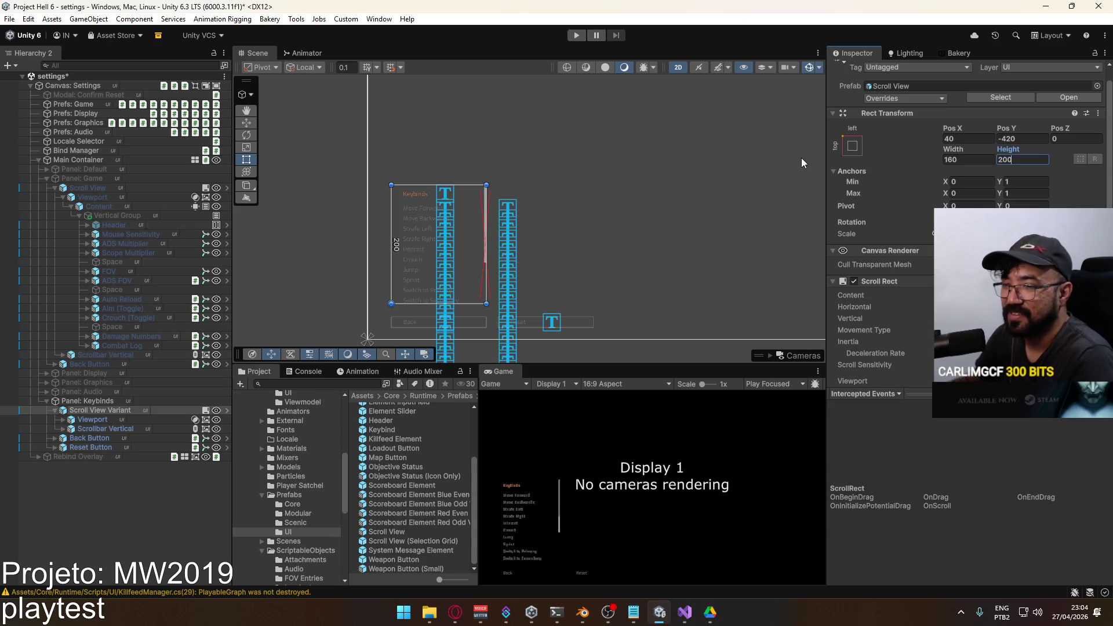
Set the Keybinds scroll view width to 260, checking against the Game panel's Scroll View.
{"action": "mouse_move", "coordinate": [954, 152]}
{"action": "left_mouse_down"}
{"action": "mouse_move", "coordinate": [1043, 152]}
{"action": "mouse_move", "coordinate": [899, 151]}
{"action": "left_mouse_up"}
{"action": "left_click", "coordinate": [962, 159]}
{"action": "type", "text": "974"}
{"action": "key", "text": "Return"}
{"action": "type", "text": "200"}
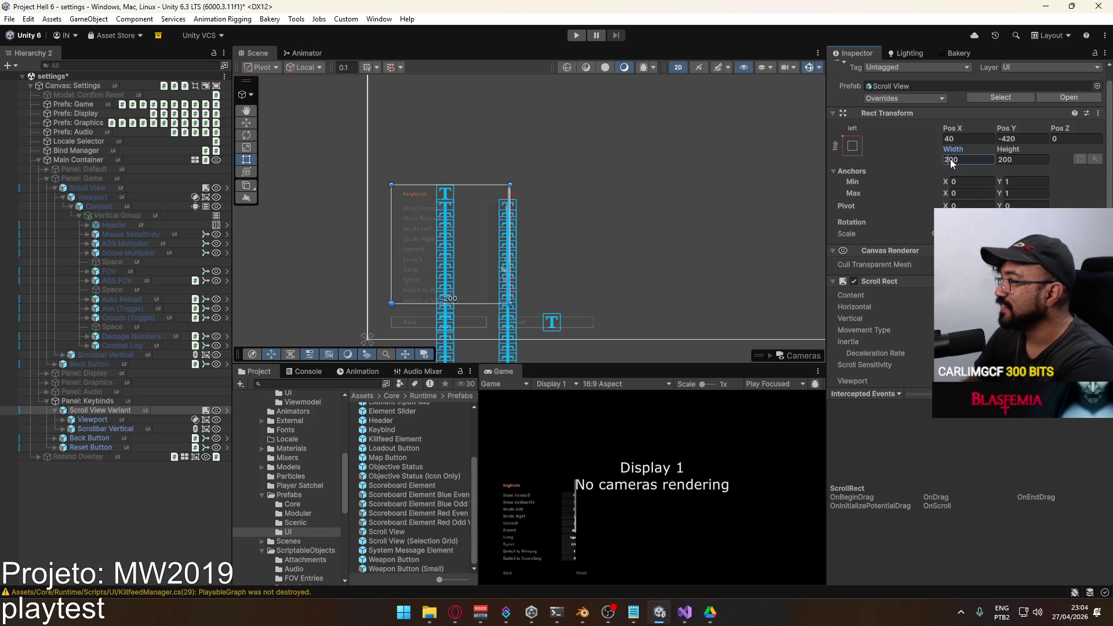
{"action": "type", "text": "4"}
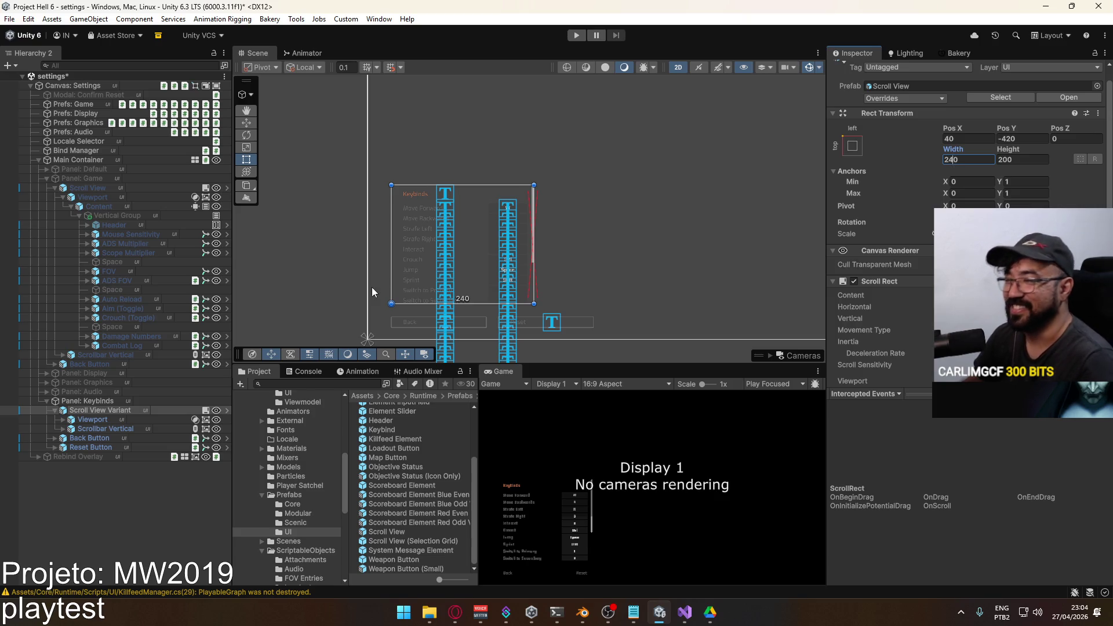
{"action": "left_click", "coordinate": [100, 191]}
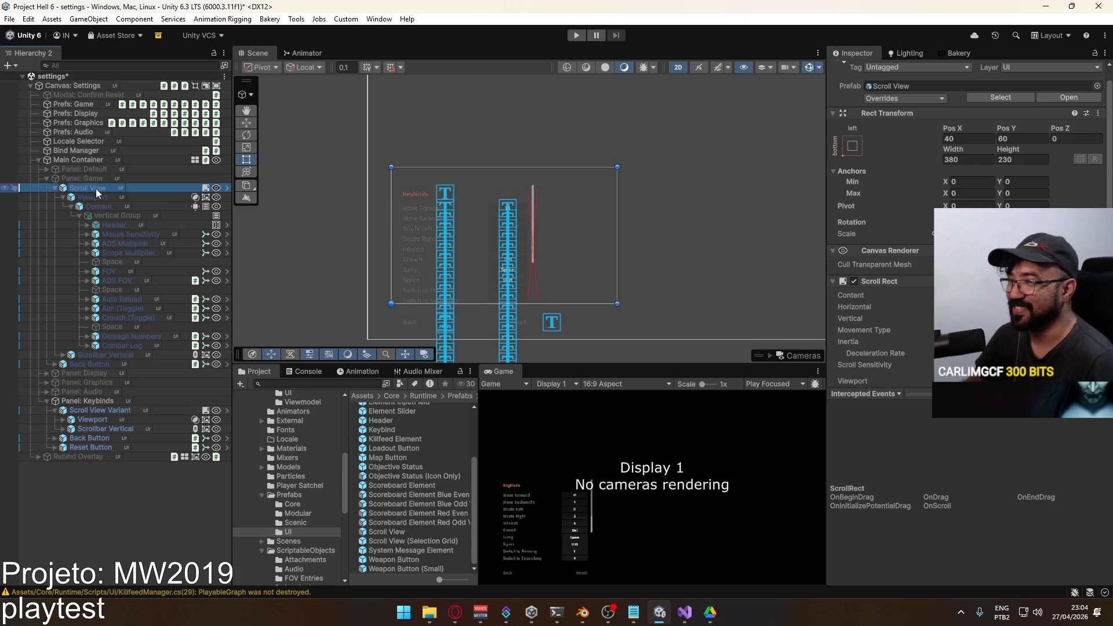
{"action": "left_click", "coordinate": [106, 414]}
{"action": "left_click", "coordinate": [952, 160]}
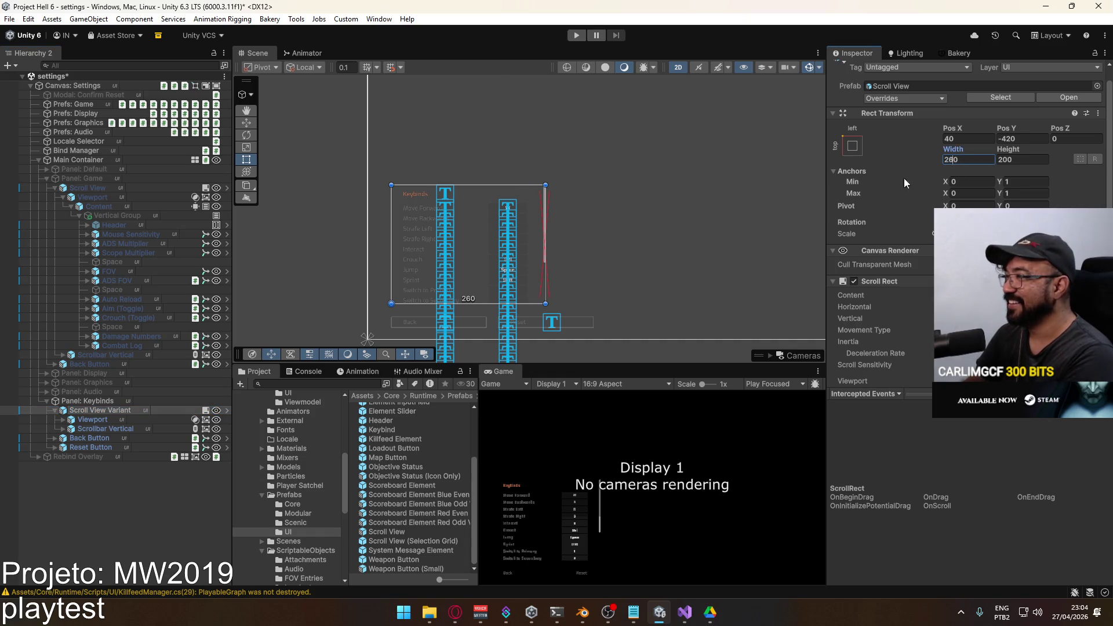
Collapse the Keybinds scroll view and toggle it off and on to check it.
{"action": "left_click", "coordinate": [51, 402]}
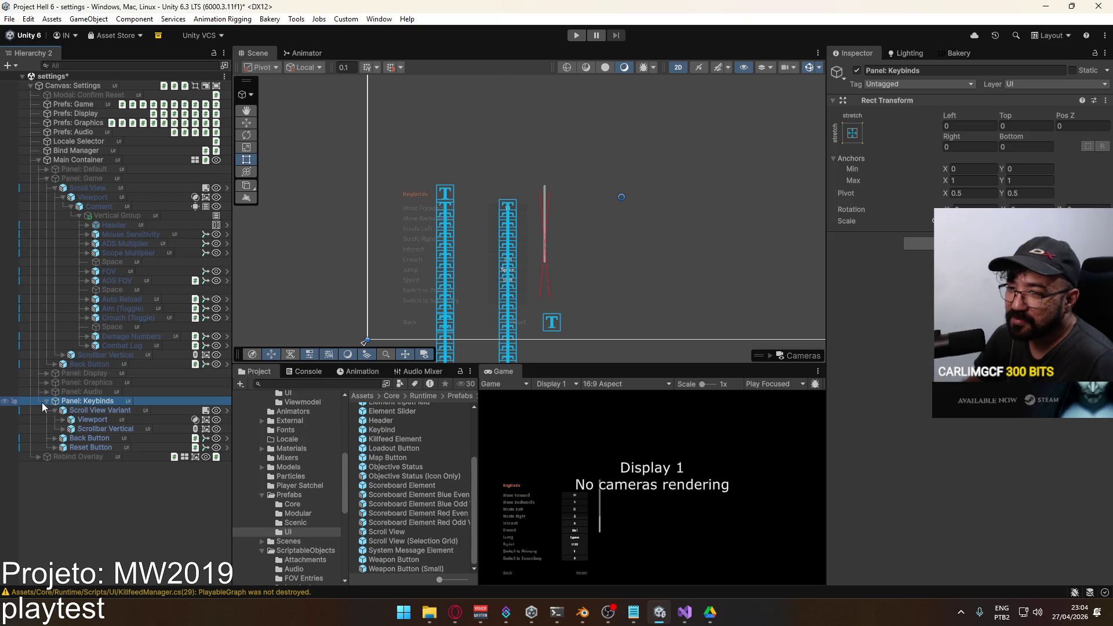
{"action": "left_click", "coordinate": [55, 411]}
{"action": "left_click", "coordinate": [92, 411]}
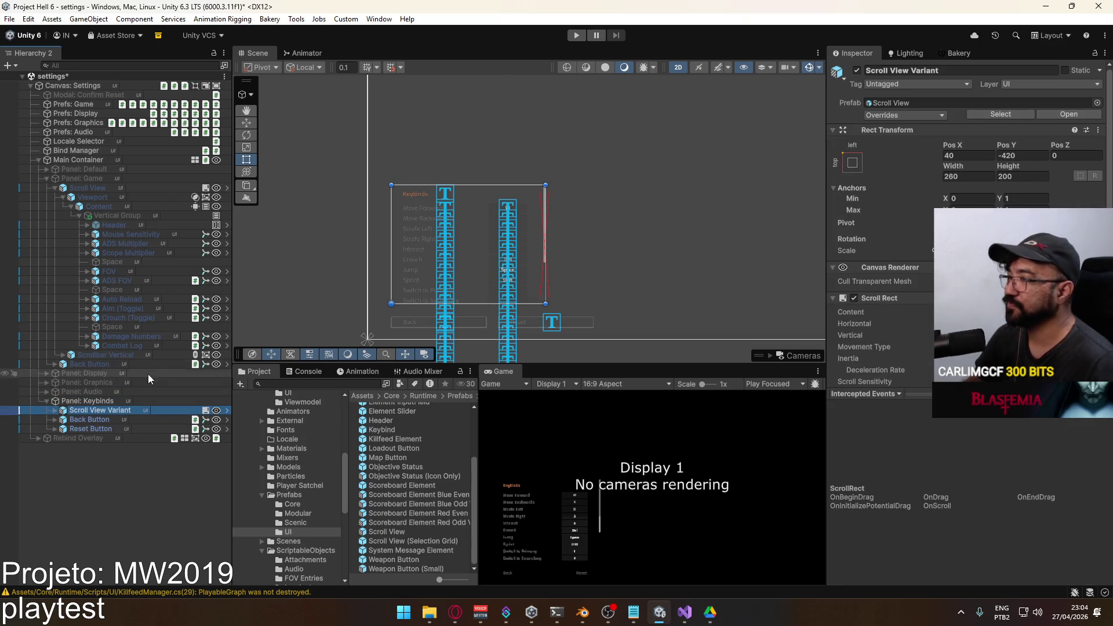
{"action": "left_click", "coordinate": [857, 71]}
{"action": "left_click", "coordinate": [857, 70]}
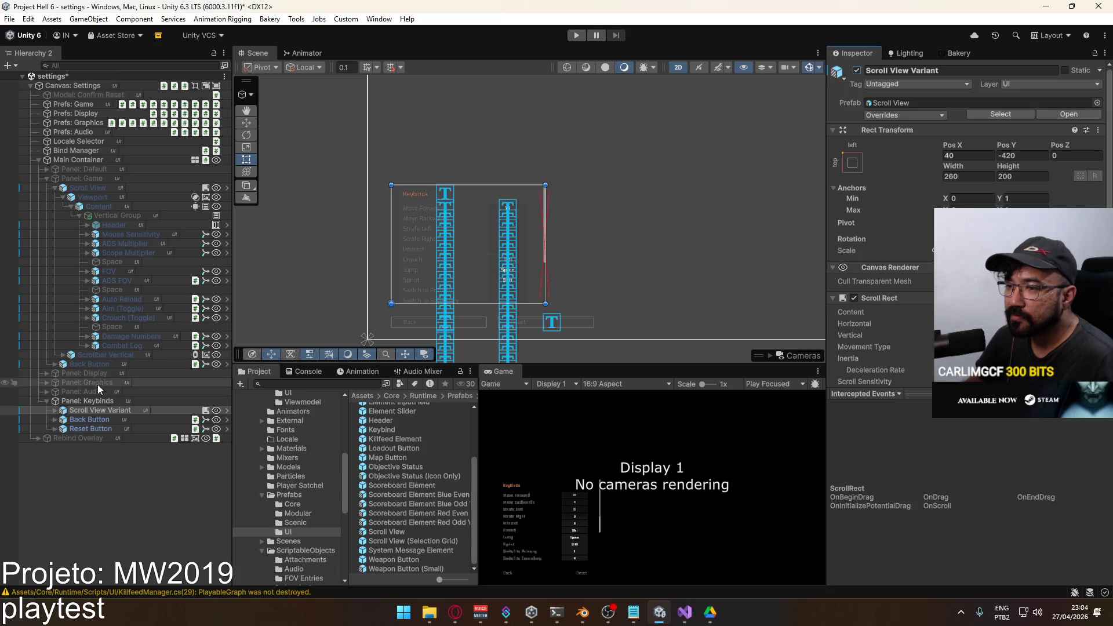
{"action": "left_click", "coordinate": [87, 400]}
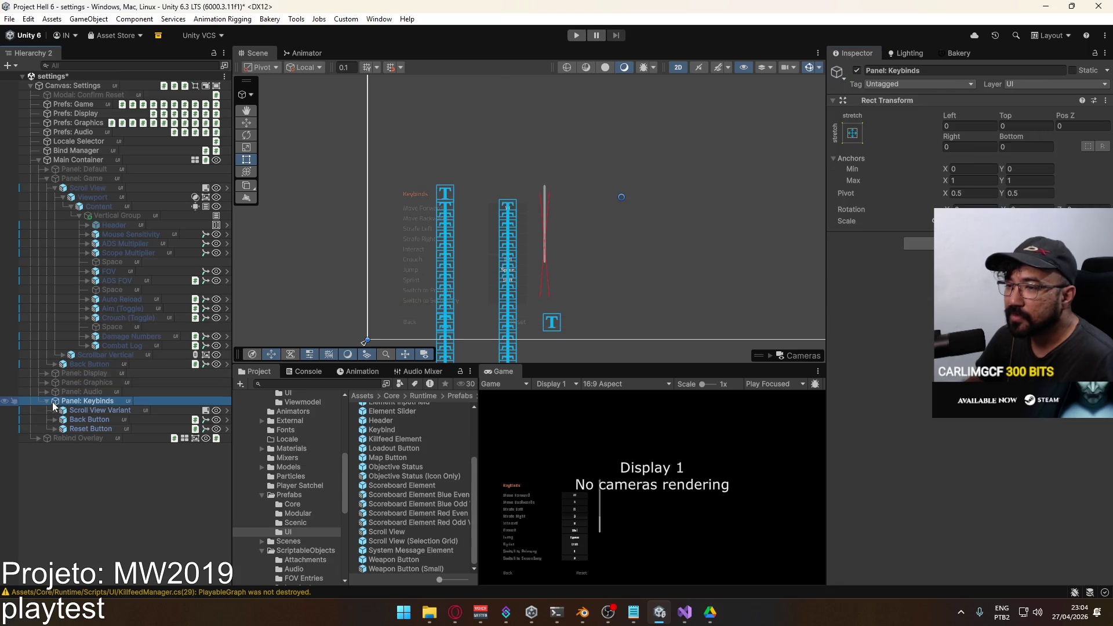
{"action": "left_click", "coordinate": [857, 70]}
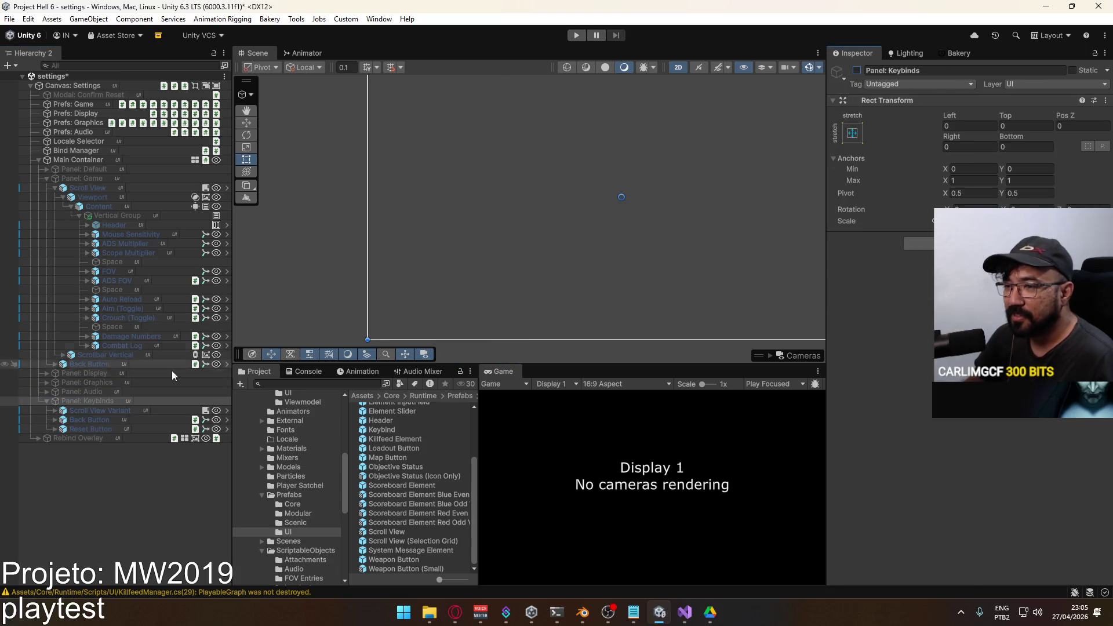
{"action": "left_click", "coordinate": [47, 401]}
{"action": "left_click", "coordinate": [87, 180]}
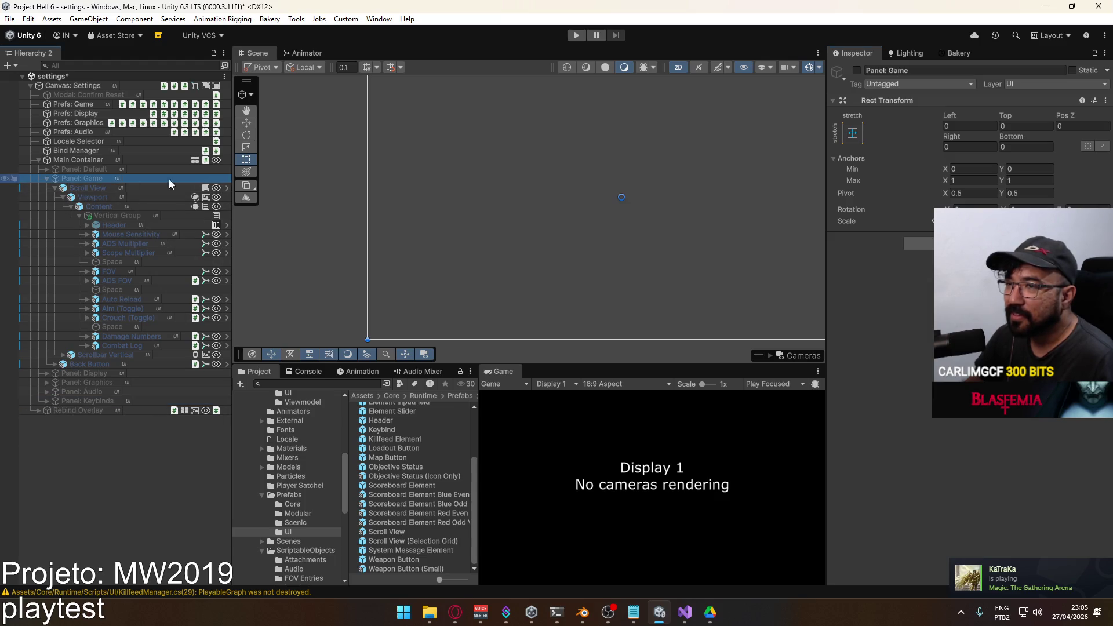
{"action": "left_click", "coordinate": [857, 70]}
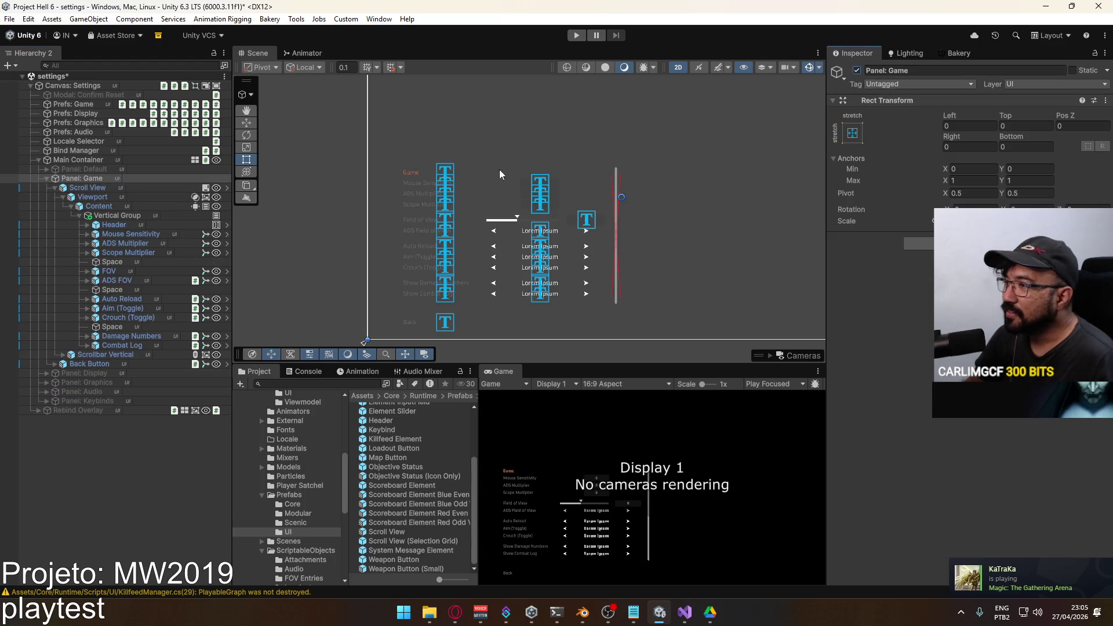
{"action": "left_click", "coordinate": [102, 214]}
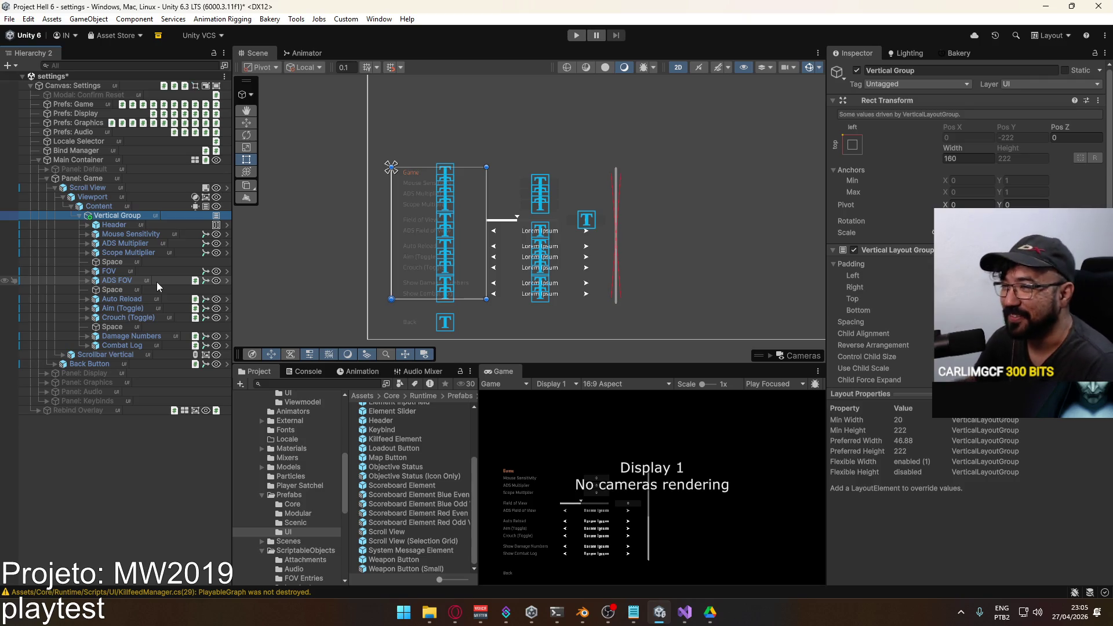
{"action": "left_click", "coordinate": [79, 215]}
{"action": "left_click", "coordinate": [79, 215]}
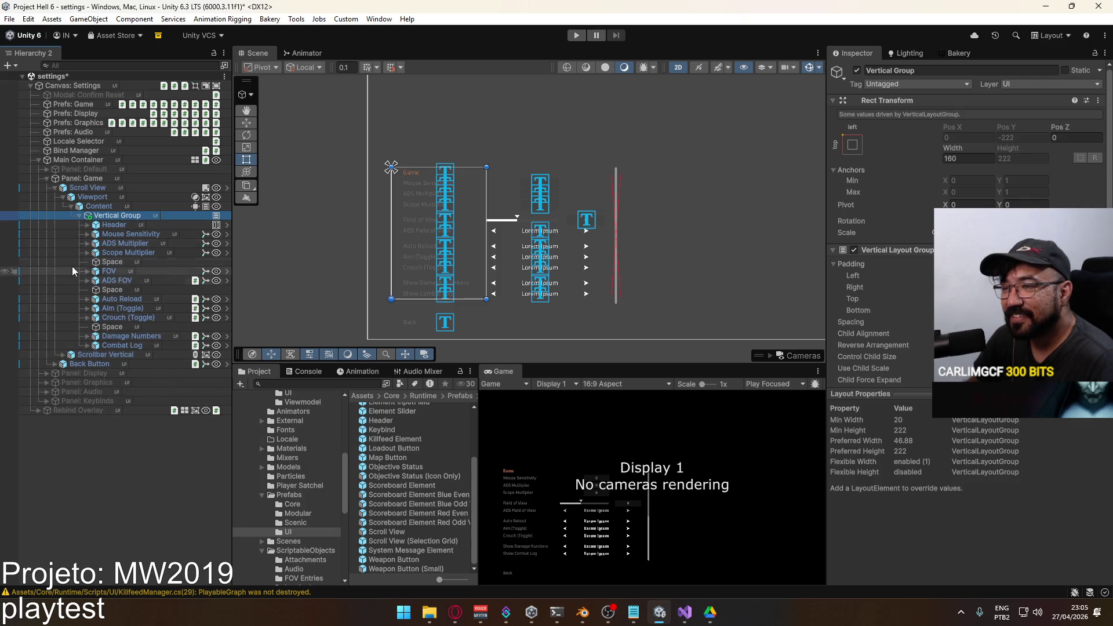
{"action": "left_click", "coordinate": [51, 187]}
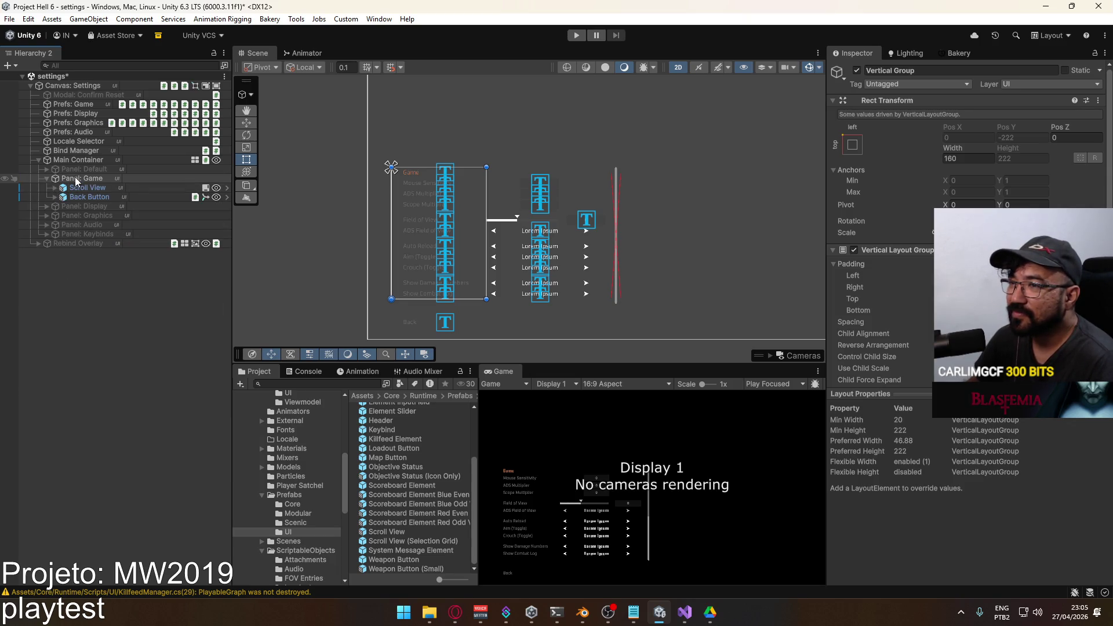
{"action": "left_click", "coordinate": [75, 175]}
{"action": "left_click", "coordinate": [857, 70]}
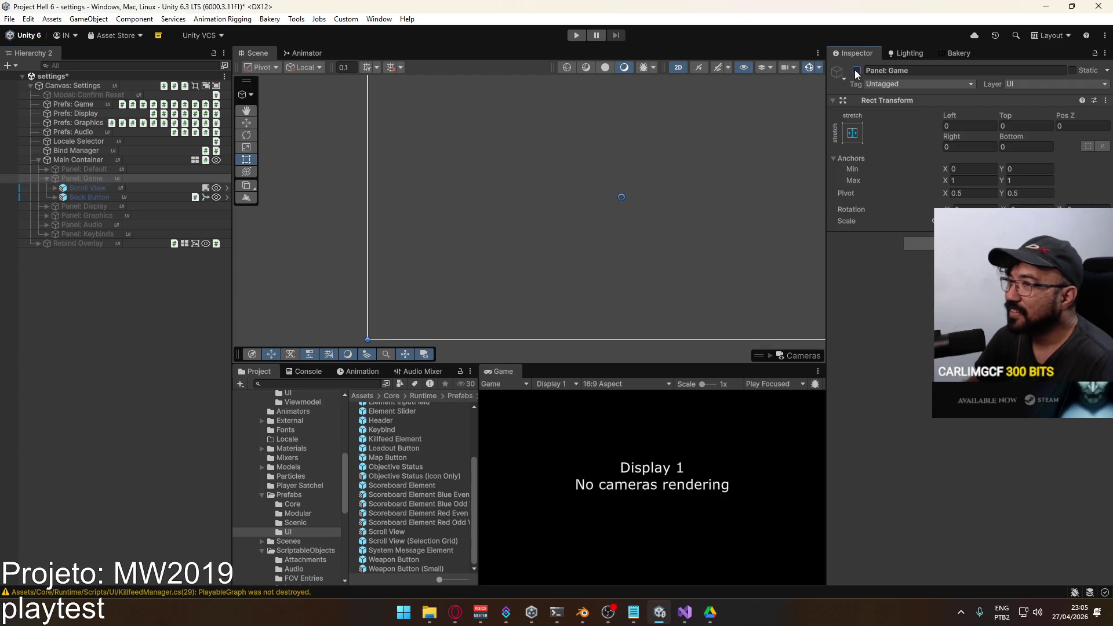
{"action": "left_click", "coordinate": [48, 179]}
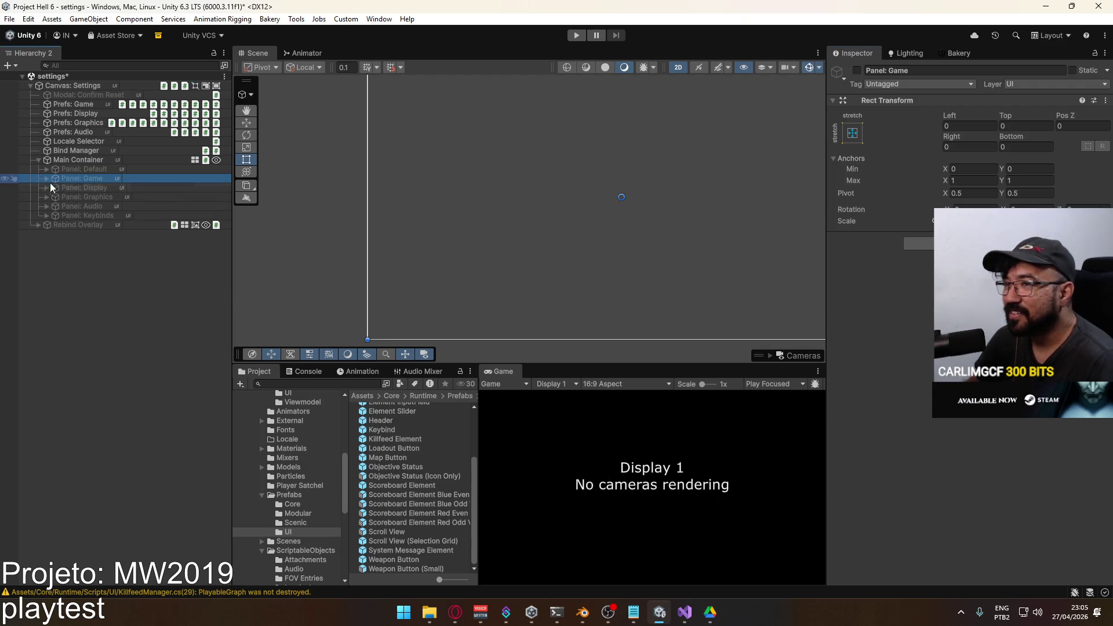
{"action": "left_click", "coordinate": [97, 207]}
{"action": "left_click", "coordinate": [92, 214]}
{"action": "left_click", "coordinate": [857, 70]}
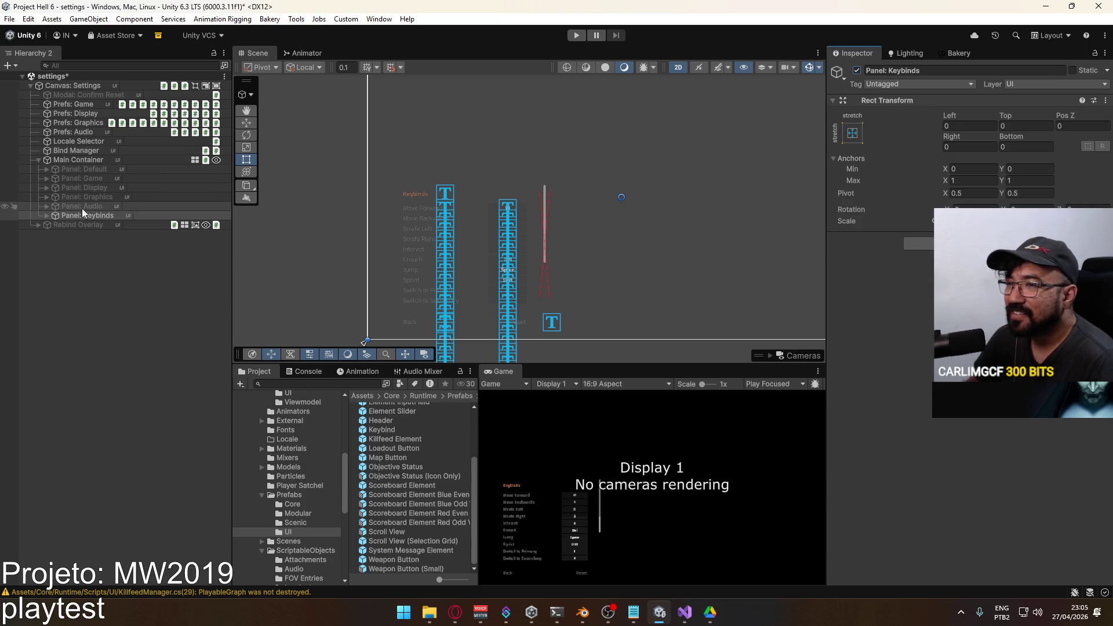
{"action": "left_click", "coordinate": [46, 215]}
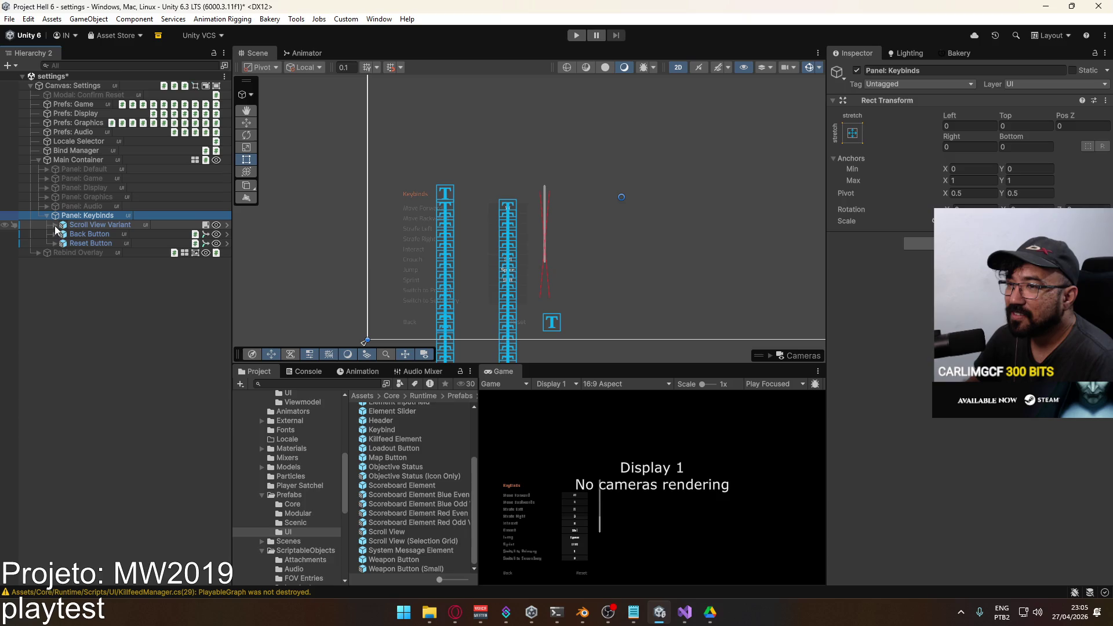
{"action": "left_click", "coordinate": [55, 225]}
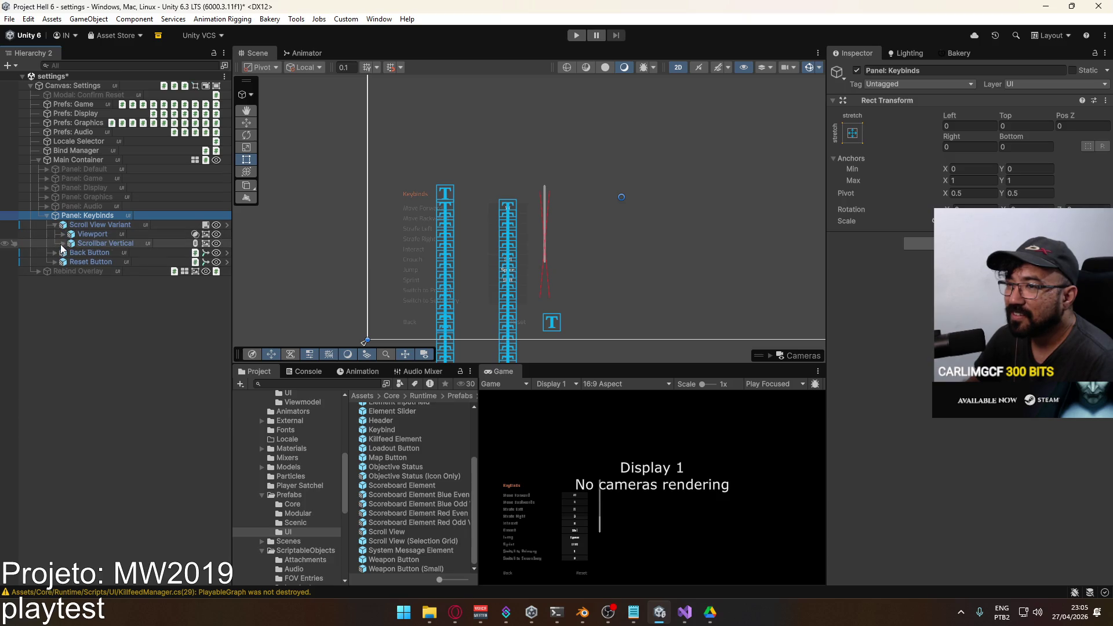
{"action": "left_click", "coordinate": [63, 233]}
{"action": "left_click", "coordinate": [71, 243]}
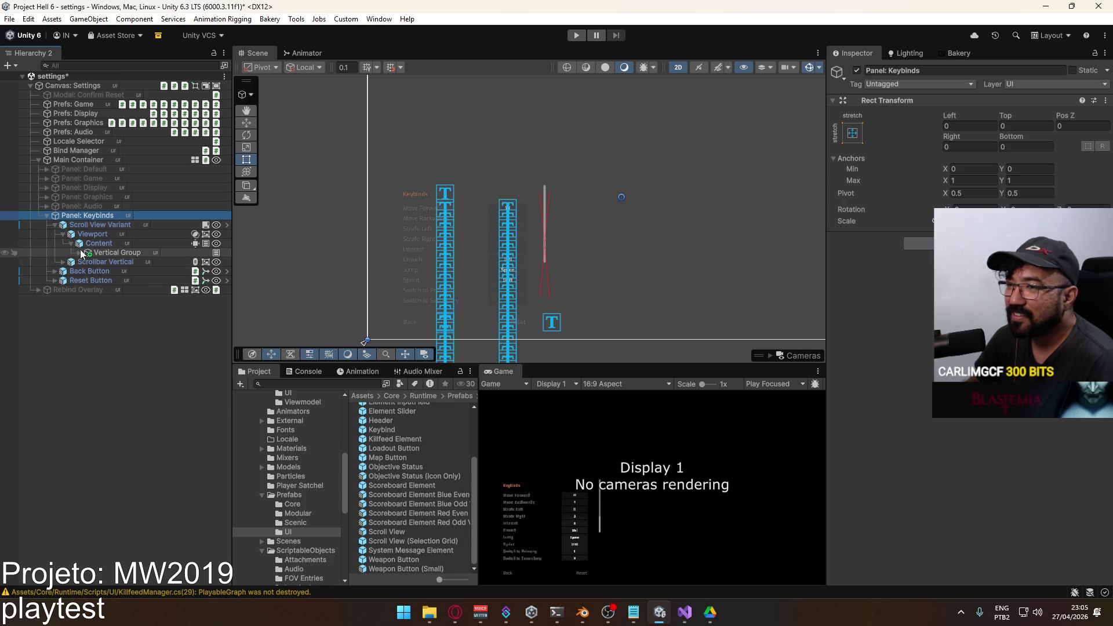
{"action": "left_click", "coordinate": [80, 253]}
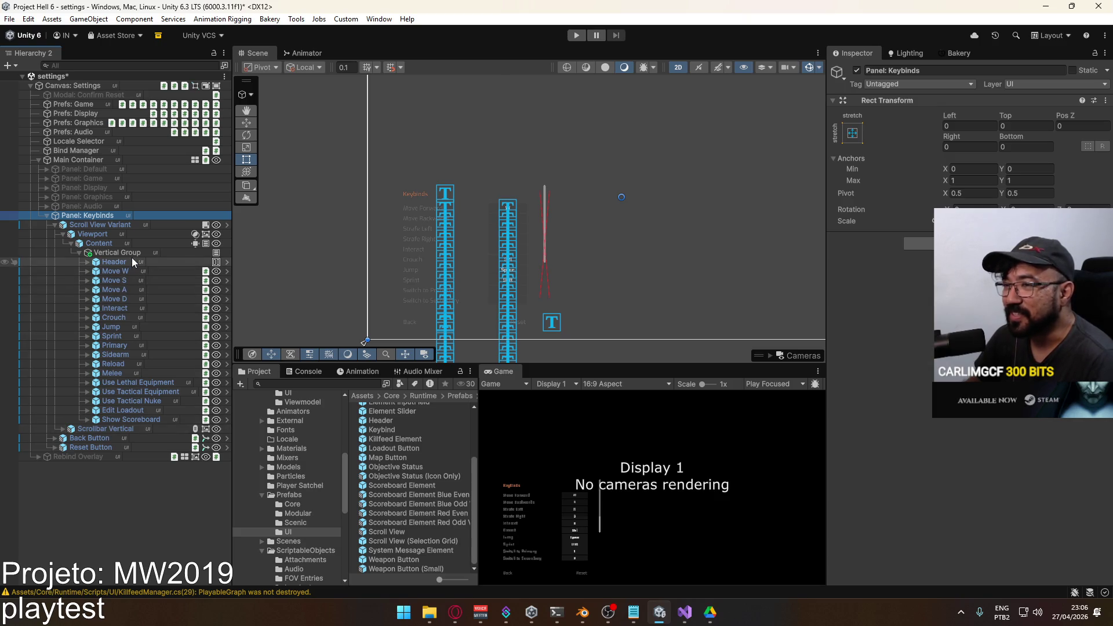
{"action": "left_click_drag", "start_coordinate": [128, 262], "coordinate": [113, 249]}
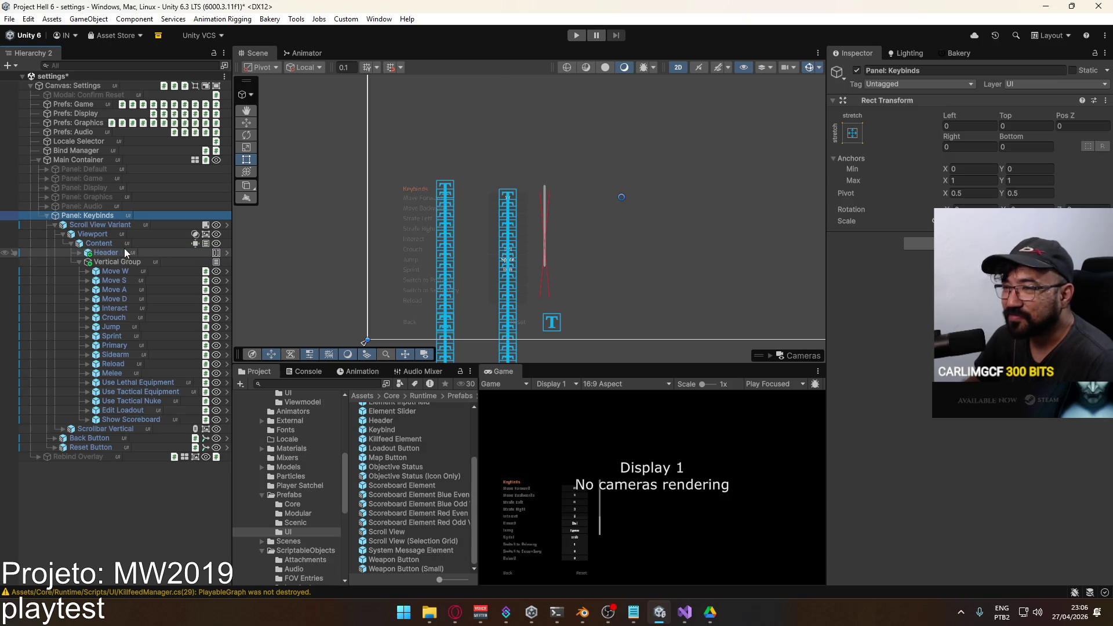
Inspect the Keybinds Header and Scrollbar Vertical, then collapse the Vertical Group's rows.
{"action": "left_click", "coordinate": [124, 248]}
{"action": "scroll", "coordinate": [439, 210], "scroll_direction": "up", "scroll_amount": 5}
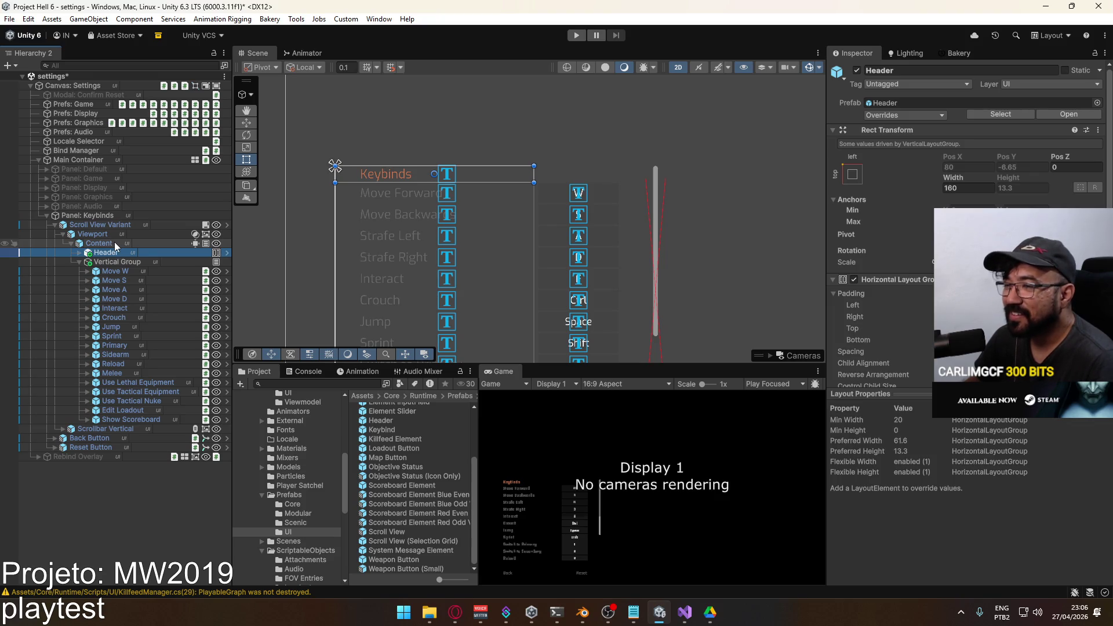
{"action": "scroll", "coordinate": [355, 221], "scroll_direction": "down", "scroll_amount": 1}
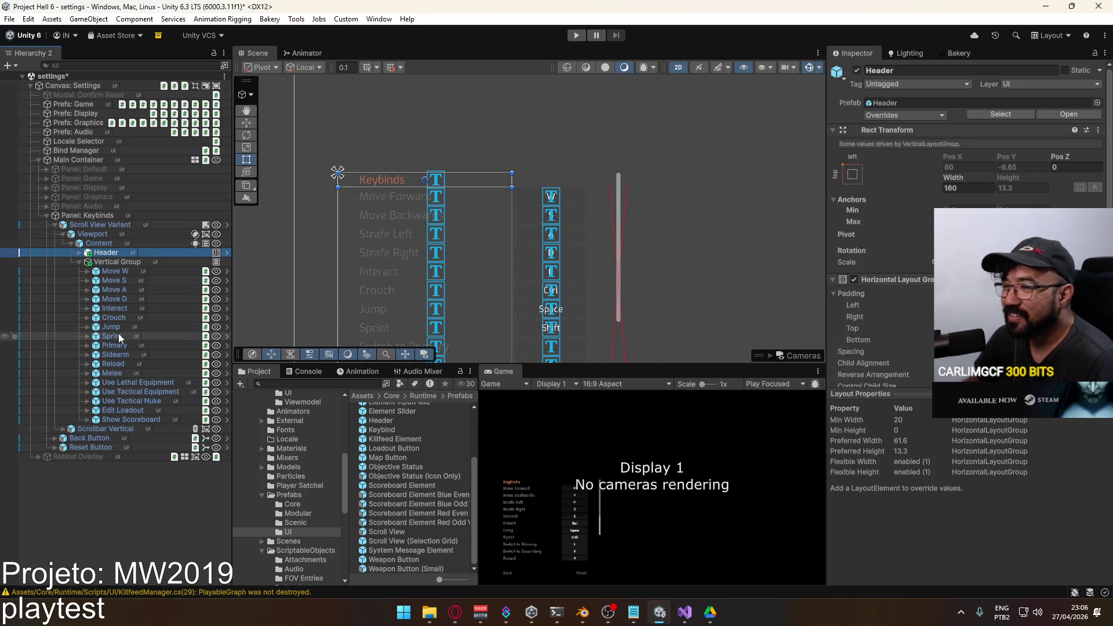
{"action": "left_click", "coordinate": [102, 428]}
{"action": "mouse_move", "coordinate": [420, 279]}
{"action": "left_mouse_down"}
{"action": "mouse_move", "coordinate": [467, 140]}
{"action": "mouse_move", "coordinate": [455, 164]}
{"action": "mouse_move", "coordinate": [458, 342]}
{"action": "left_mouse_up"}
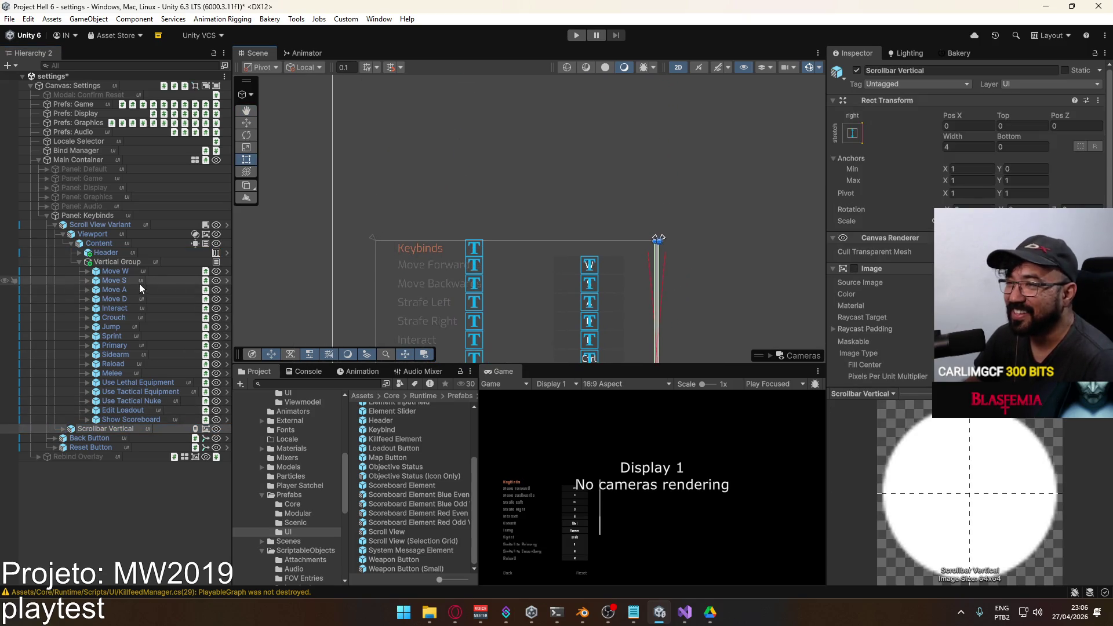
{"action": "left_click", "coordinate": [80, 263]}
Create an empty GameObject and place it between Header and Vertical Group.
{"action": "left_click", "coordinate": [99, 259]}
{"action": "right_click", "coordinate": [109, 253]}
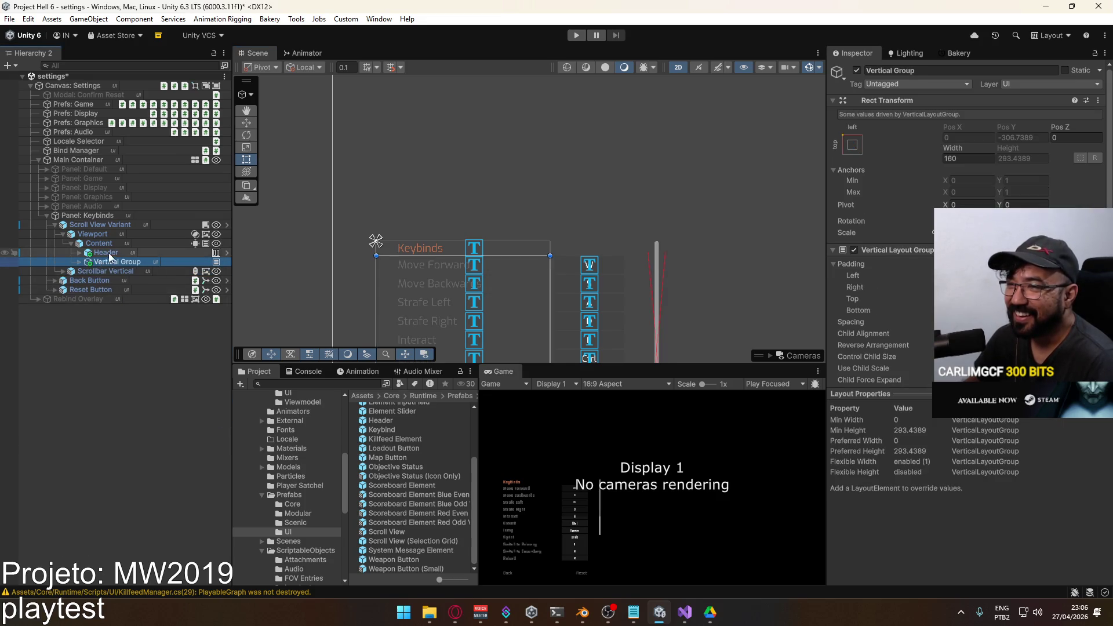
{"action": "left_click", "coordinate": [156, 291]}
{"action": "left_click_drag", "start_coordinate": [93, 263], "coordinate": [71, 276]}
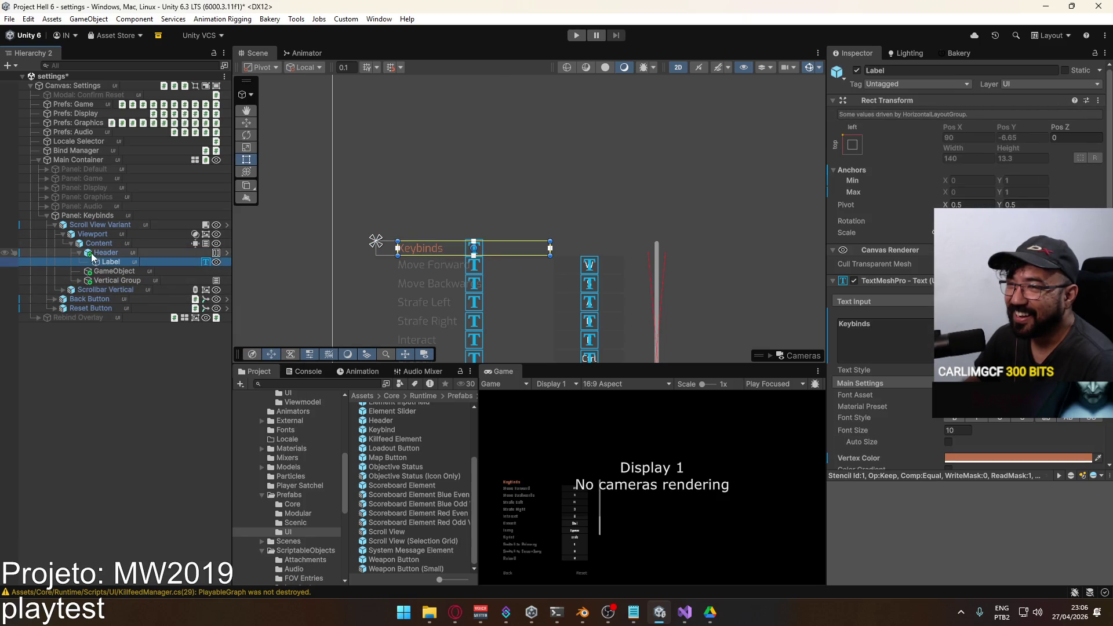
{"action": "left_click", "coordinate": [82, 253]}
{"action": "left_click", "coordinate": [110, 259]}
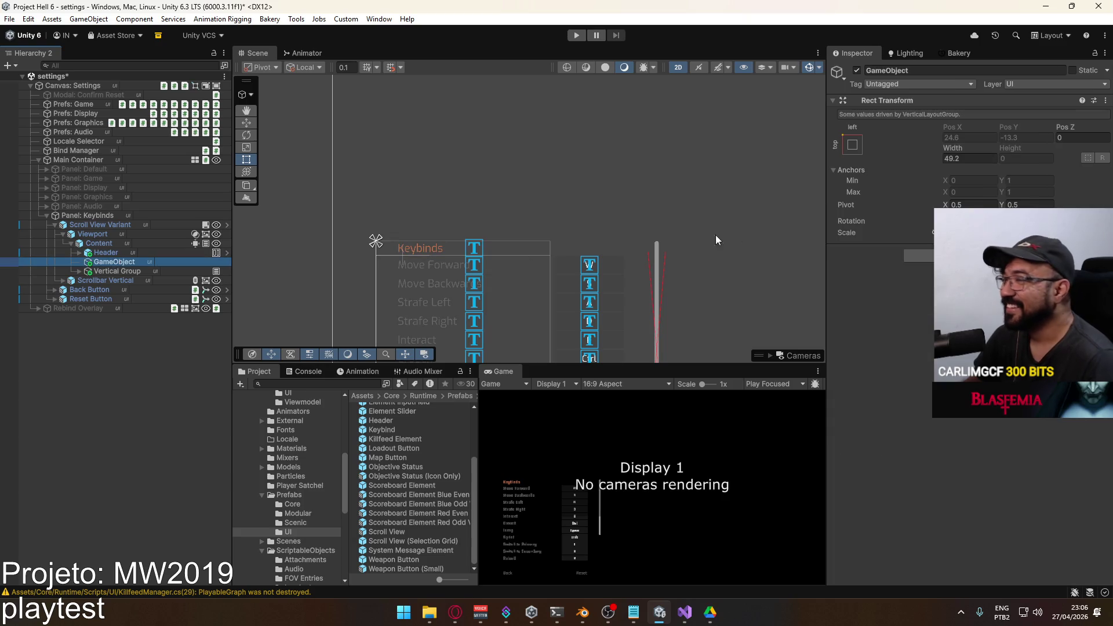
Compare the layout settings of Header, Vertical Group and Content against the new GameObject.
{"action": "left_click", "coordinate": [117, 253]}
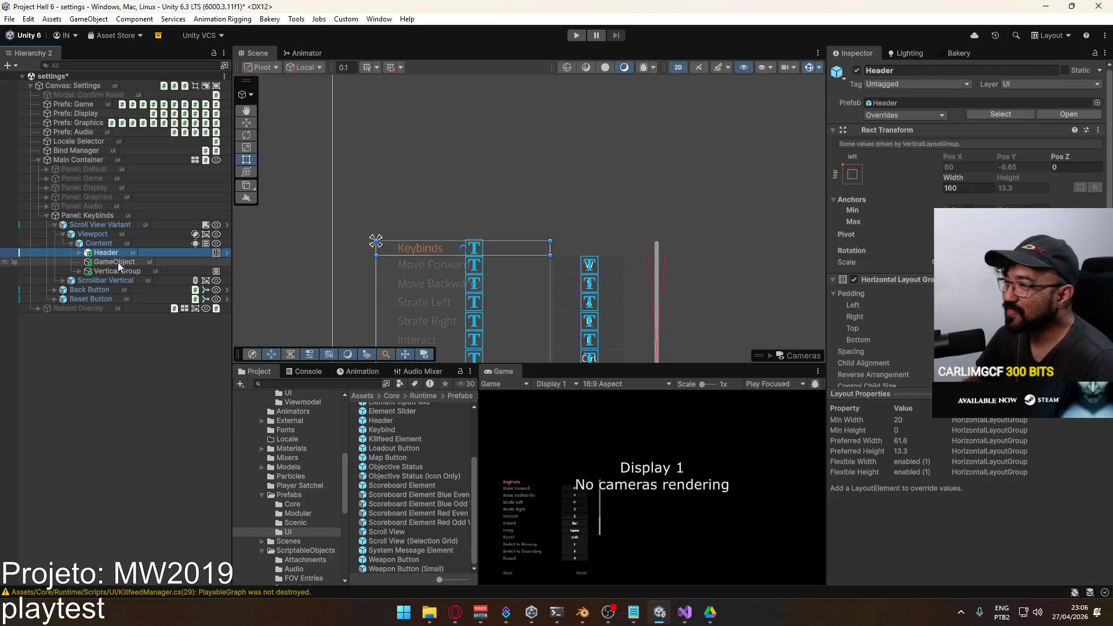
{"action": "left_click", "coordinate": [118, 262]}
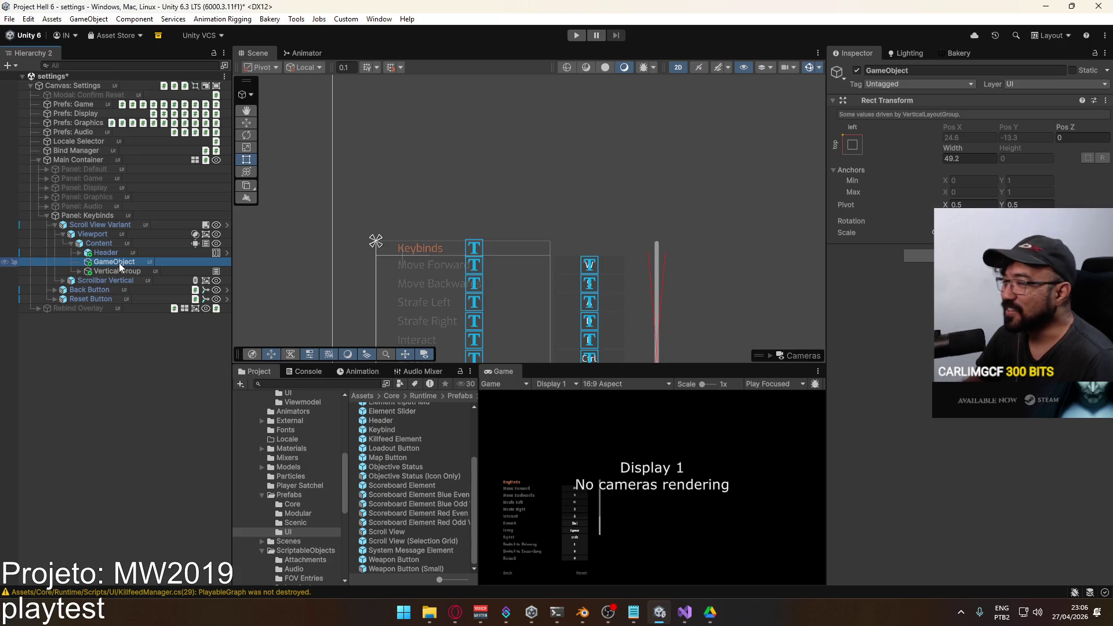
{"action": "left_click", "coordinate": [122, 271]}
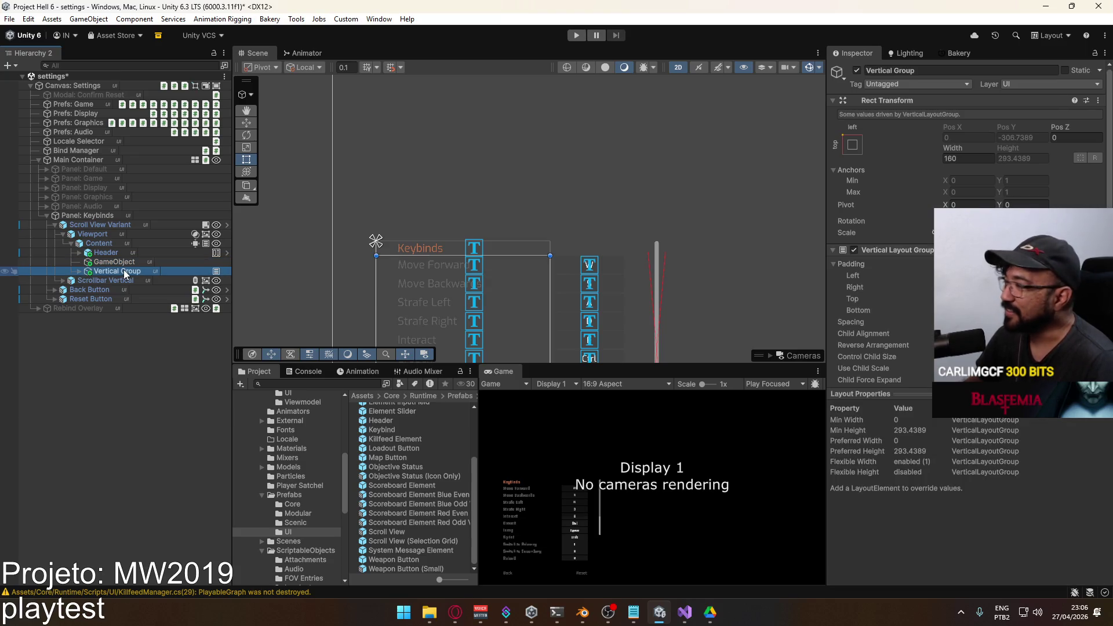
{"action": "left_click", "coordinate": [119, 262]}
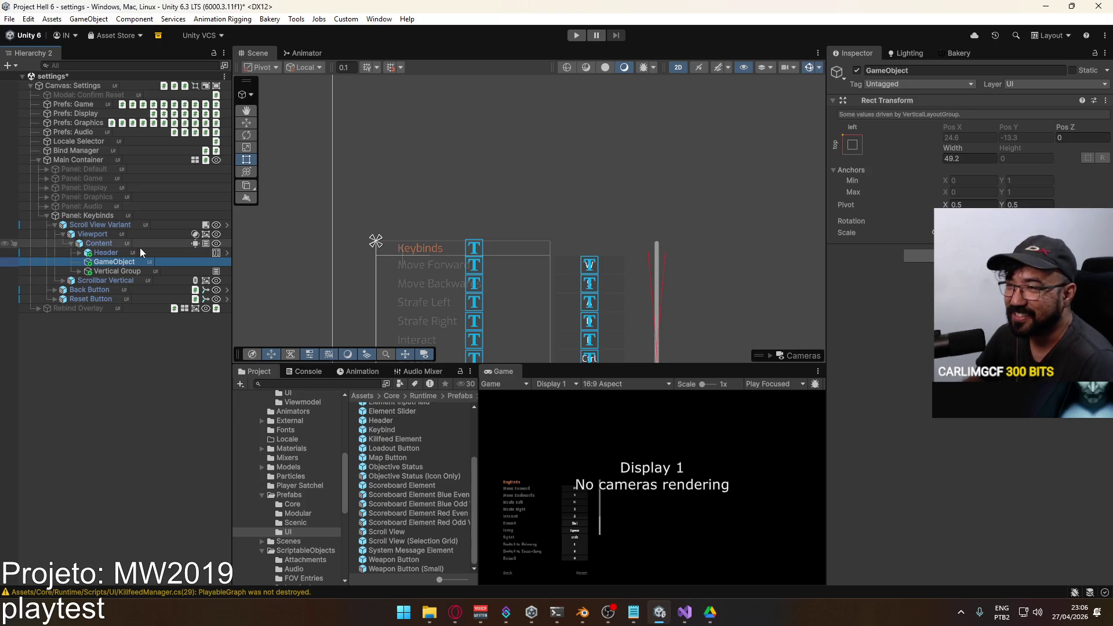
{"action": "left_click", "coordinate": [125, 253]}
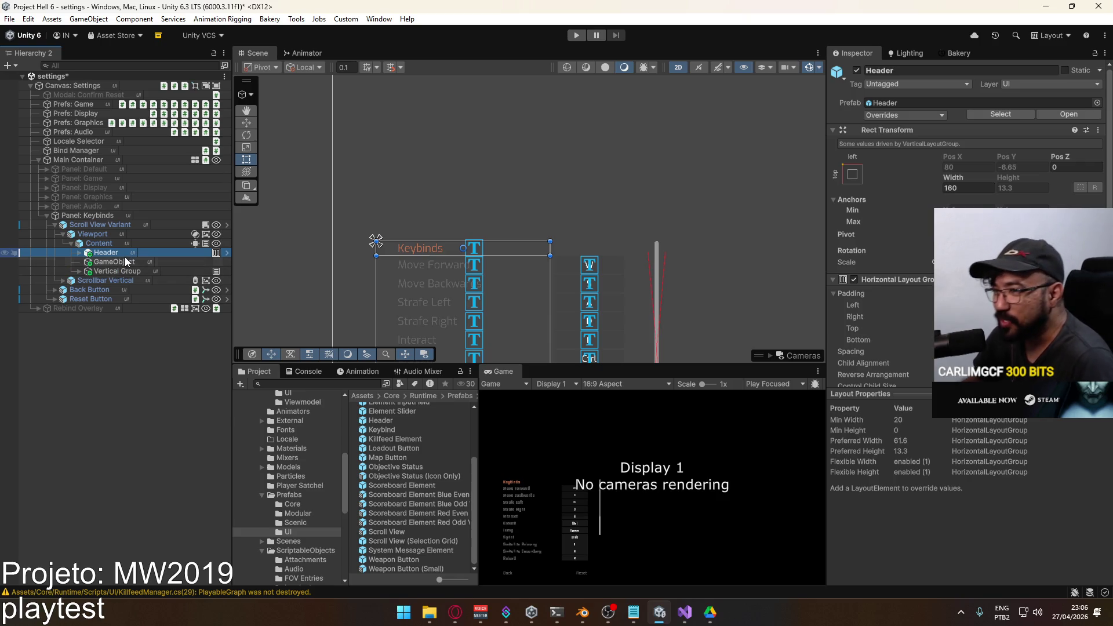
{"action": "left_click", "coordinate": [135, 262]}
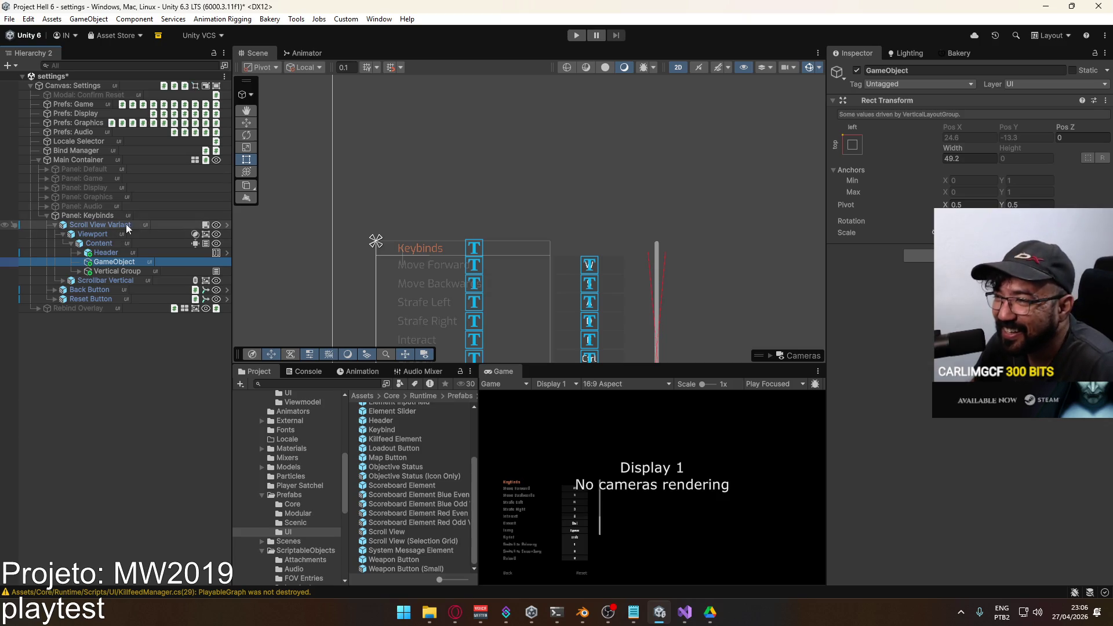
{"action": "left_click", "coordinate": [119, 243]}
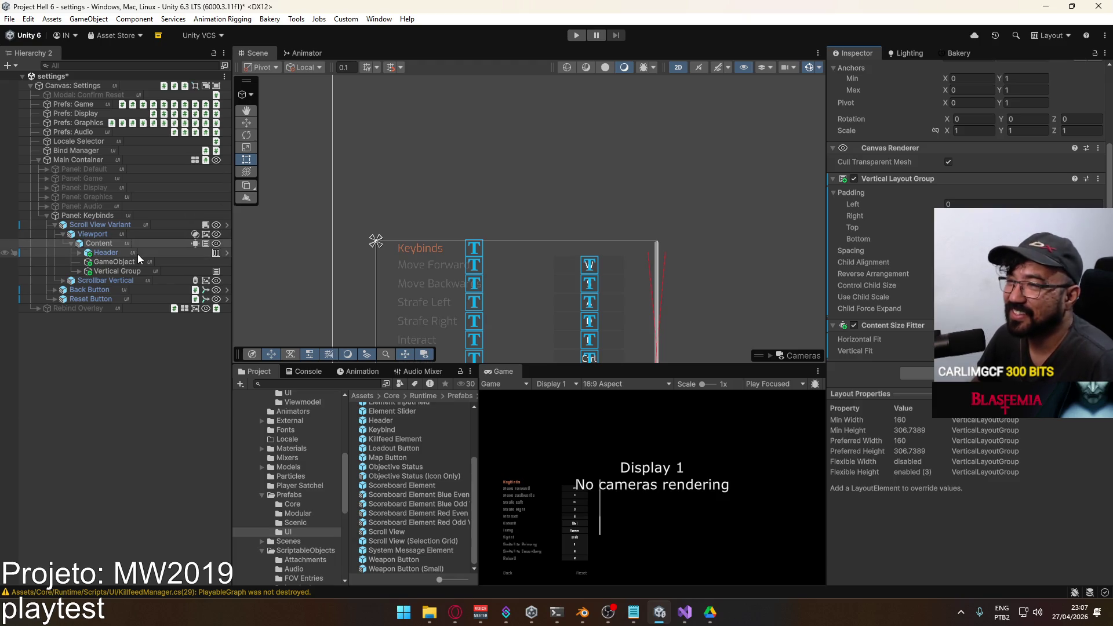
{"action": "left_click", "coordinate": [116, 262]}
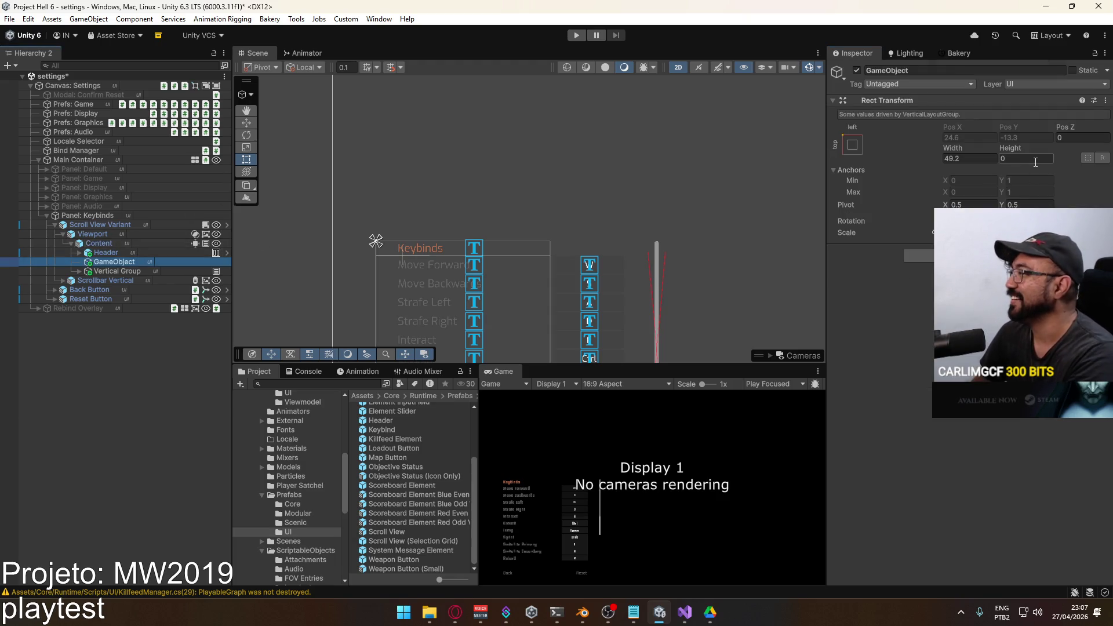
Set the spacer GameObject's height to 10.
{"action": "type", "text": "10"}
{"action": "key", "text": "Return"}
{"action": "scroll", "coordinate": [563, 287], "scroll_direction": "down", "scroll_amount": 1}
{"action": "mouse_move", "coordinate": [564, 286]}
{"action": "left_mouse_down"}
{"action": "mouse_move", "coordinate": [544, 107]}
{"action": "mouse_move", "coordinate": [547, 121]}
{"action": "left_mouse_up"}
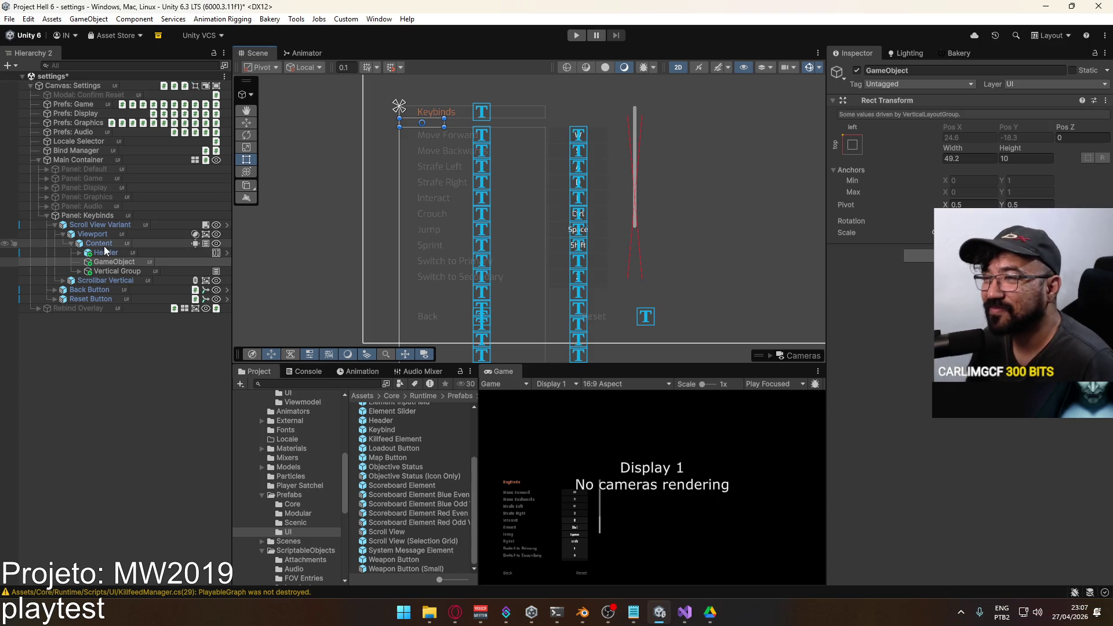
Reduce the spacer's height to 4, then delete the spacer GameObject.
{"action": "left_click", "coordinate": [99, 243]}
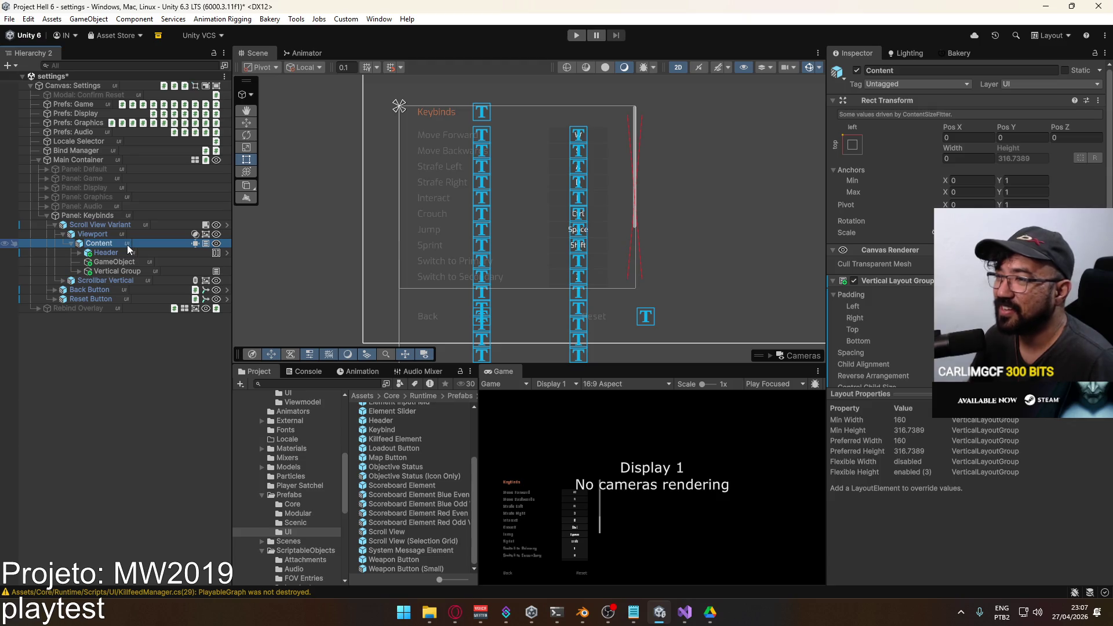
{"action": "left_click", "coordinate": [113, 262]}
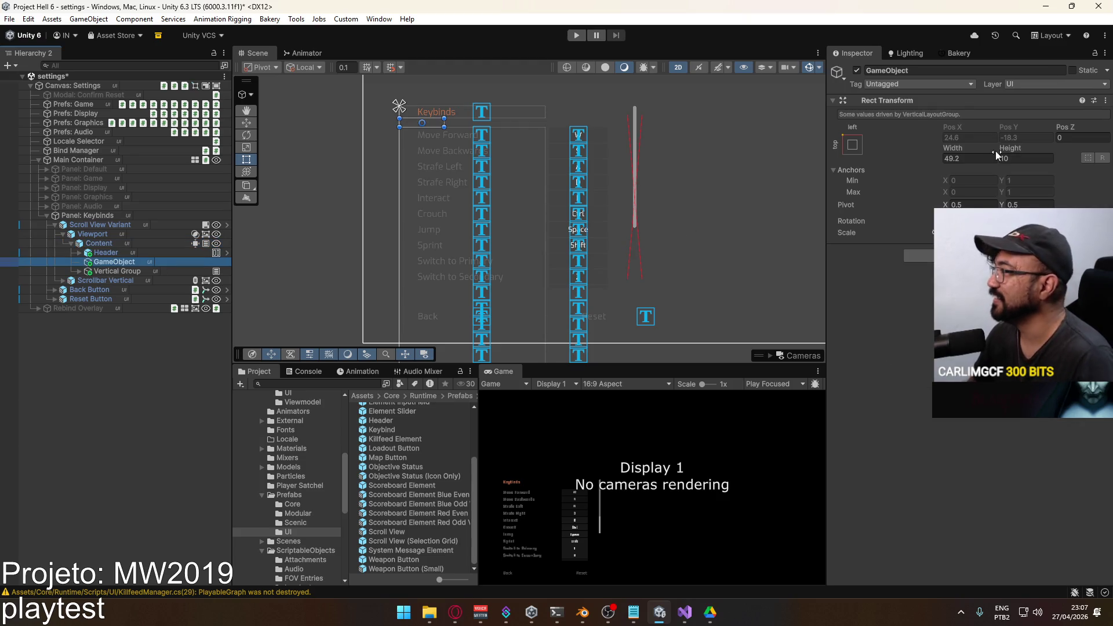
{"action": "left_click", "coordinate": [1021, 155]}
{"action": "type", "text": "4"}
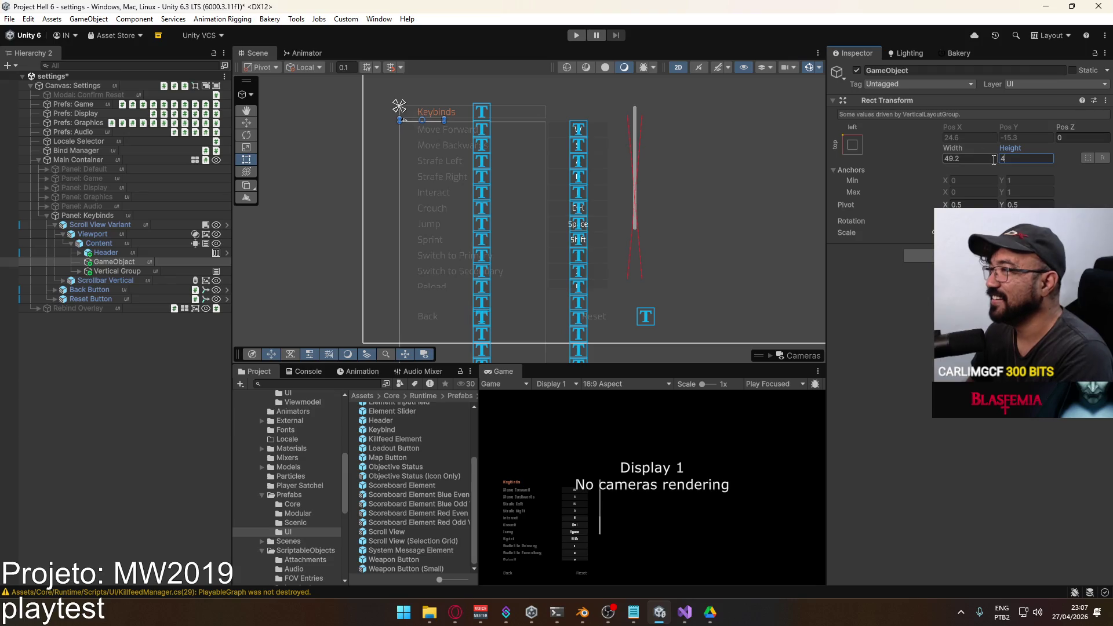
{"action": "left_click", "coordinate": [113, 258]}
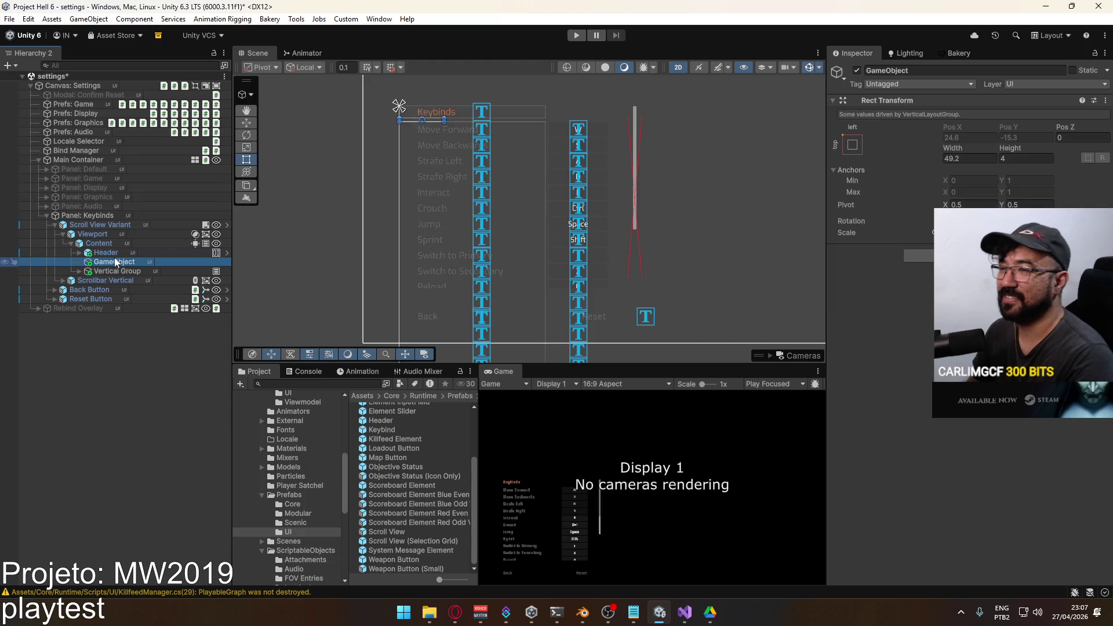
{"action": "key", "text": "Delete"}
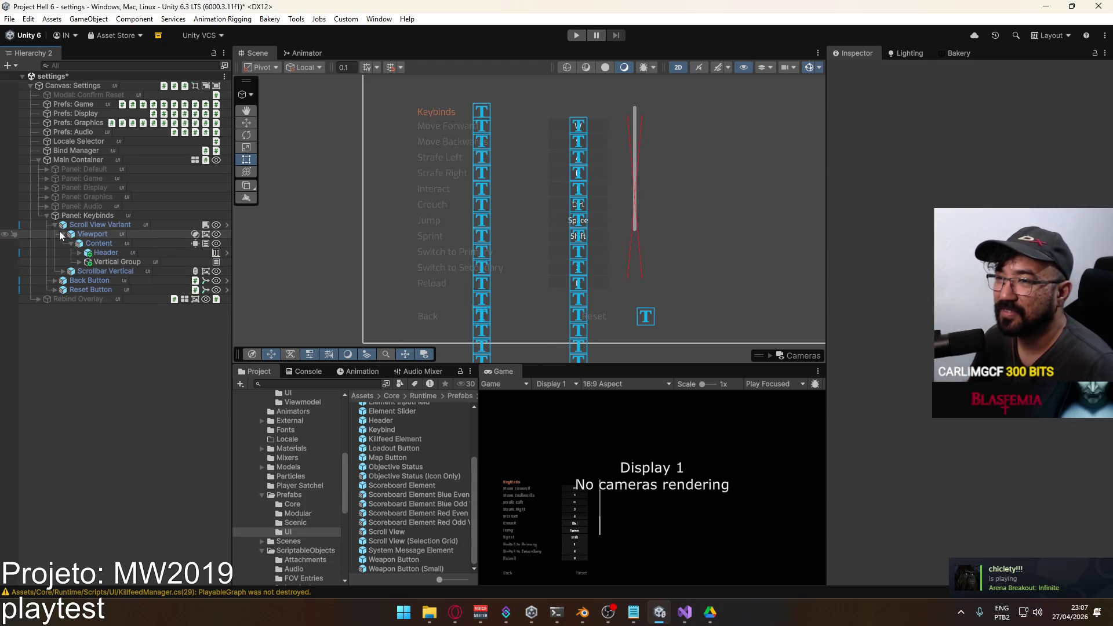
Move the Keybinds Header out of Content onto Panel: Keybinds, above Scroll View Variant.
{"action": "left_click", "coordinate": [108, 253]}
{"action": "left_click_drag", "start_coordinate": [107, 254], "coordinate": [82, 220]}
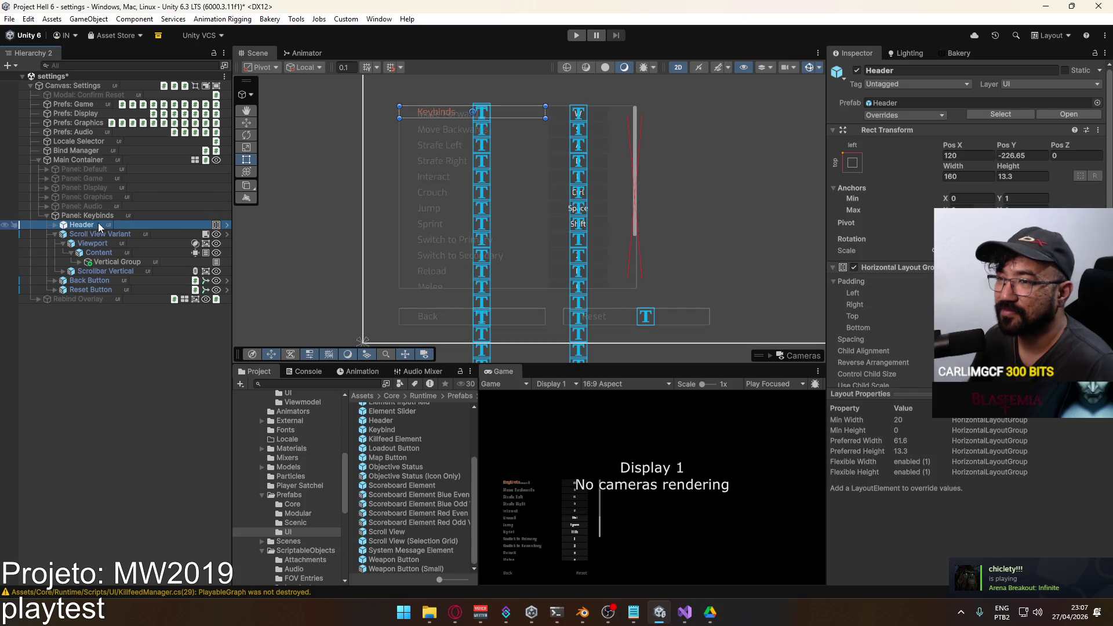
{"action": "left_click", "coordinate": [56, 234]}
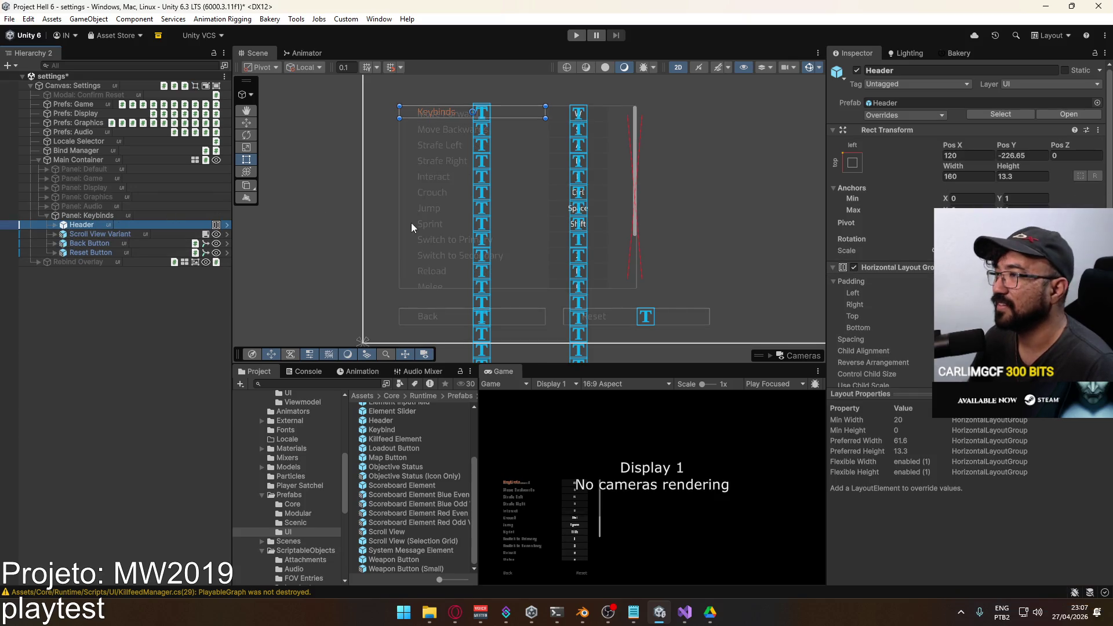
Set the Keybinds Header's height to 18 and Pos Y to -210.
{"action": "mouse_move", "coordinate": [1011, 137]}
{"action": "left_mouse_down"}
{"action": "mouse_move", "coordinate": [1045, 137]}
{"action": "mouse_move", "coordinate": [1027, 138]}
{"action": "left_mouse_up"}
{"action": "left_click", "coordinate": [1026, 154]}
{"action": "left_click", "coordinate": [1020, 177]}
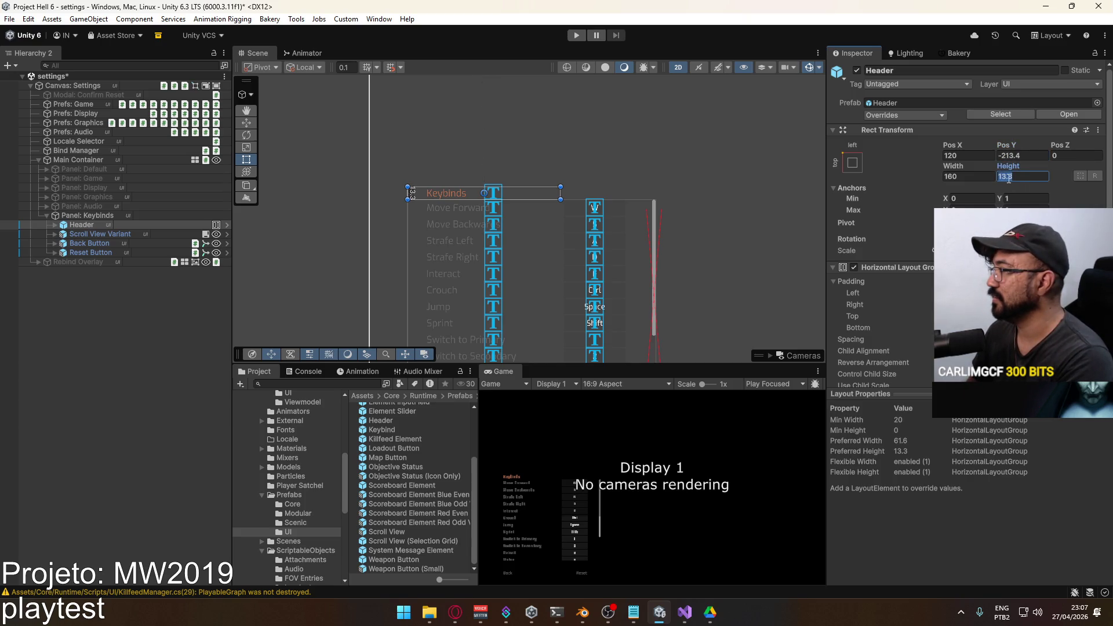
{"action": "type", "text": "14"}
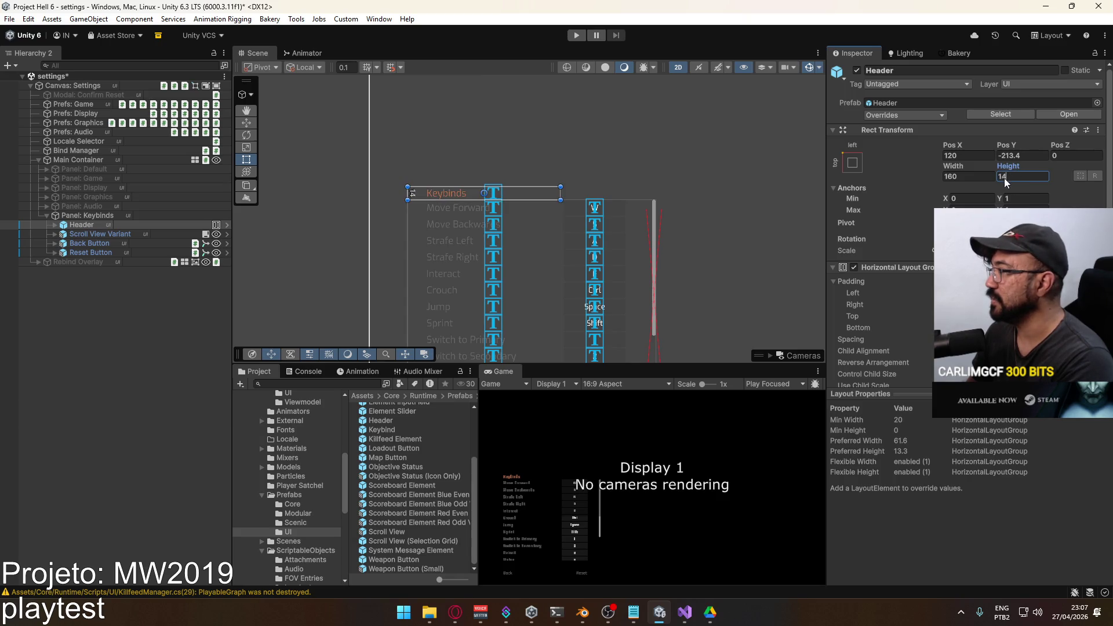
{"action": "key", "text": "BackSpace"}
{"action": "type", "text": "8"}
{"action": "left_click_drag", "start_coordinate": [1009, 146], "coordinate": [1016, 148]}
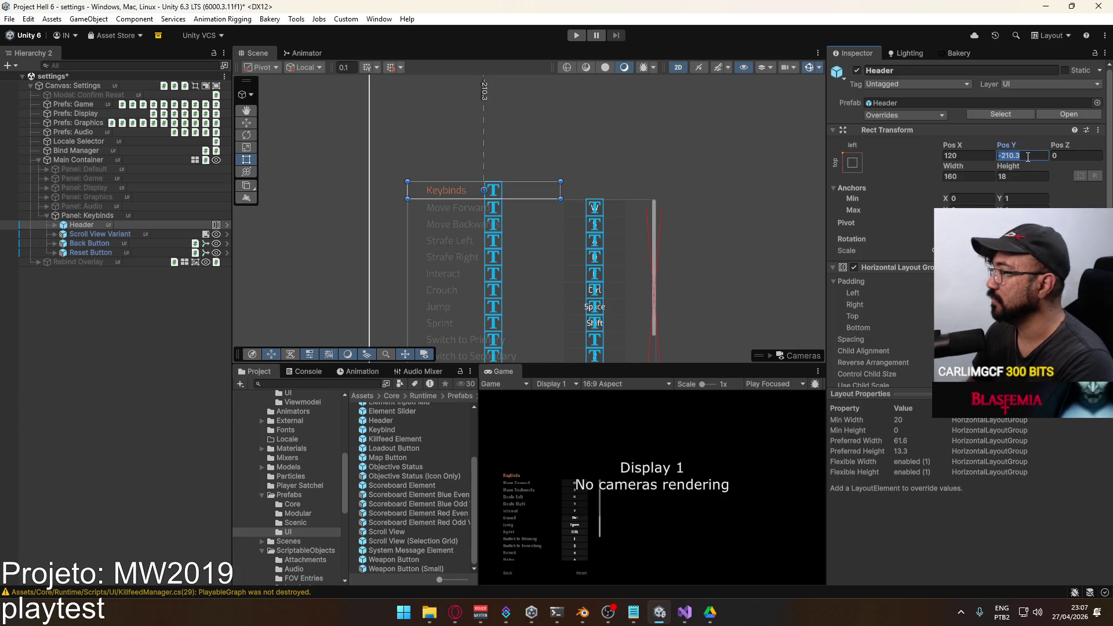
{"action": "double_click", "coordinate": [1011, 157]}
{"action": "type", "text": "10"}
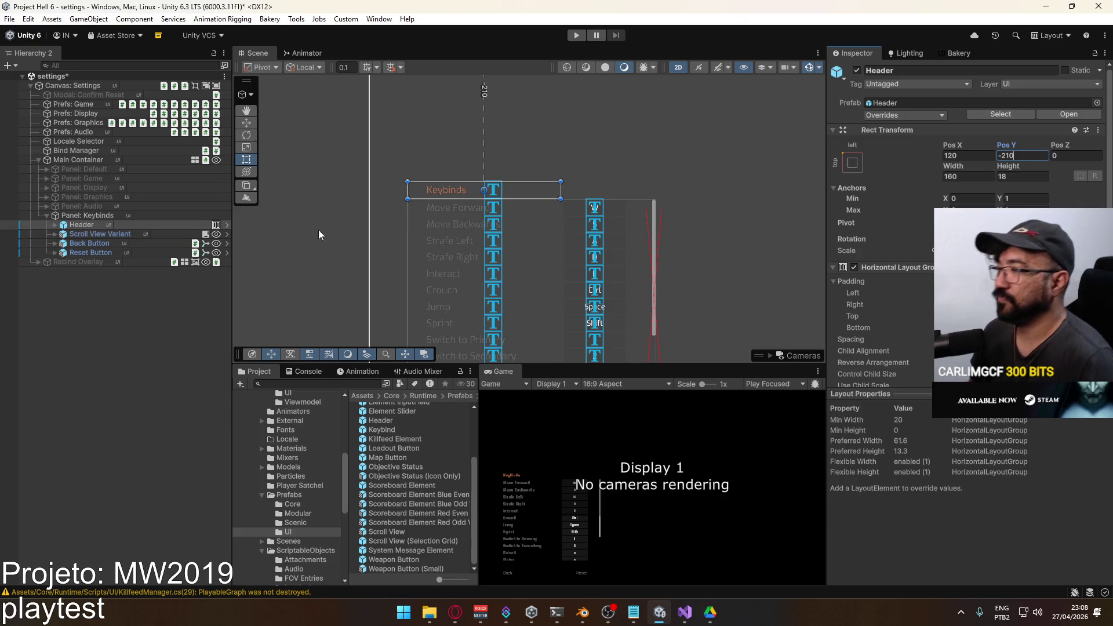
{"action": "scroll", "coordinate": [455, 227], "scroll_direction": "down", "scroll_amount": 3}
{"action": "mouse_move", "coordinate": [455, 227]}
{"action": "left_mouse_down"}
{"action": "mouse_move", "coordinate": [458, 169]}
{"action": "mouse_move", "coordinate": [469, 186]}
{"action": "left_mouse_up"}
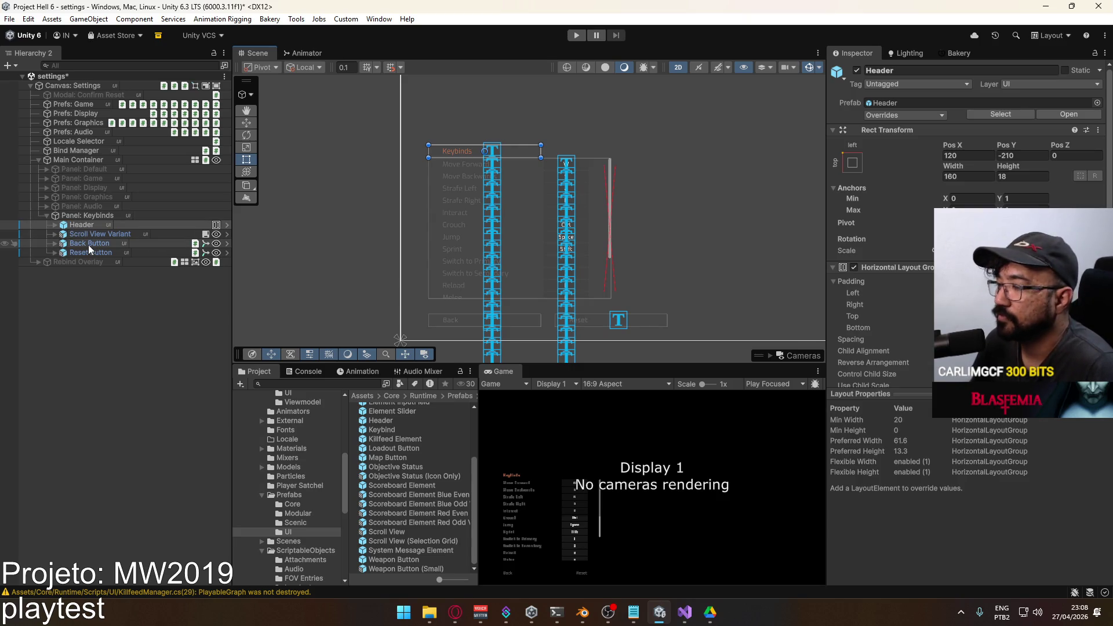
Deactivate the Keybinds panel and set the Game panel's Scroll View height to 200.
{"action": "left_click", "coordinate": [47, 216]}
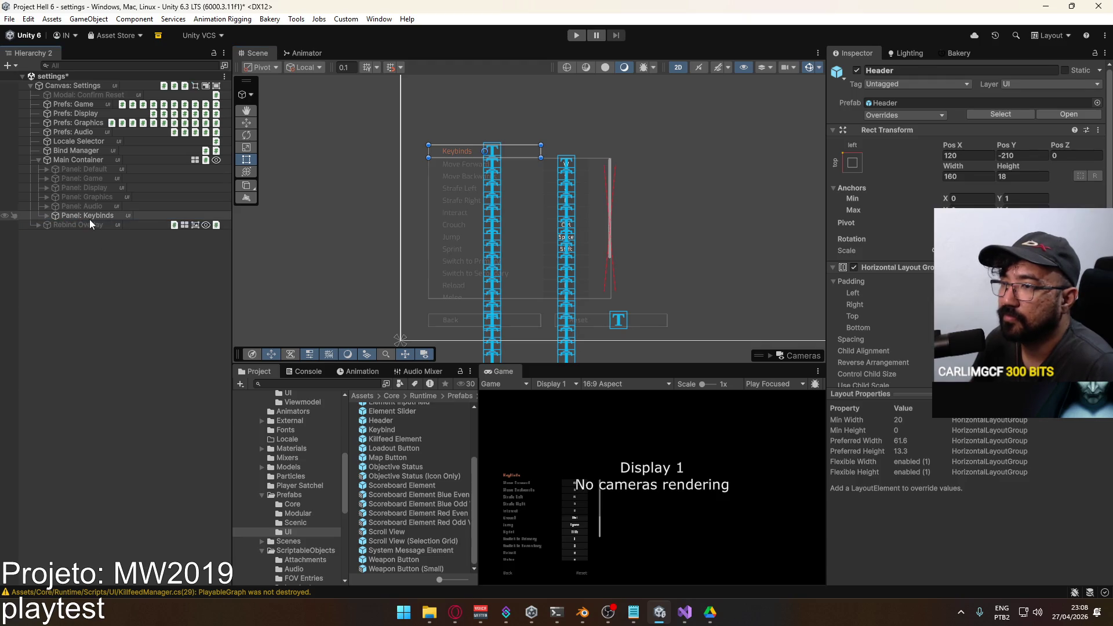
{"action": "left_click", "coordinate": [857, 71]}
{"action": "left_click", "coordinate": [81, 179]}
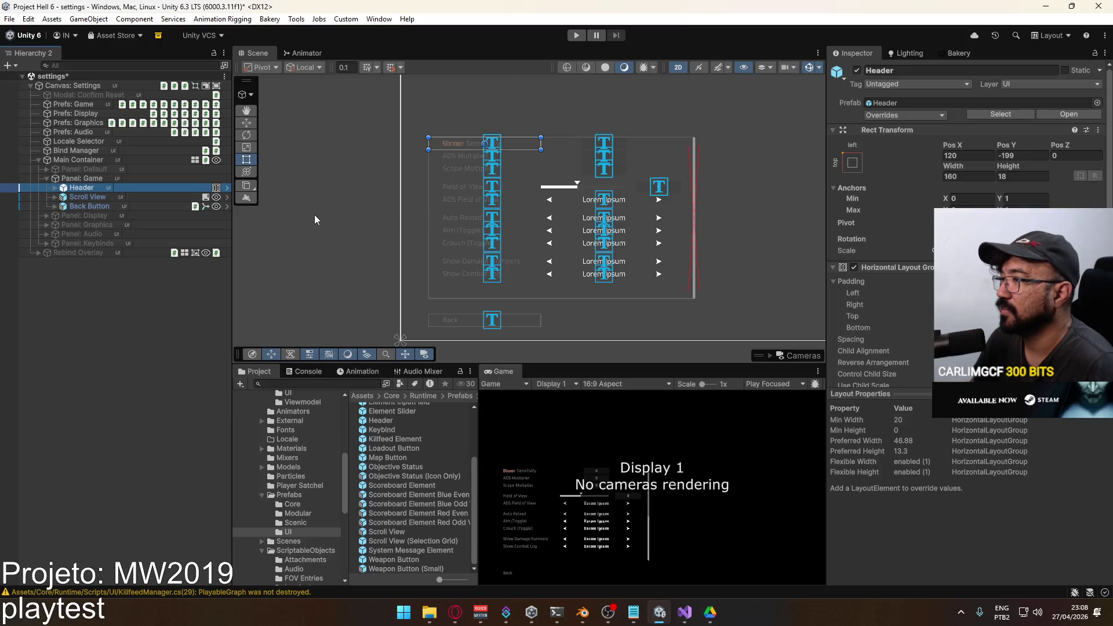
{"action": "left_click", "coordinate": [100, 197]}
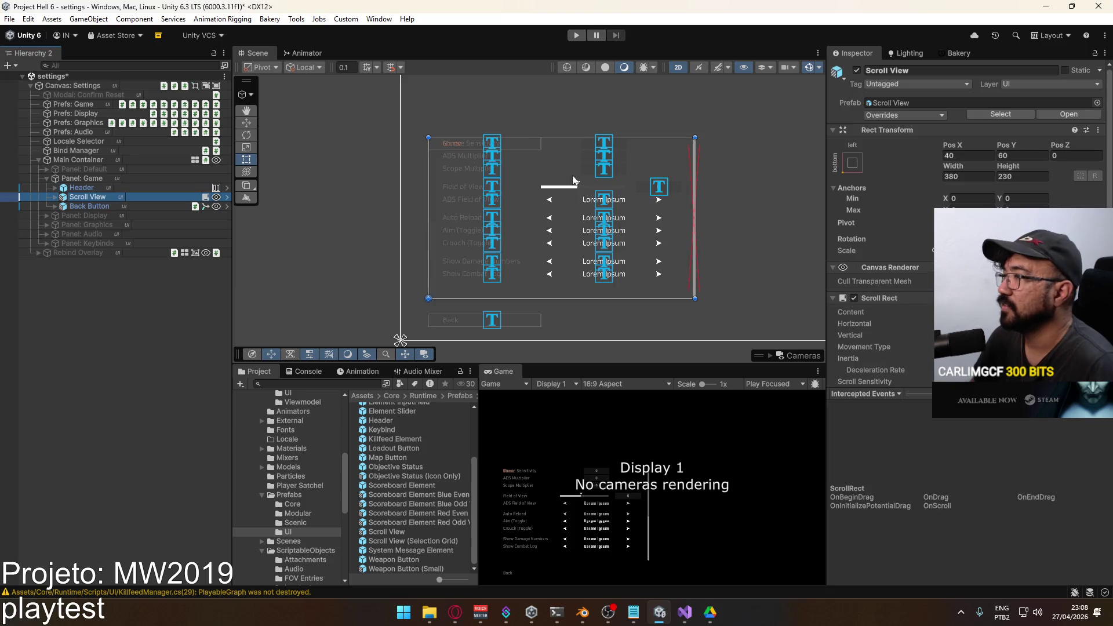
{"action": "left_click_drag", "start_coordinate": [1010, 166], "coordinate": [976, 169]}
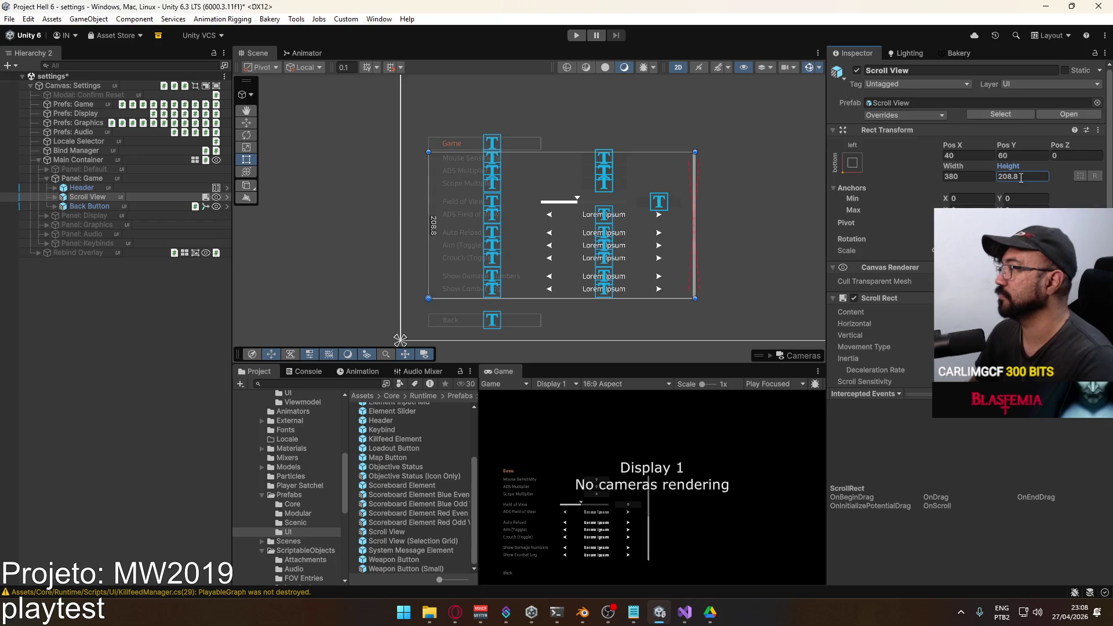
{"action": "type", "text": "200"}
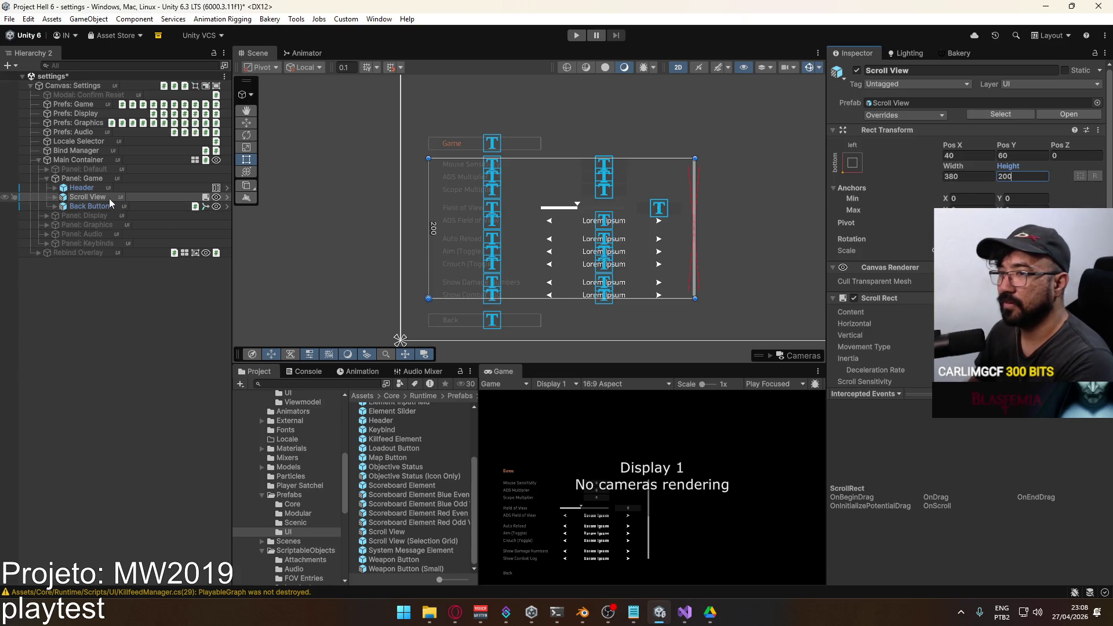
Delete the spacer below Crouch (Toggle), then undo the deletion to restore it.
{"action": "left_click", "coordinate": [58, 198]}
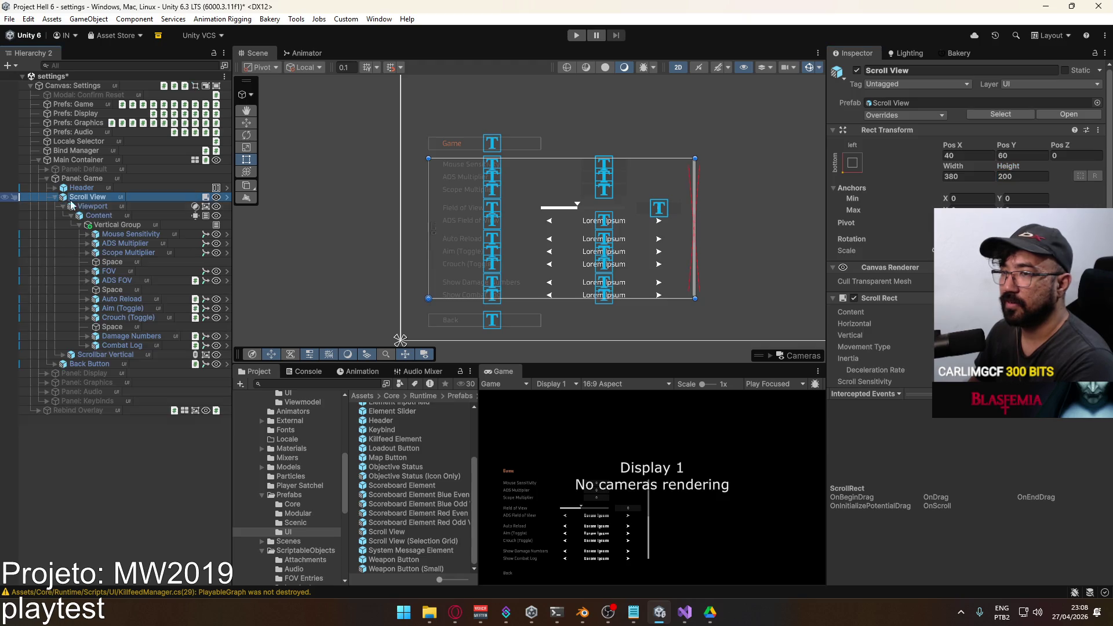
{"action": "left_click", "coordinate": [115, 329]}
{"action": "key", "text": "Delete"}
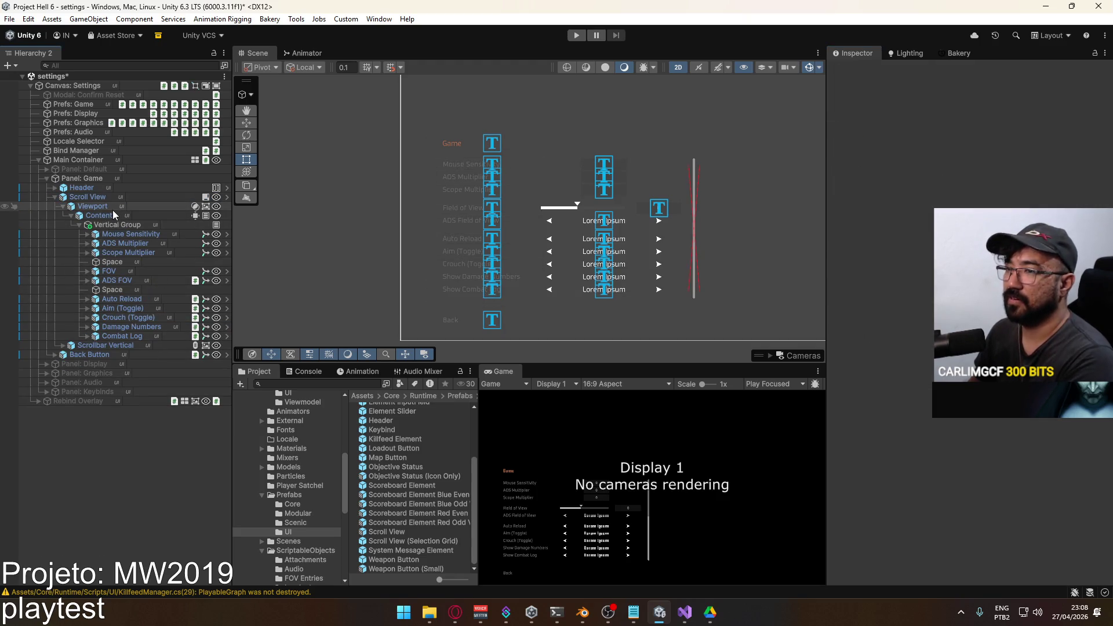
{"action": "left_click", "coordinate": [107, 200]}
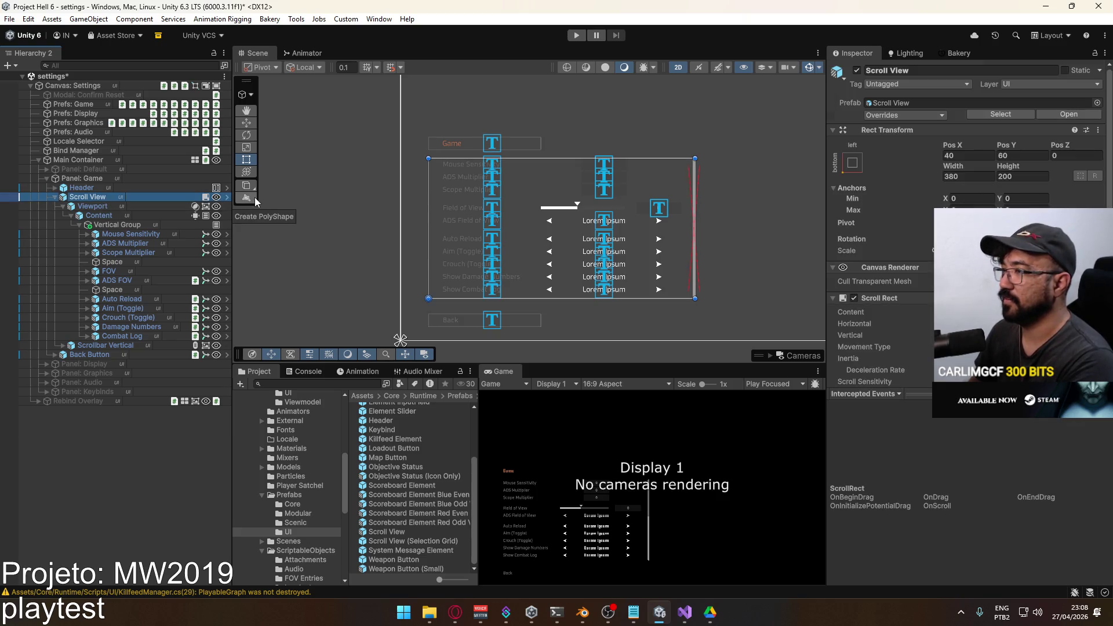
{"action": "key", "text": "ctrl+z"}
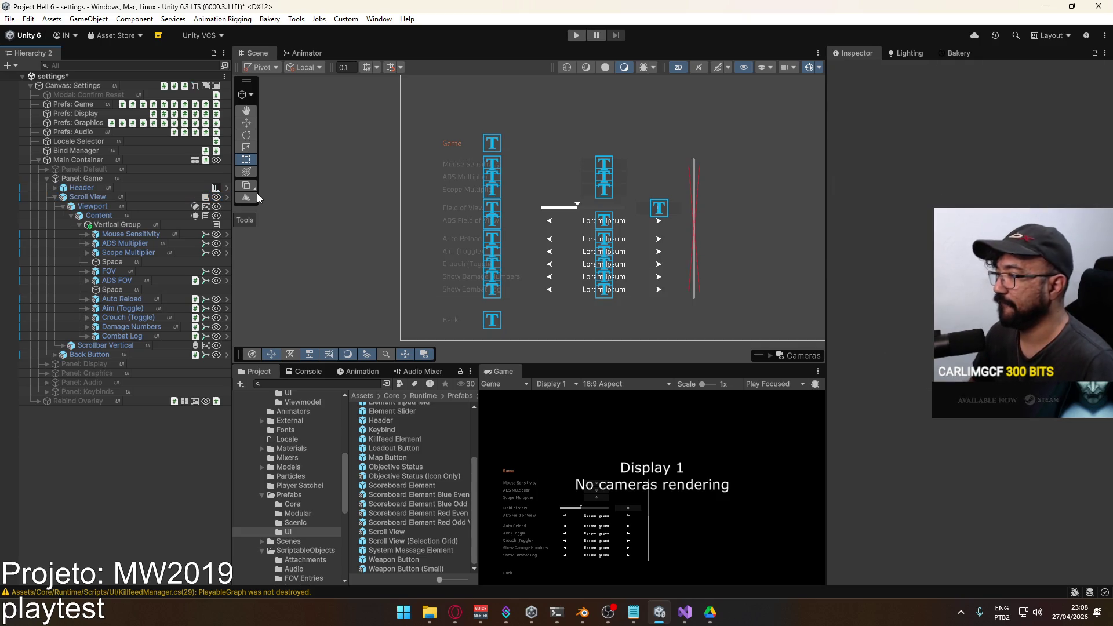
{"action": "left_click", "coordinate": [93, 198]}
{"action": "left_click", "coordinate": [55, 198]}
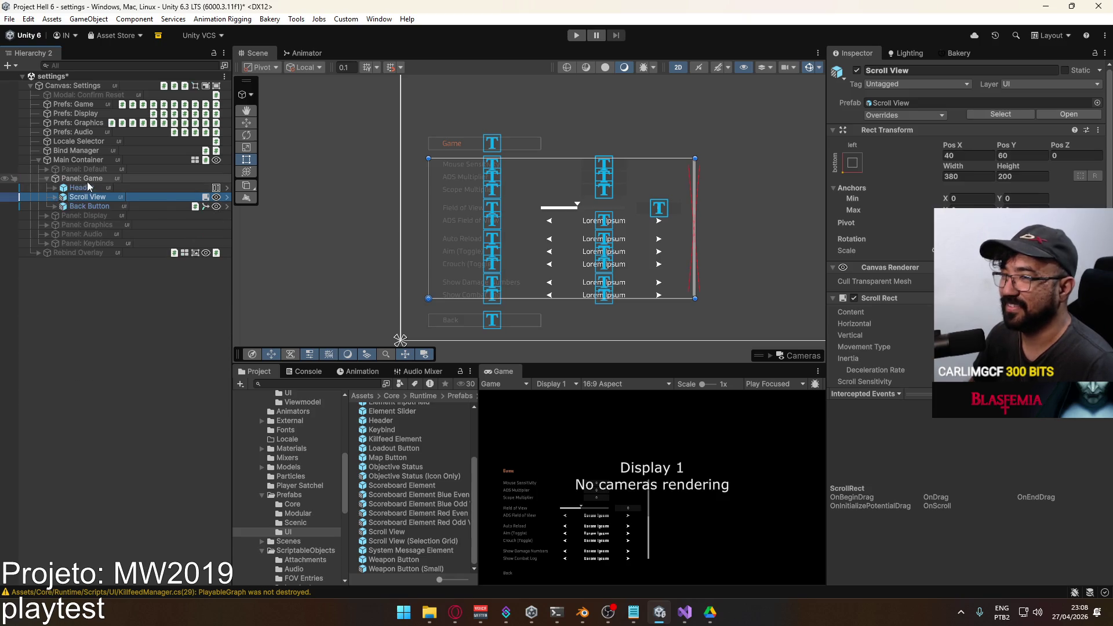
{"action": "left_click", "coordinate": [81, 188]}
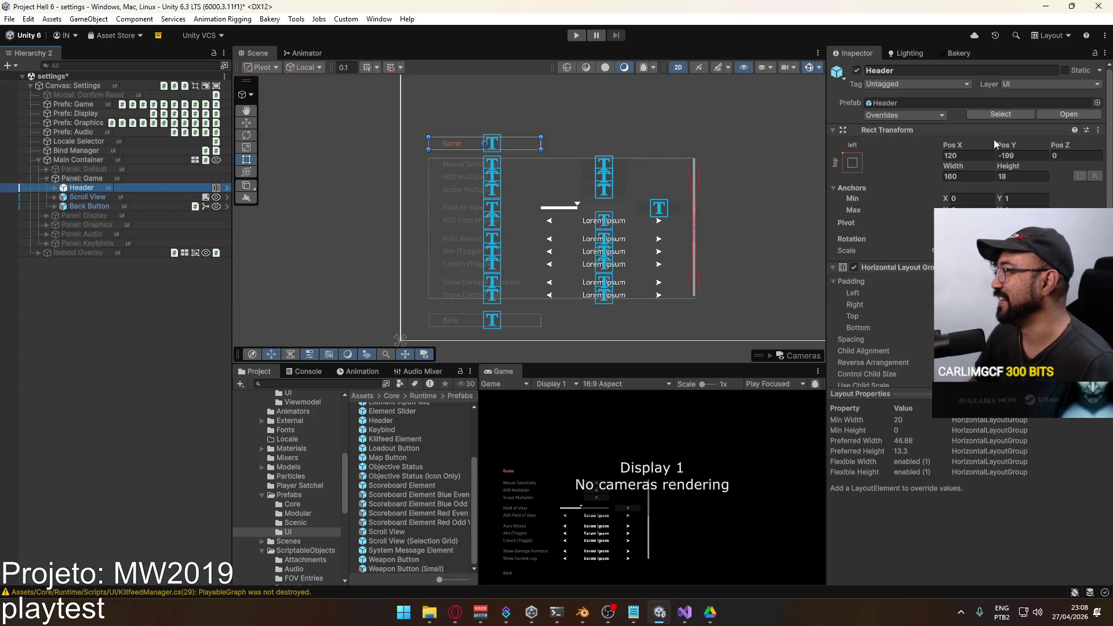
{"action": "left_click", "coordinate": [1028, 155]}
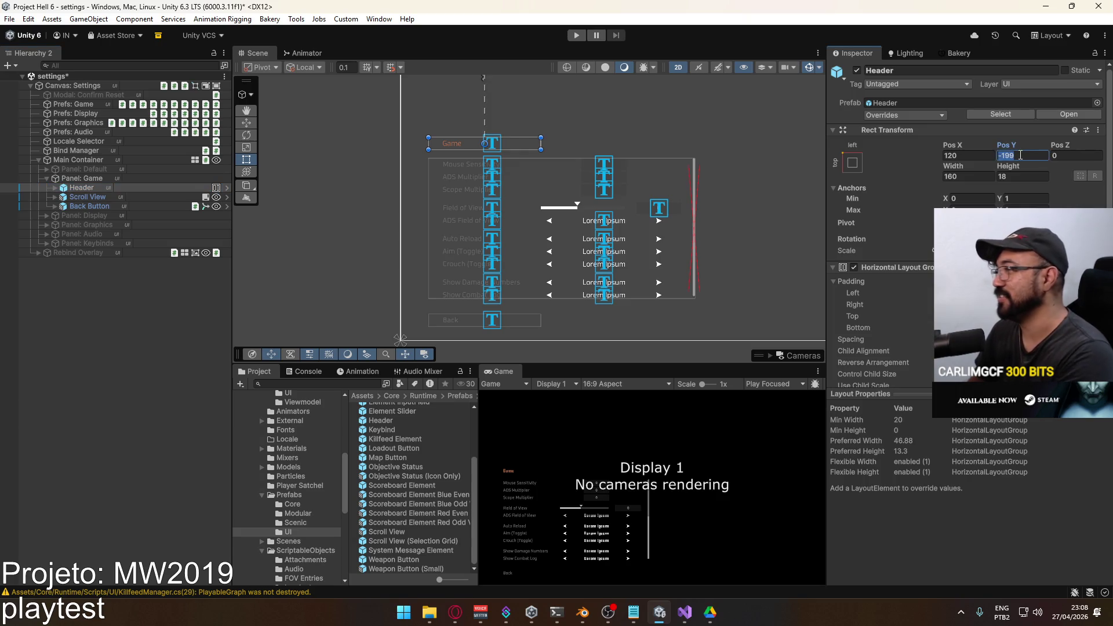
Set the Game header's Pos Y to -200, then compare the Graphics and Keybinds header positions.
{"action": "type", "text": "-200"}
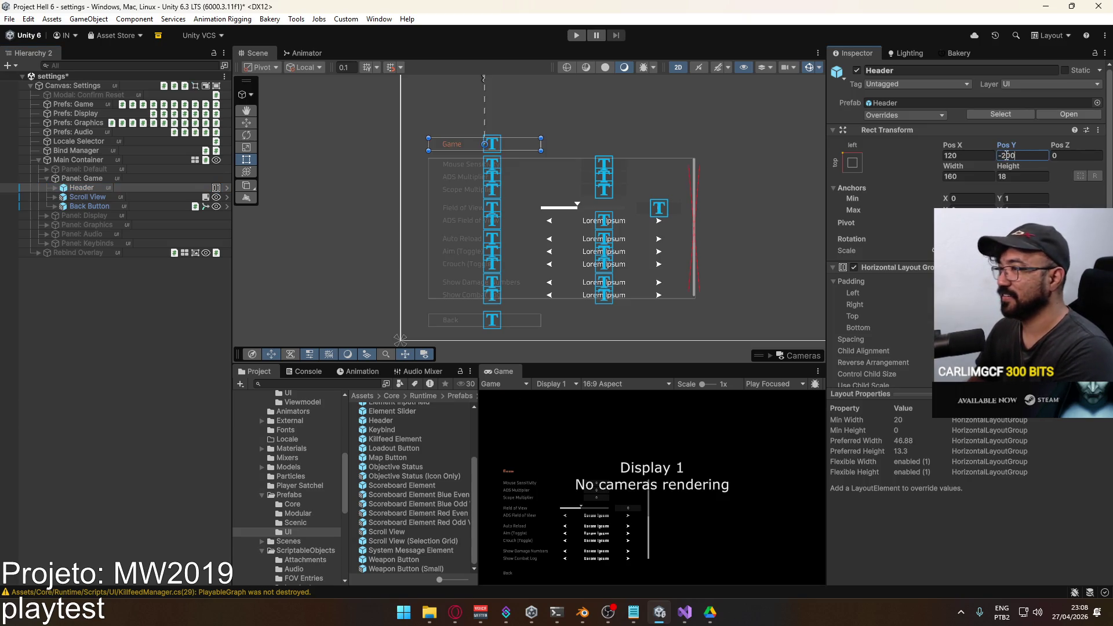
{"action": "left_click", "coordinate": [47, 224]}
{"action": "left_click", "coordinate": [56, 243]}
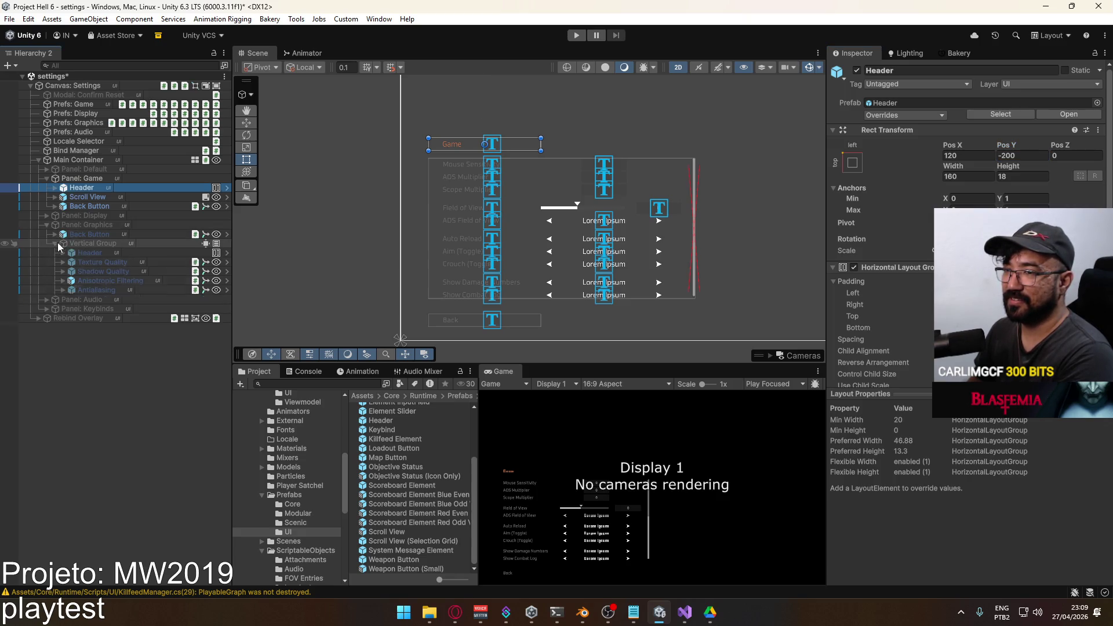
{"action": "left_click", "coordinate": [90, 251]}
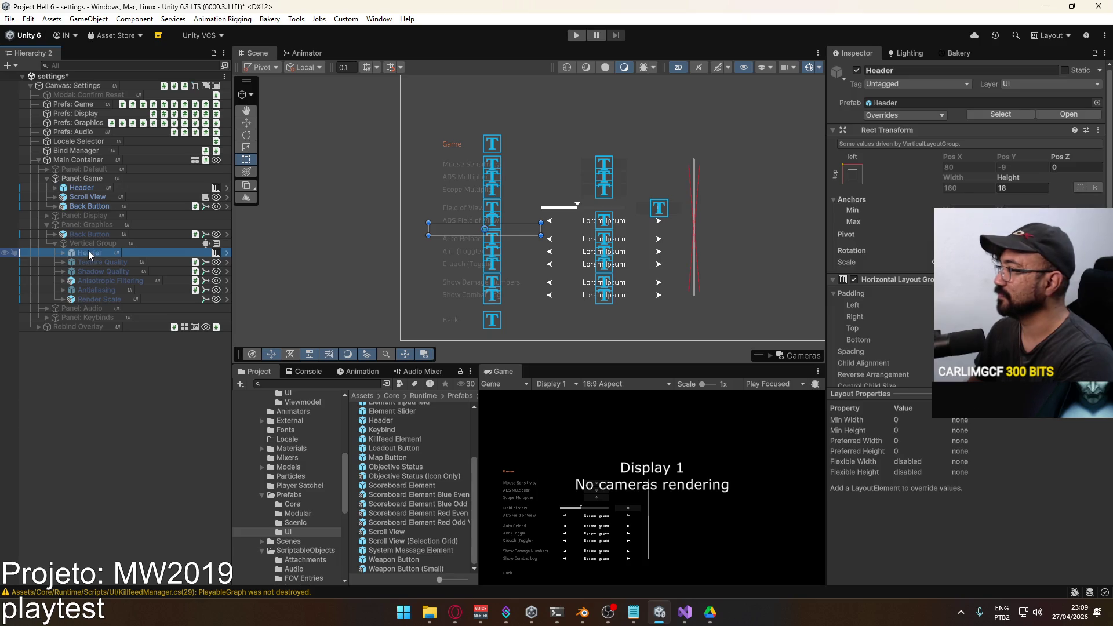
{"action": "left_click", "coordinate": [55, 243]}
{"action": "left_click", "coordinate": [45, 225]}
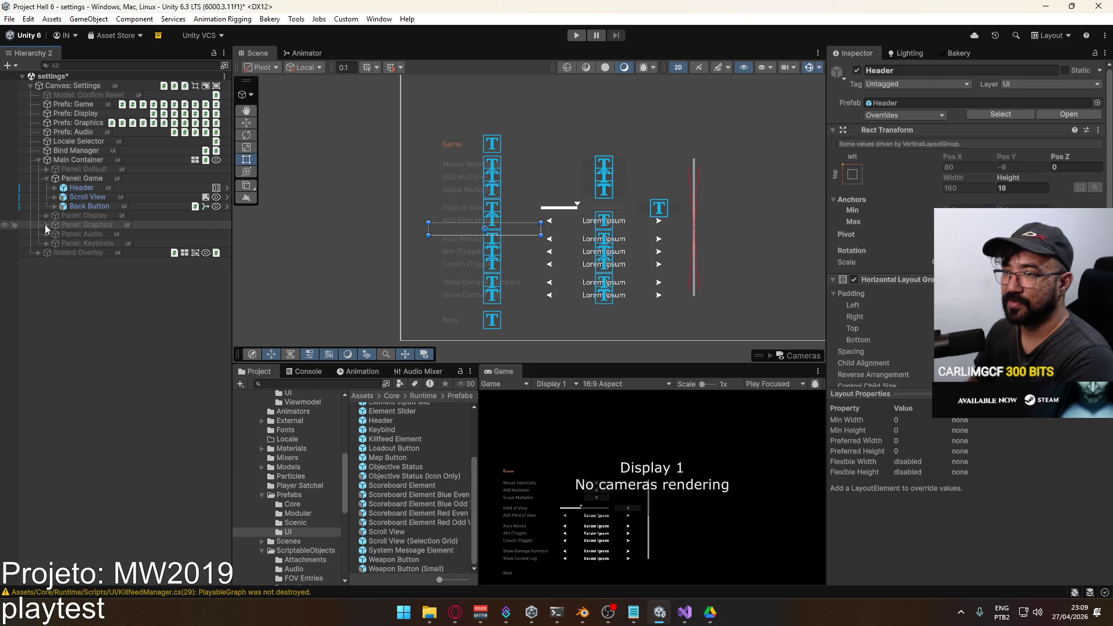
{"action": "left_click", "coordinate": [46, 243]}
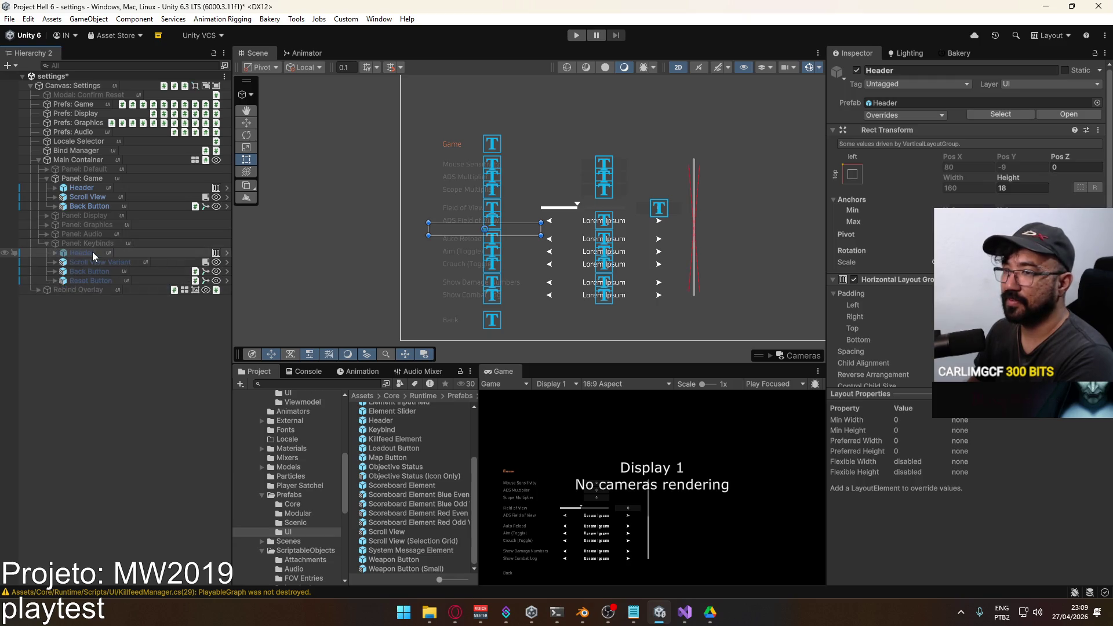
{"action": "left_click", "coordinate": [92, 251]}
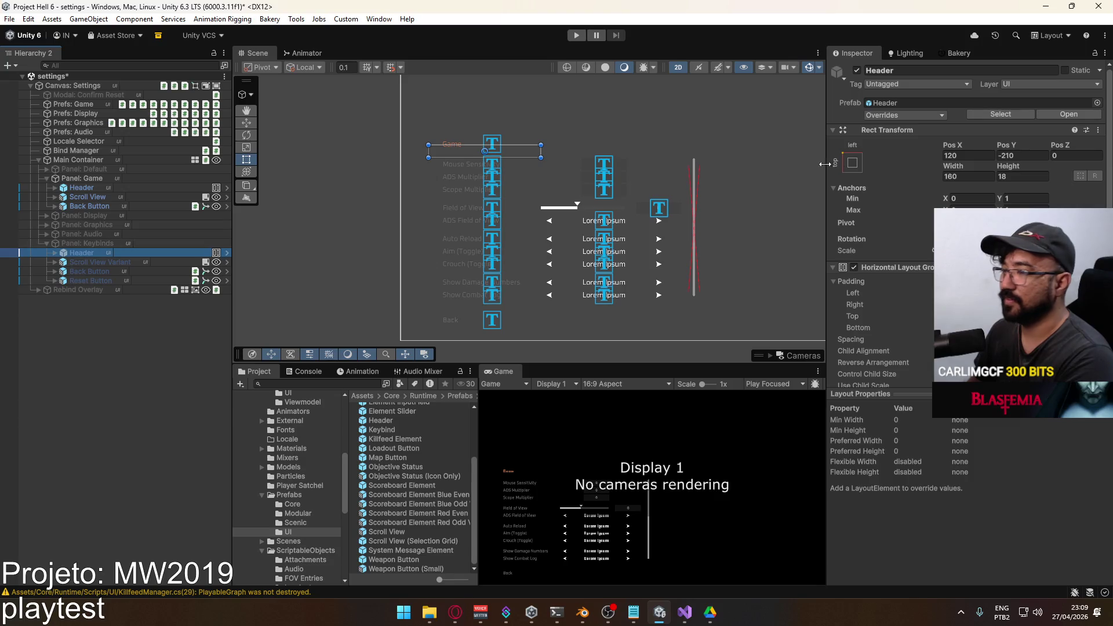
{"action": "left_click", "coordinate": [140, 243]}
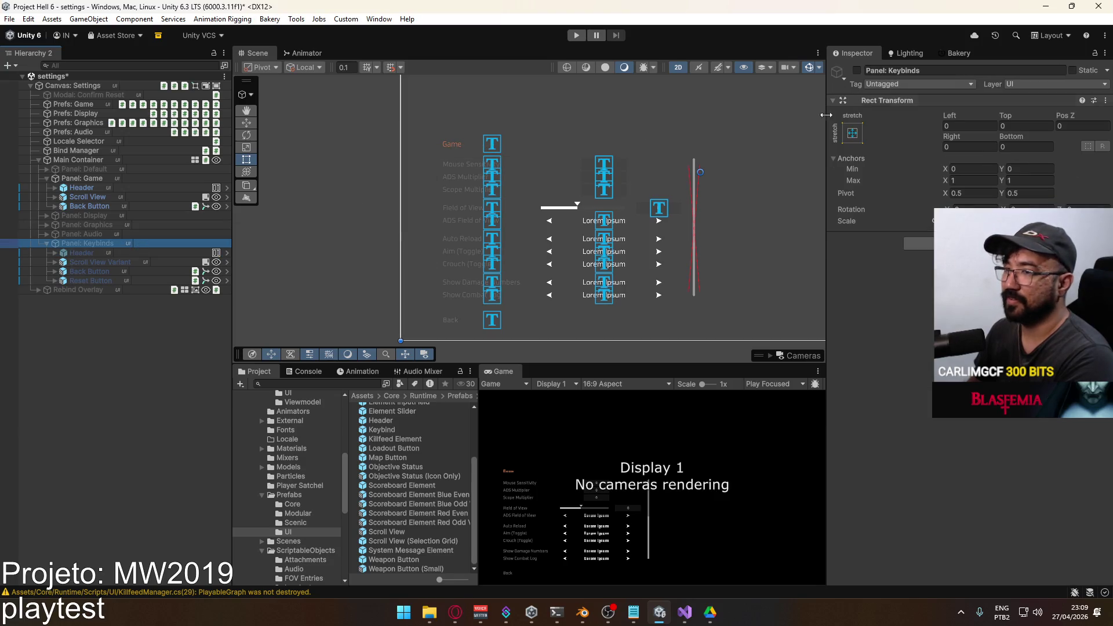
{"action": "left_click", "coordinate": [857, 71]}
{"action": "left_click", "coordinate": [857, 71]}
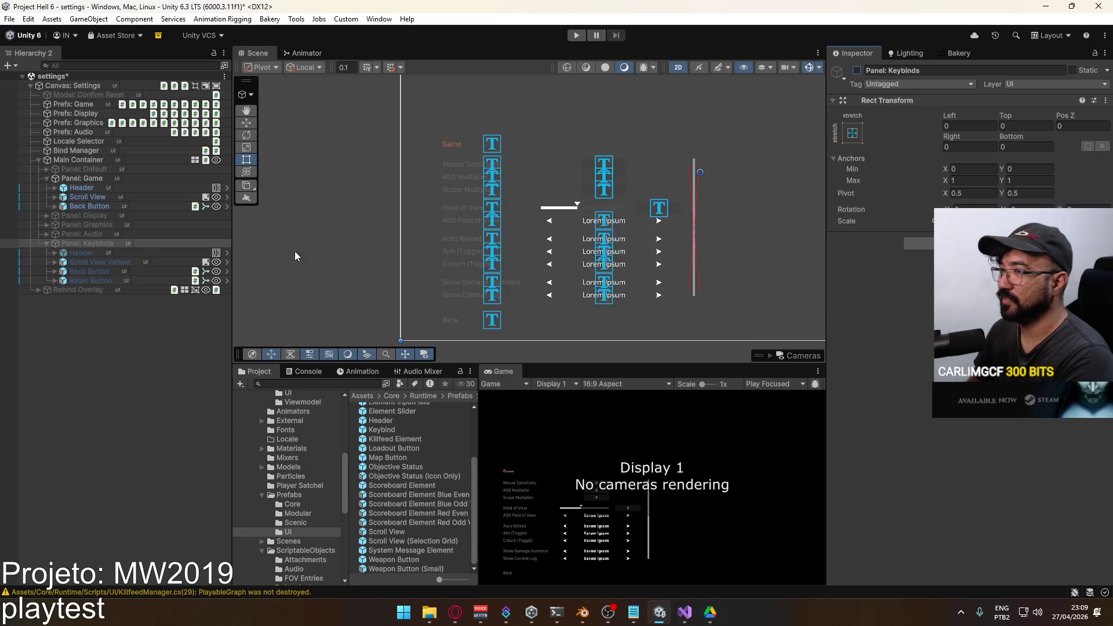
Set the Game panel's Header Pos Y to -210 and toggle the Game panel off and on.
{"action": "left_click", "coordinate": [97, 191]}
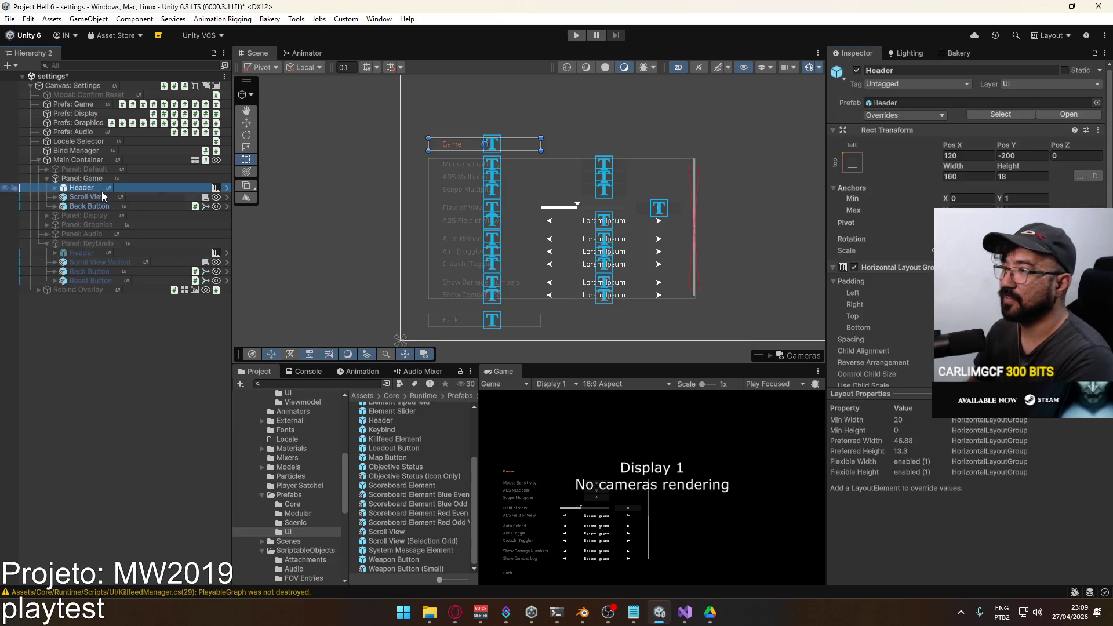
{"action": "mouse_move", "coordinate": [1011, 146]}
{"action": "left_mouse_down"}
{"action": "mouse_move", "coordinate": [998, 145]}
{"action": "mouse_move", "coordinate": [1007, 152]}
{"action": "left_mouse_up"}
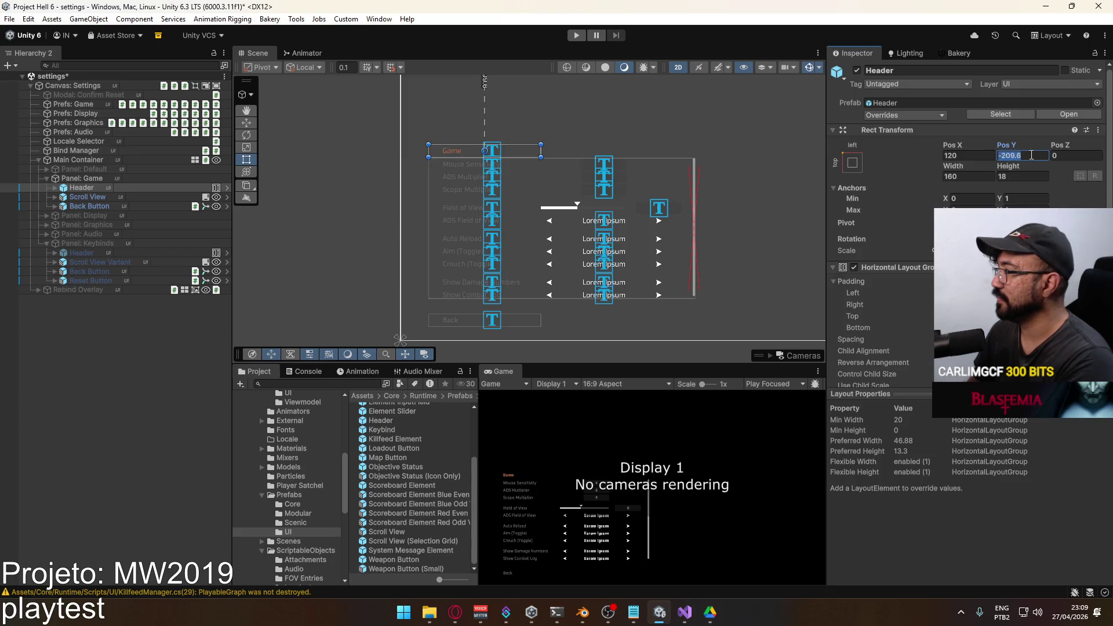
{"action": "type", "text": "210"}
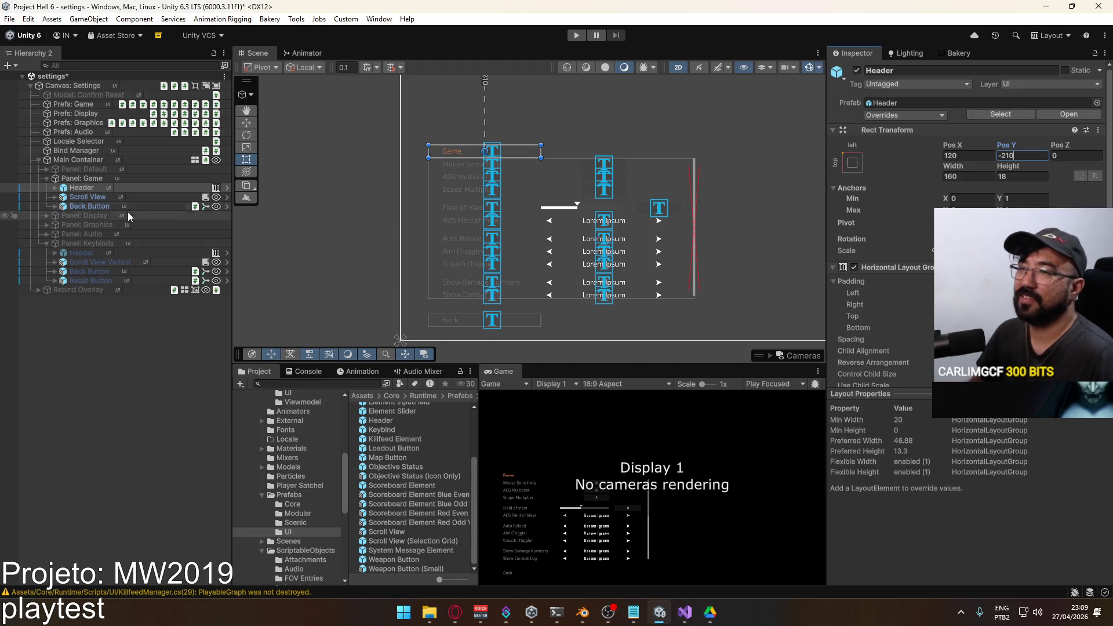
{"action": "left_click", "coordinate": [458, 157]}
{"action": "left_click", "coordinate": [857, 70]}
{"action": "left_click", "coordinate": [857, 70]}
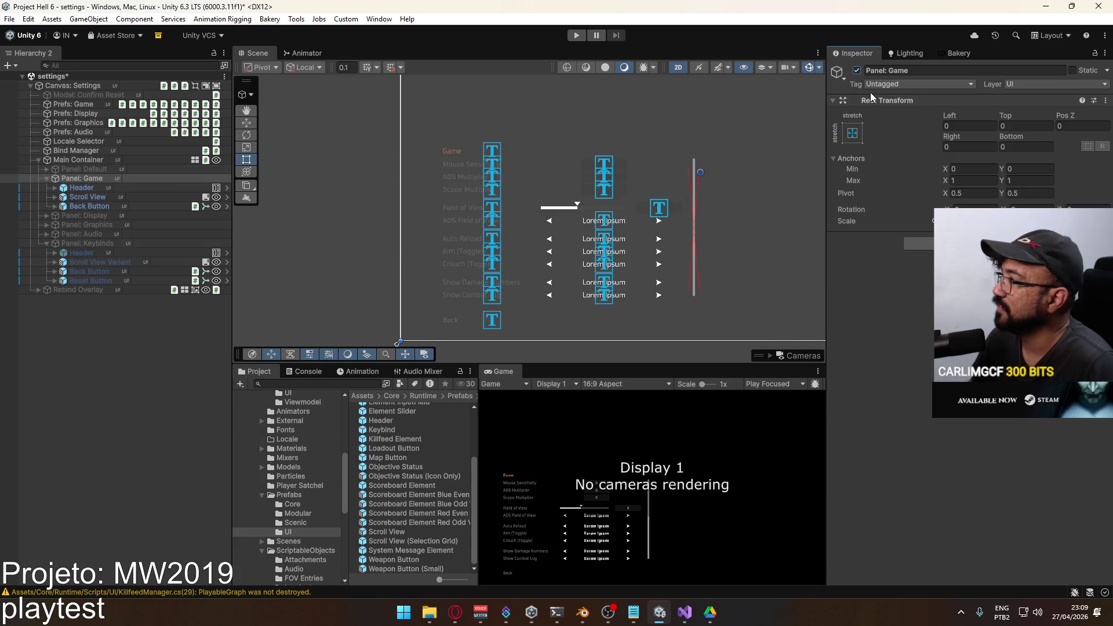
Show the Keybinds panel with the Game panel toggled over it for comparison, then hide Keybinds.
{"action": "left_click", "coordinate": [857, 70]}
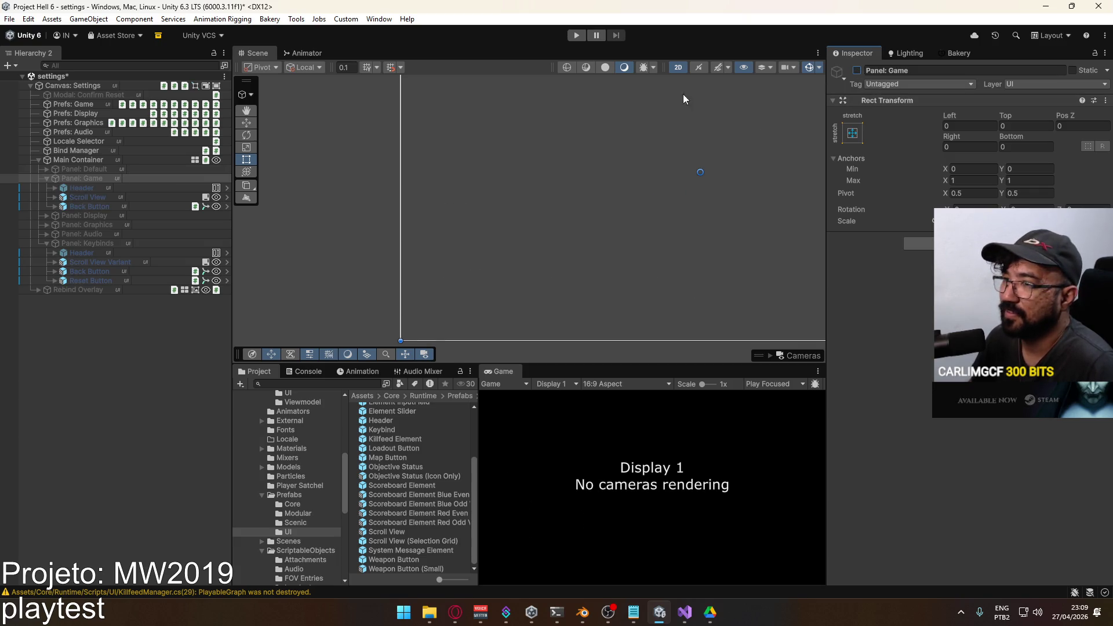
{"action": "left_click", "coordinate": [47, 178]}
{"action": "left_click", "coordinate": [85, 216]}
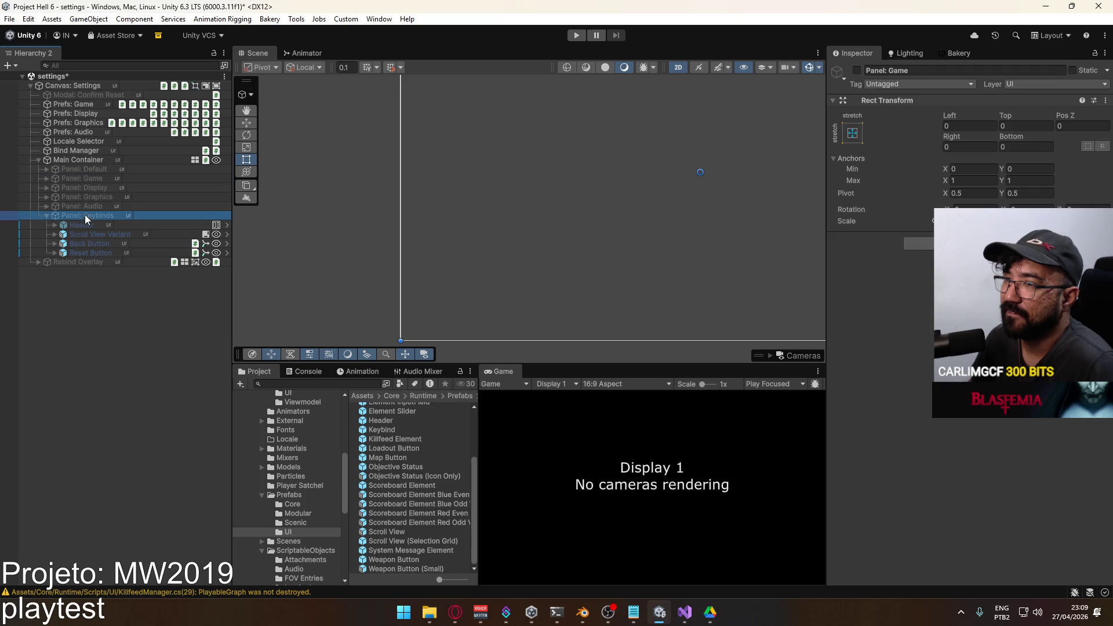
{"action": "left_click", "coordinate": [857, 70]}
{"action": "left_click", "coordinate": [114, 179]}
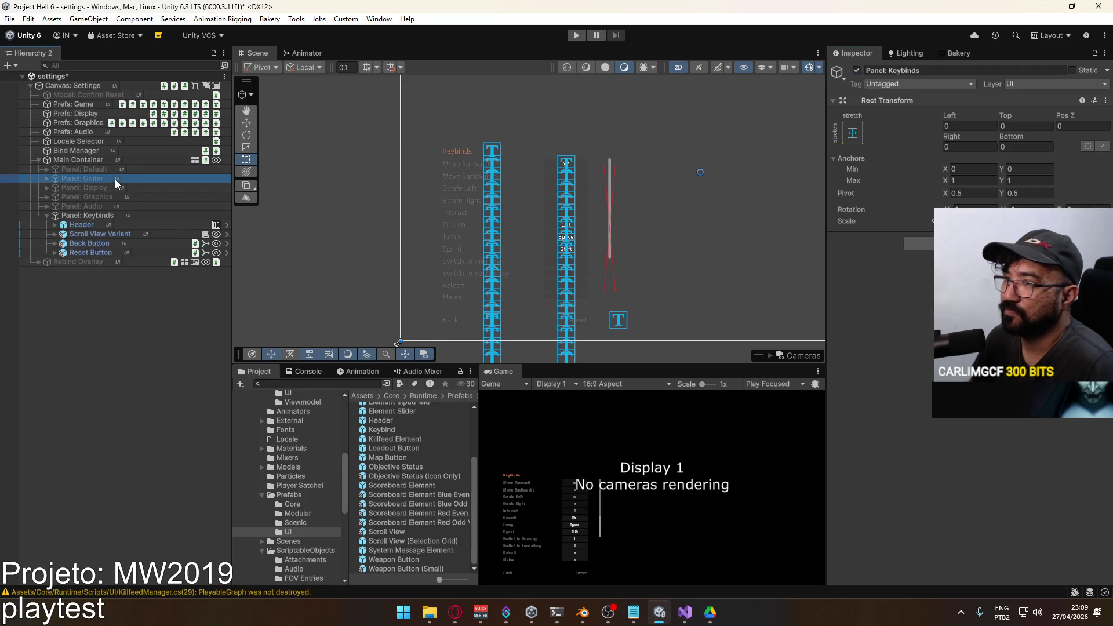
{"action": "left_click", "coordinate": [857, 70]}
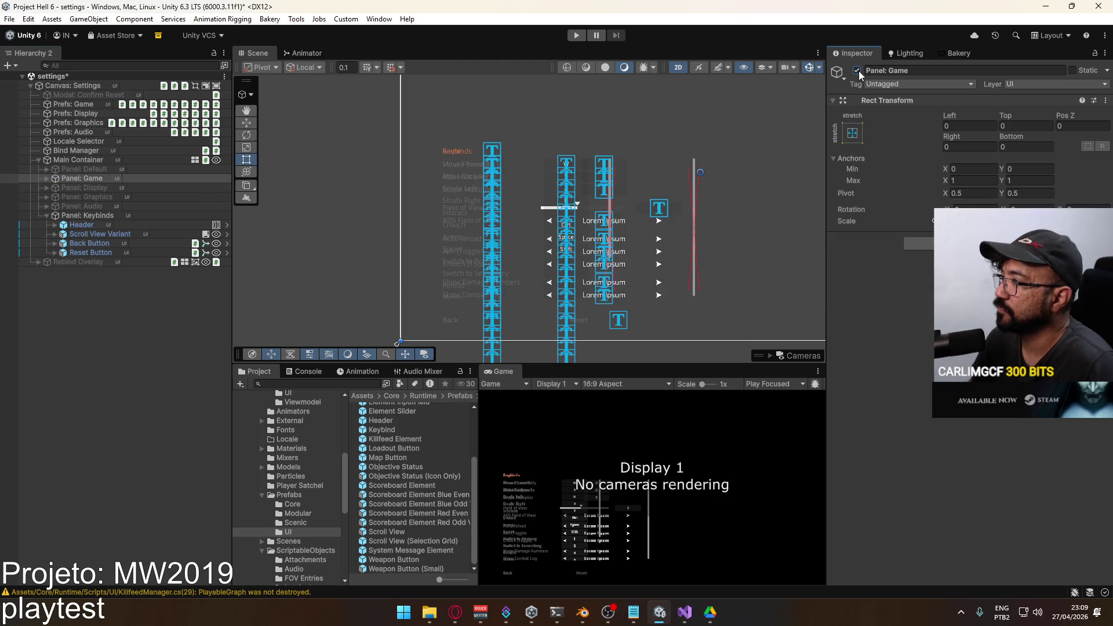
{"action": "left_click", "coordinate": [857, 70]}
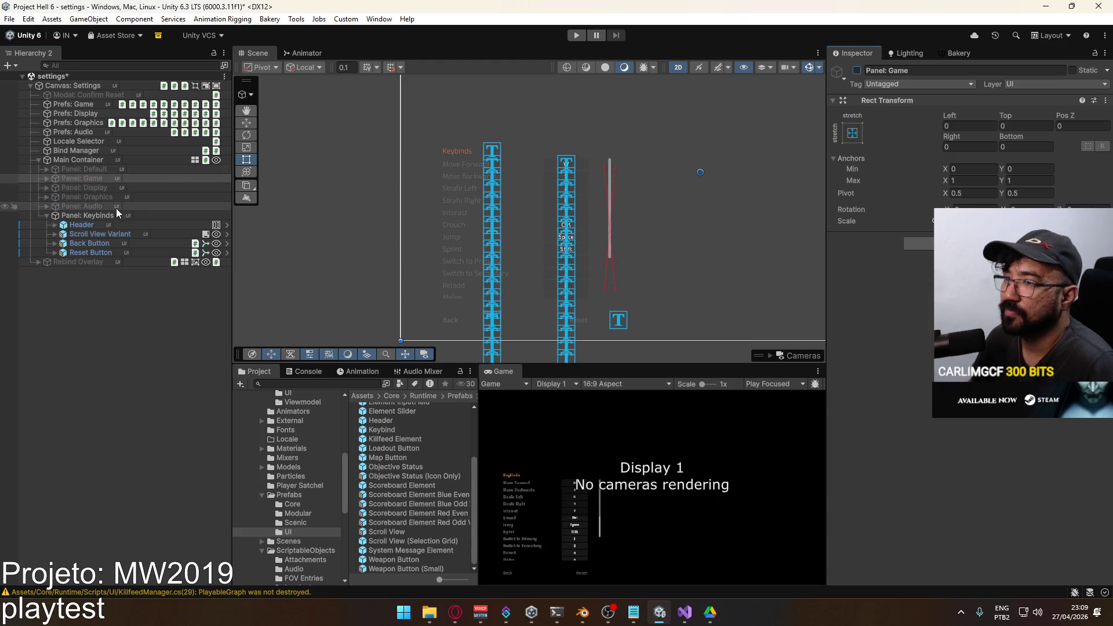
{"action": "left_click", "coordinate": [87, 215]}
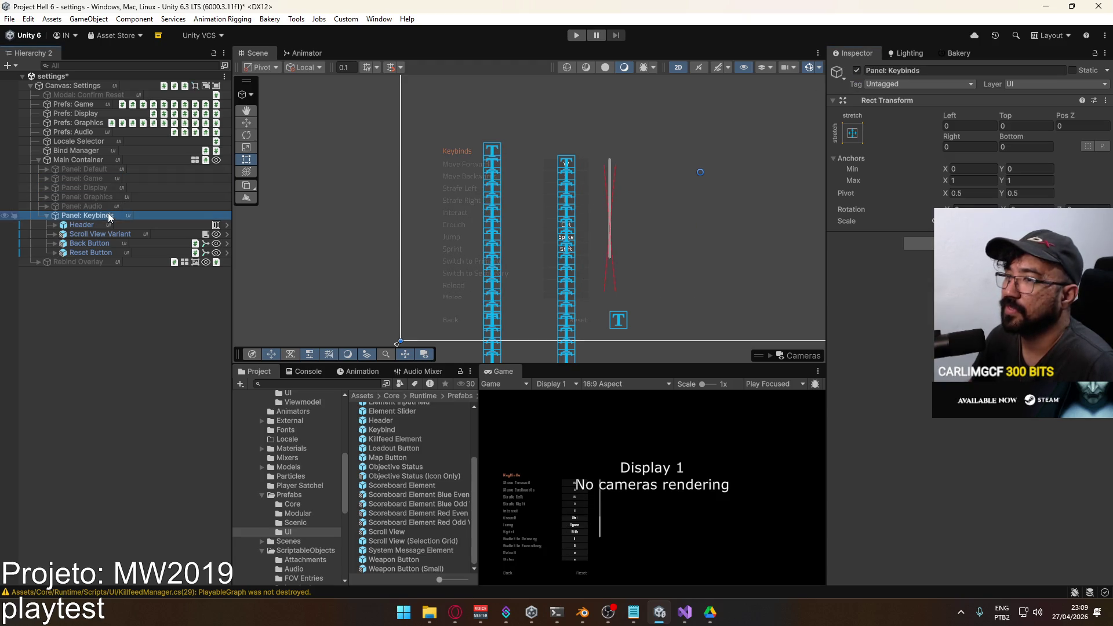
{"action": "left_click", "coordinate": [857, 70]}
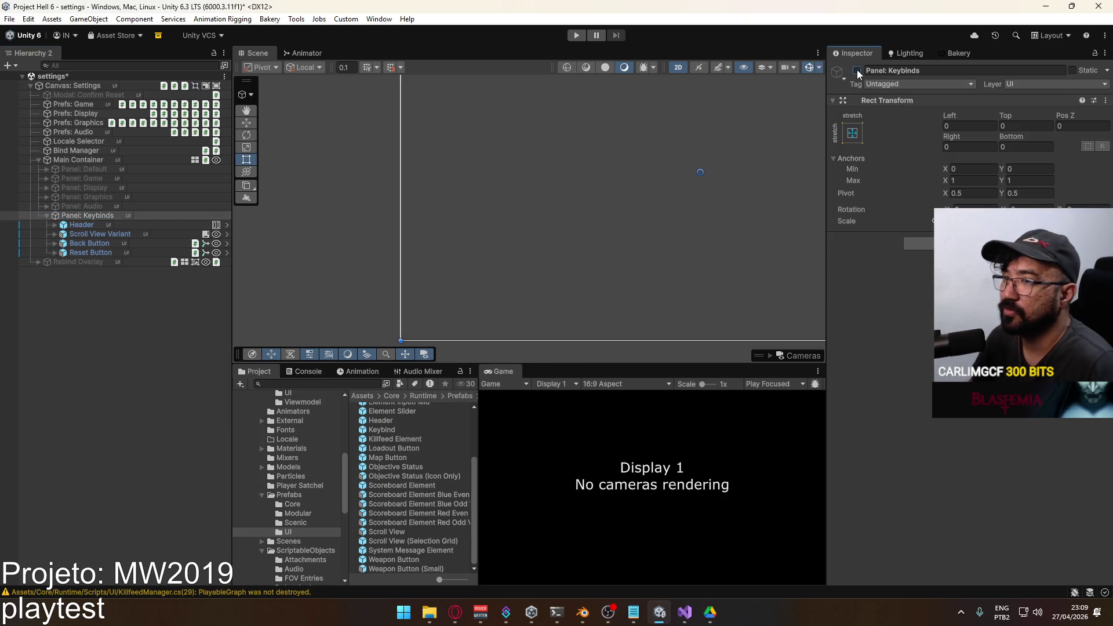
{"action": "left_click", "coordinate": [46, 215]}
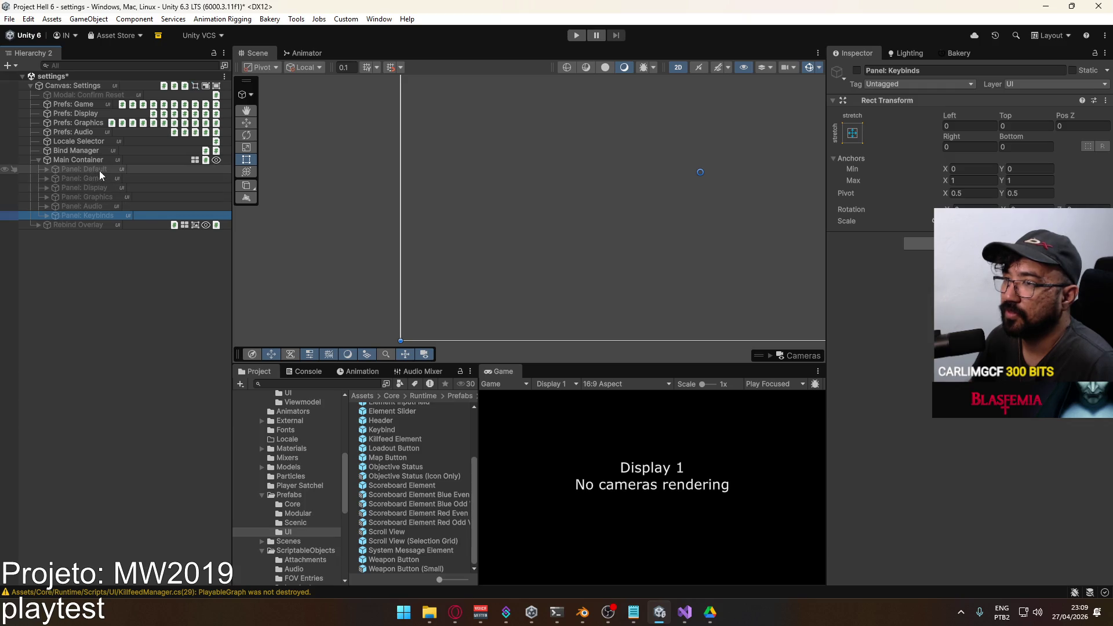
Briefly preview Panel: Default, then switch Panel: Game on.
{"action": "left_click", "coordinate": [99, 170]}
{"action": "left_click", "coordinate": [857, 70]}
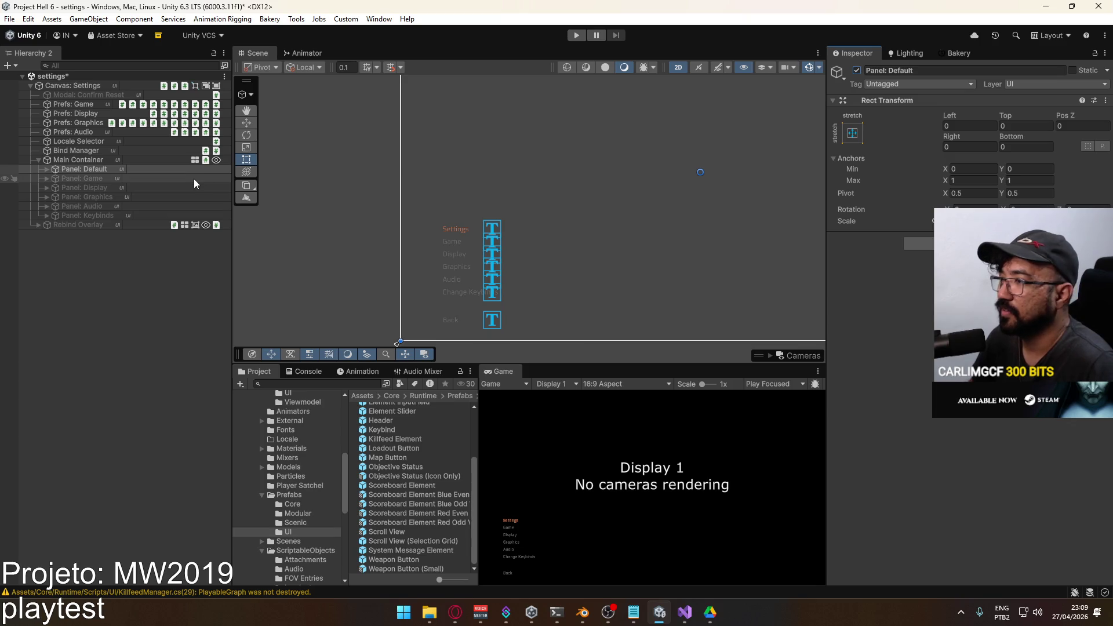
{"action": "left_click", "coordinate": [857, 71]}
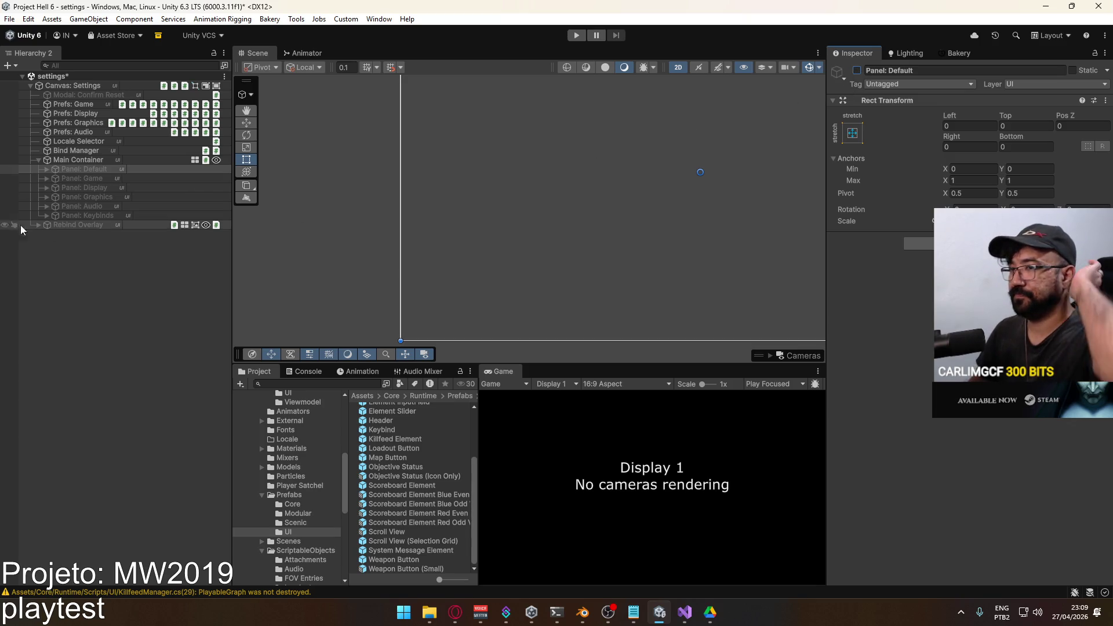
{"action": "left_click", "coordinate": [82, 178]}
{"action": "left_click", "coordinate": [857, 70]}
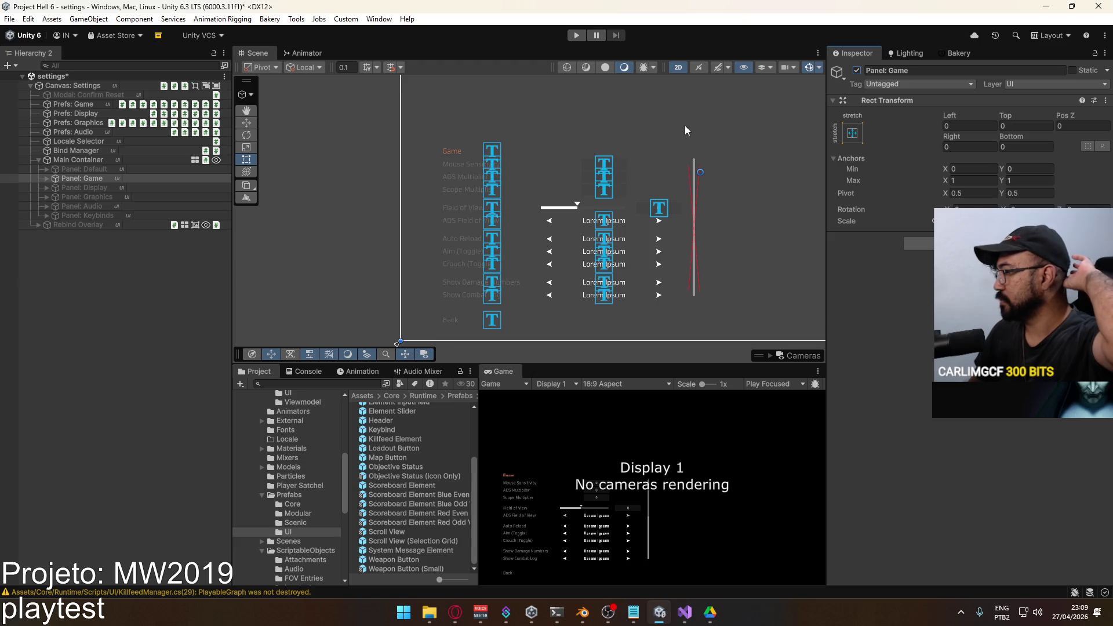
Duplicate Crouch (Toggle), move the copy above the original, and rename it Sprint (Toggle).
{"action": "left_click", "coordinate": [593, 268]}
{"action": "left_click", "coordinate": [606, 266]}
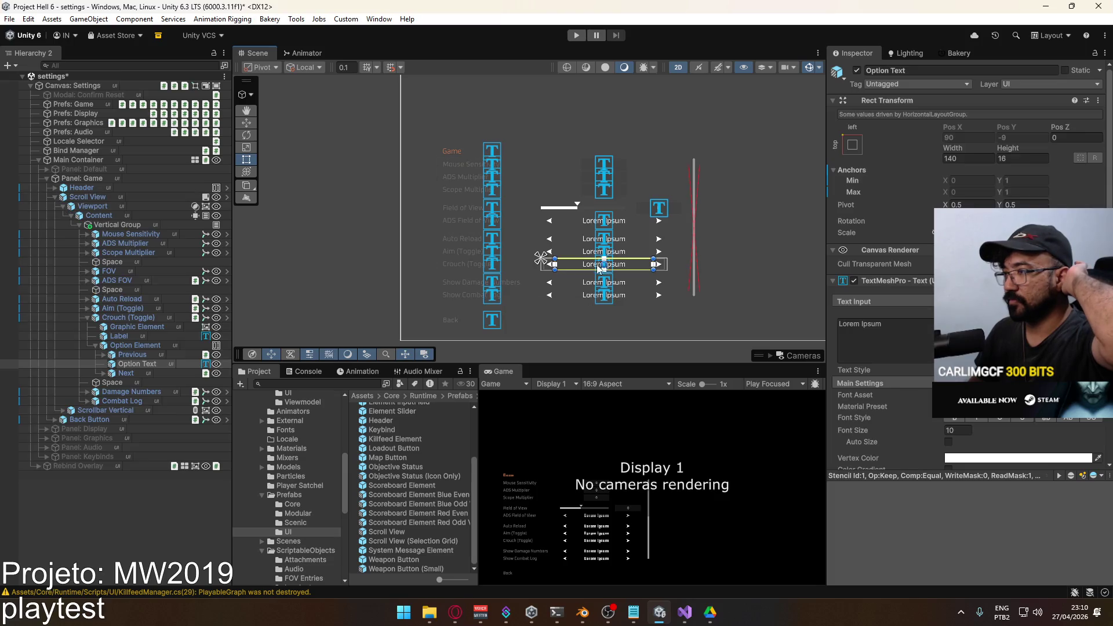
{"action": "left_click", "coordinate": [97, 346]}
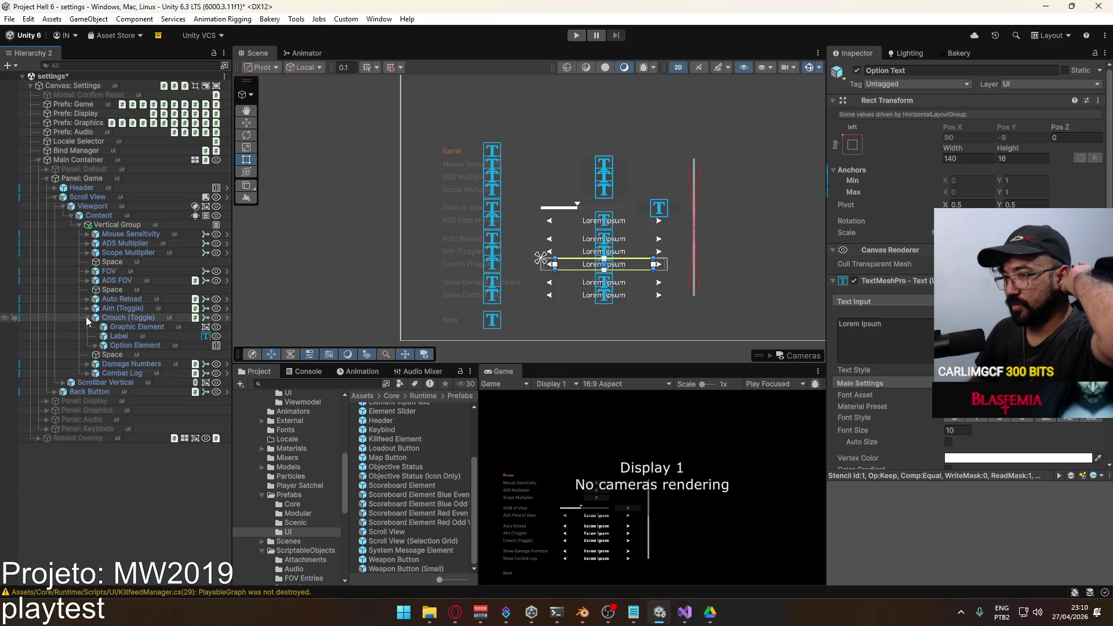
{"action": "left_click", "coordinate": [87, 318]}
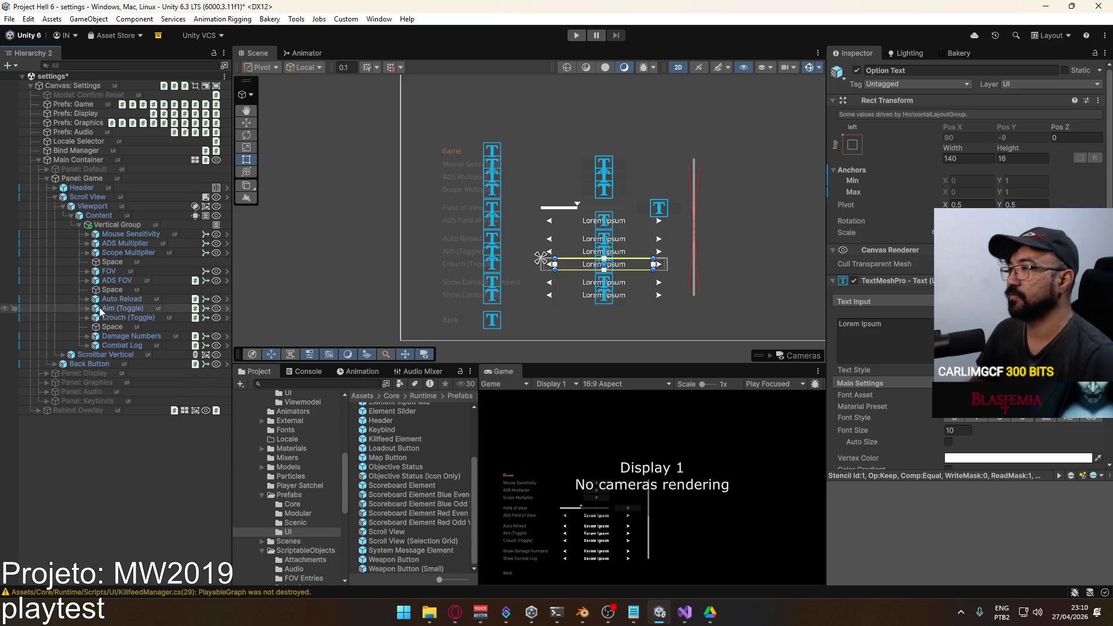
{"action": "left_click", "coordinate": [112, 319]}
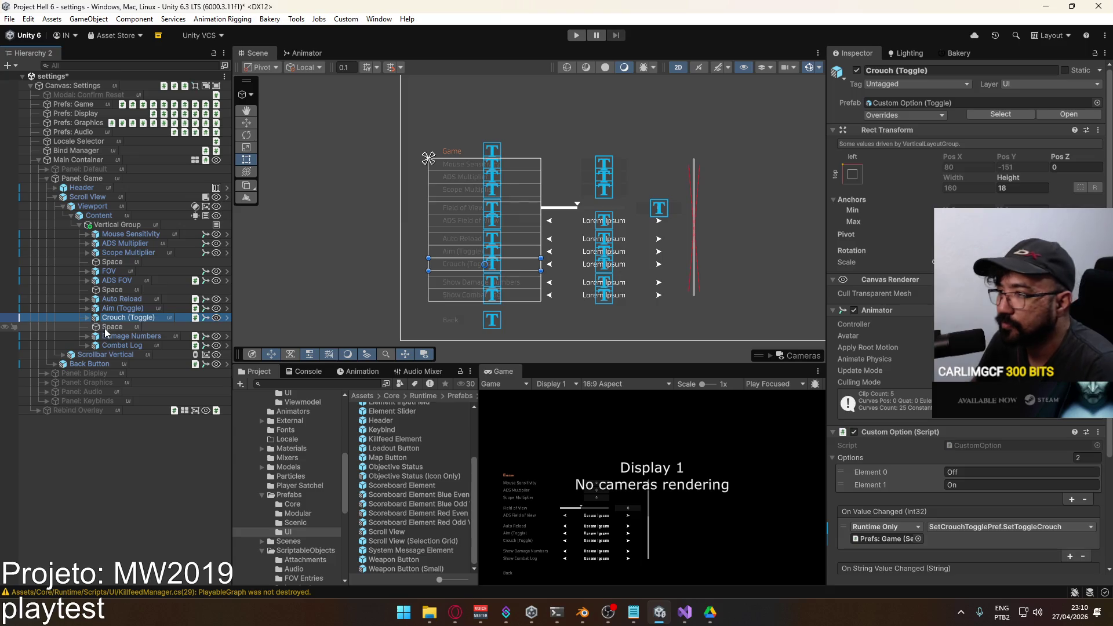
{"action": "key", "text": "ctrl+d"}
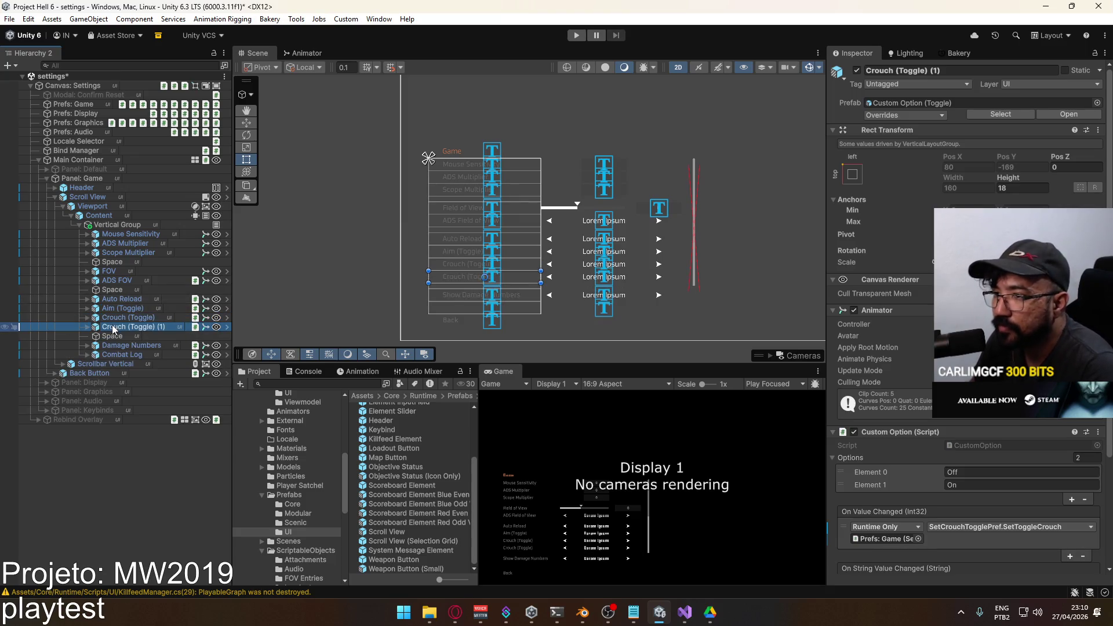
{"action": "left_click_drag", "start_coordinate": [123, 326], "coordinate": [122, 318]}
{"action": "key", "text": "F2"}
{"action": "double_click", "coordinate": [114, 318]}
{"action": "type", "text": "Sprint"}
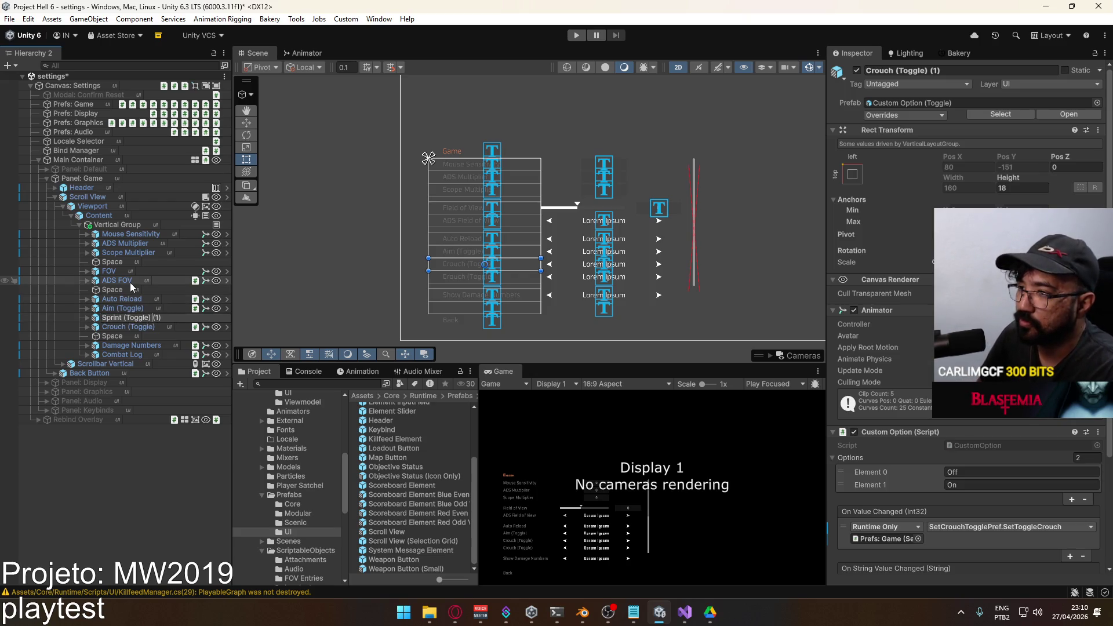
{"action": "key", "text": "Delete"}
{"action": "key", "text": "Delete"}
{"action": "key", "text": "Delete"}
{"action": "key", "text": "BackSpace"}
{"action": "key", "text": "Return"}
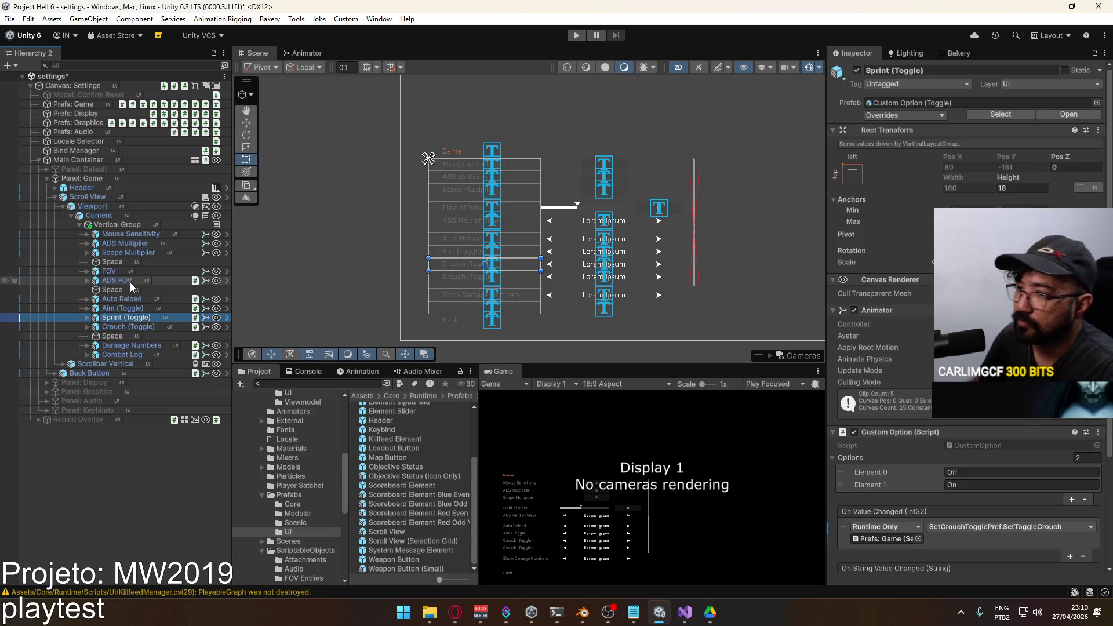
Change the Sprint toggle's Label text from Crouch to Sprint.
{"action": "left_click", "coordinate": [87, 317]}
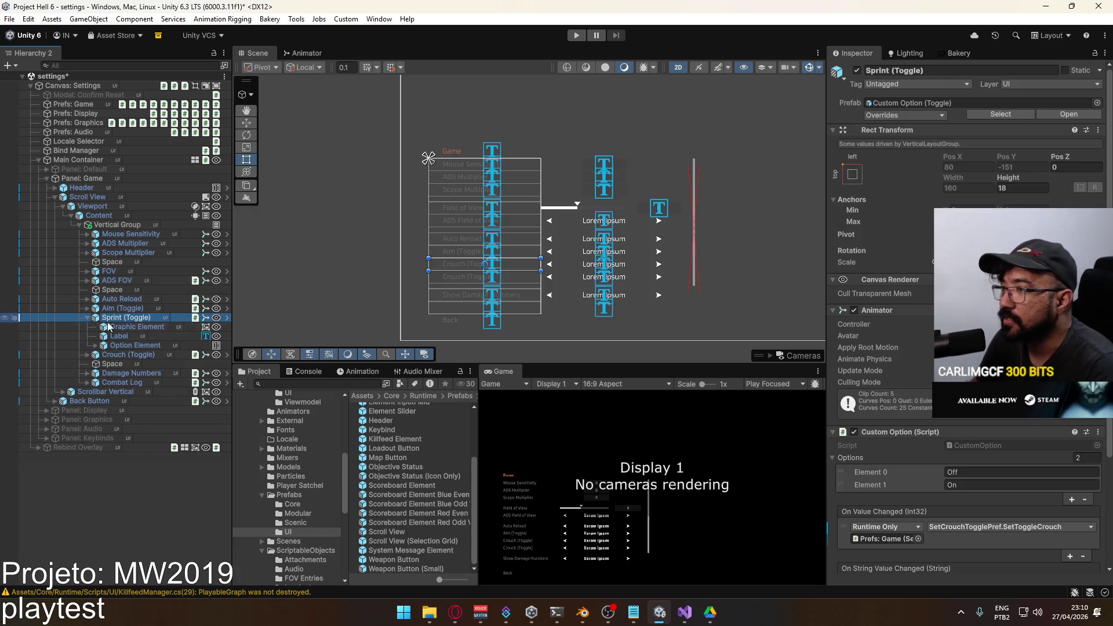
{"action": "left_click", "coordinate": [119, 336]}
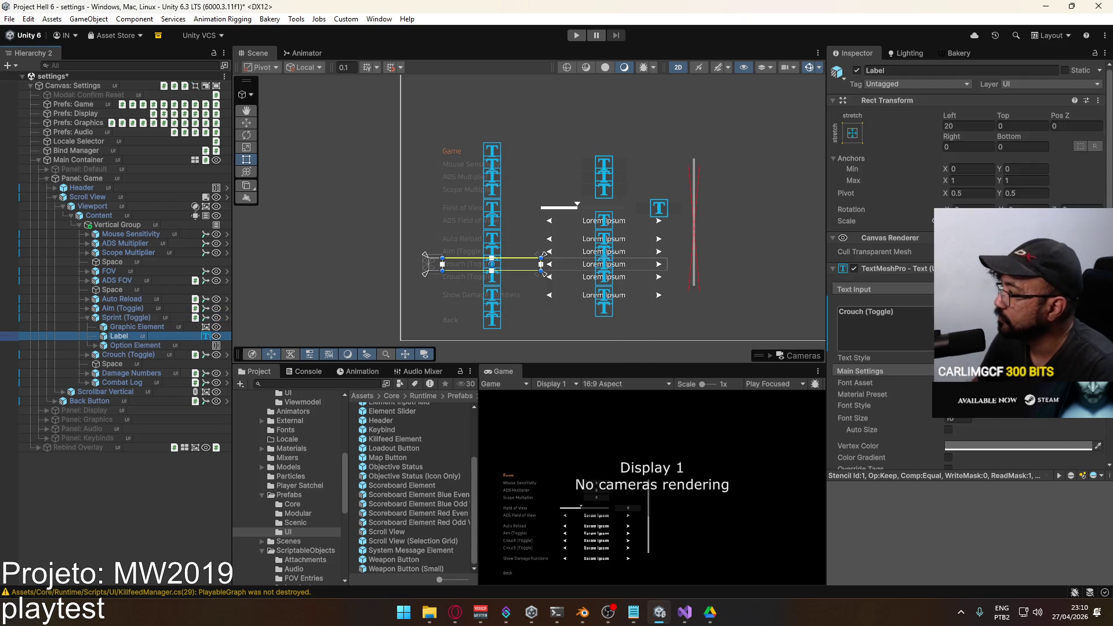
{"action": "scroll", "coordinate": [881, 261], "scroll_direction": "down", "scroll_amount": 2}
{"action": "double_click", "coordinate": [855, 220]}
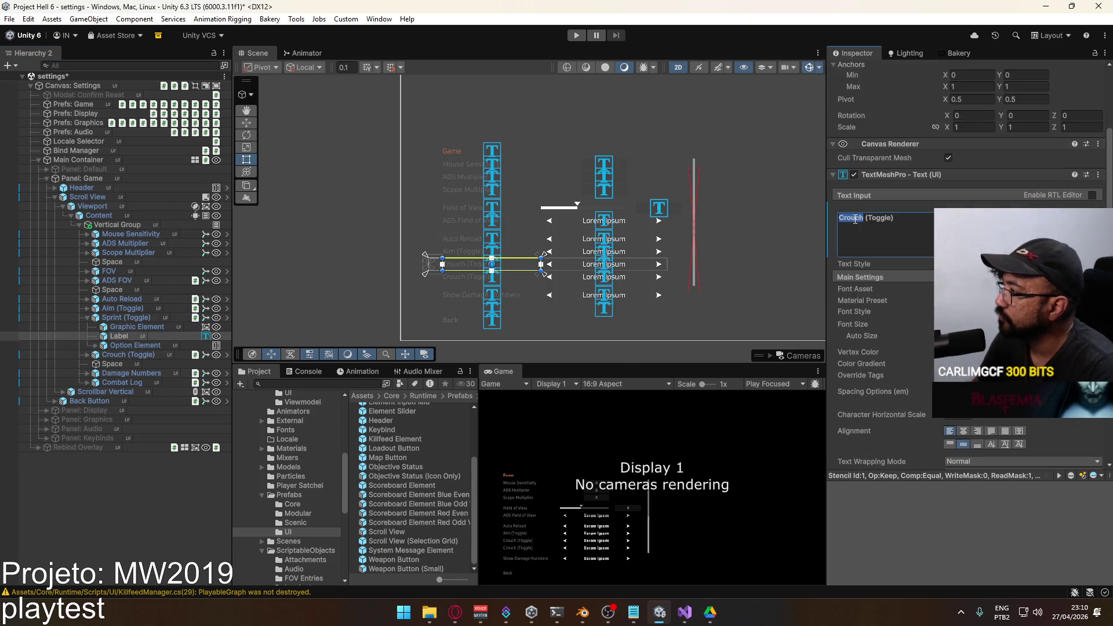
{"action": "type", "text": "Sprint"}
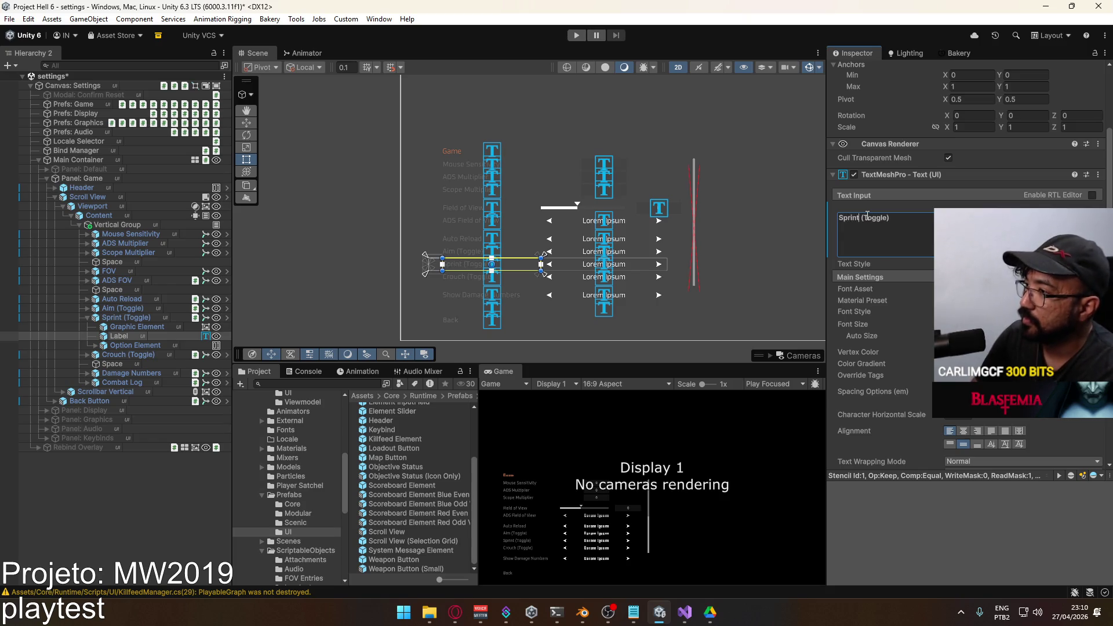
{"action": "left_click", "coordinate": [124, 318]}
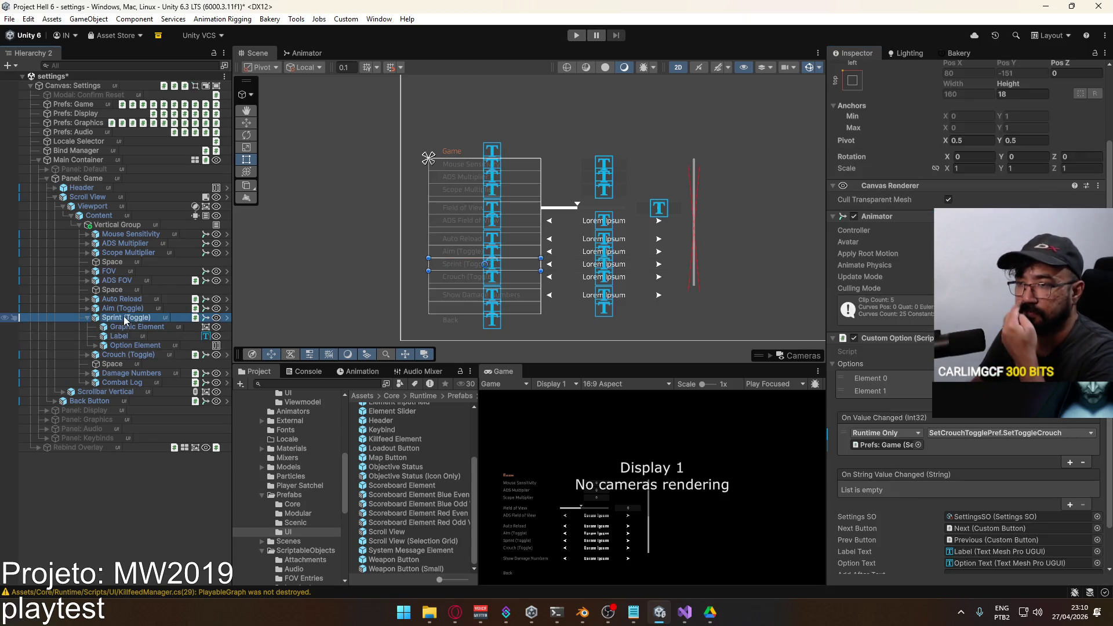
Check the Damage Numbers and Mouse Sensitivity options, save the scene, and switch to Unity Hub.
{"action": "left_click", "coordinate": [88, 318]}
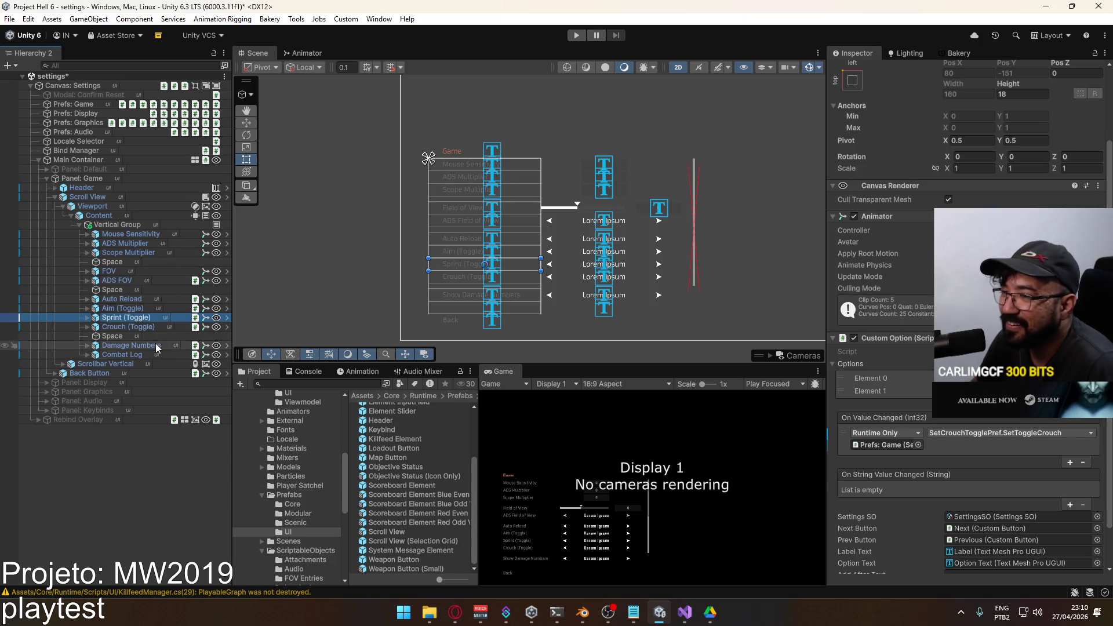
{"action": "left_click", "coordinate": [130, 345]}
{"action": "scroll", "coordinate": [968, 319], "scroll_direction": "down", "scroll_amount": 2}
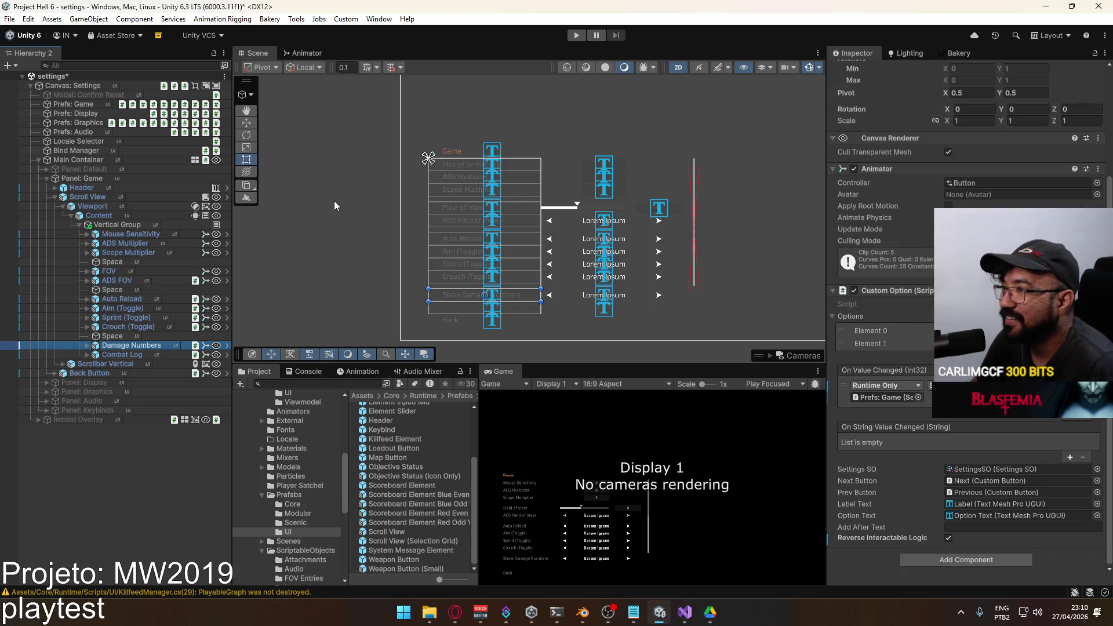
{"action": "left_click", "coordinate": [177, 234]}
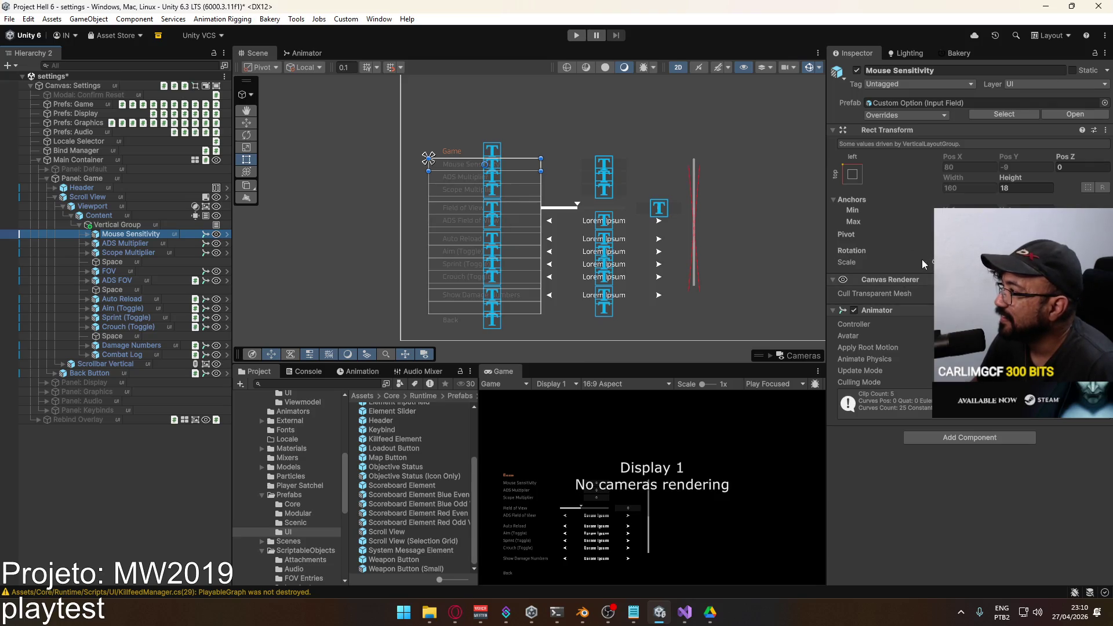
{"action": "key", "text": "ctrl+s"}
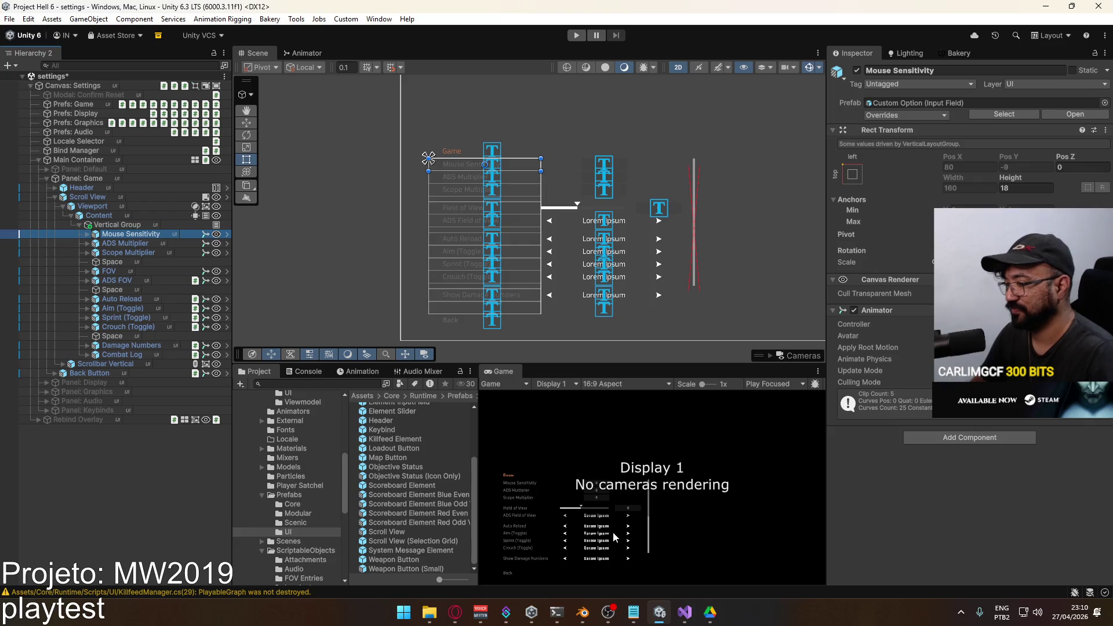
{"action": "left_click", "coordinate": [531, 612]}
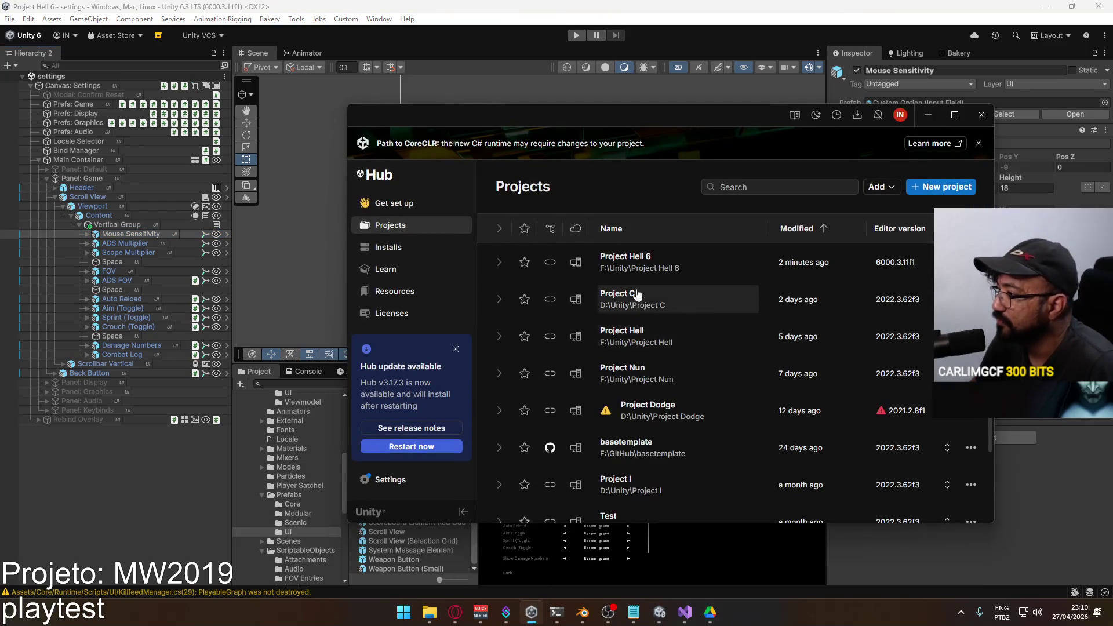
Scroll the Projects list and open the basetemplate project.
{"action": "scroll", "coordinate": [649, 342], "scroll_direction": "down", "scroll_amount": 2}
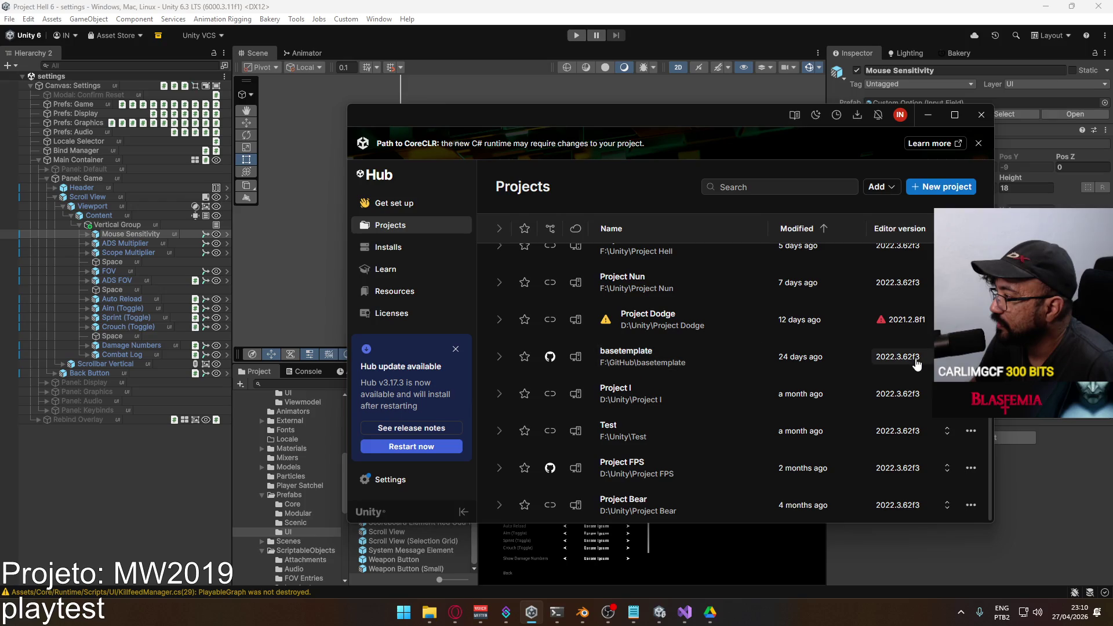
{"action": "left_click", "coordinate": [728, 356]}
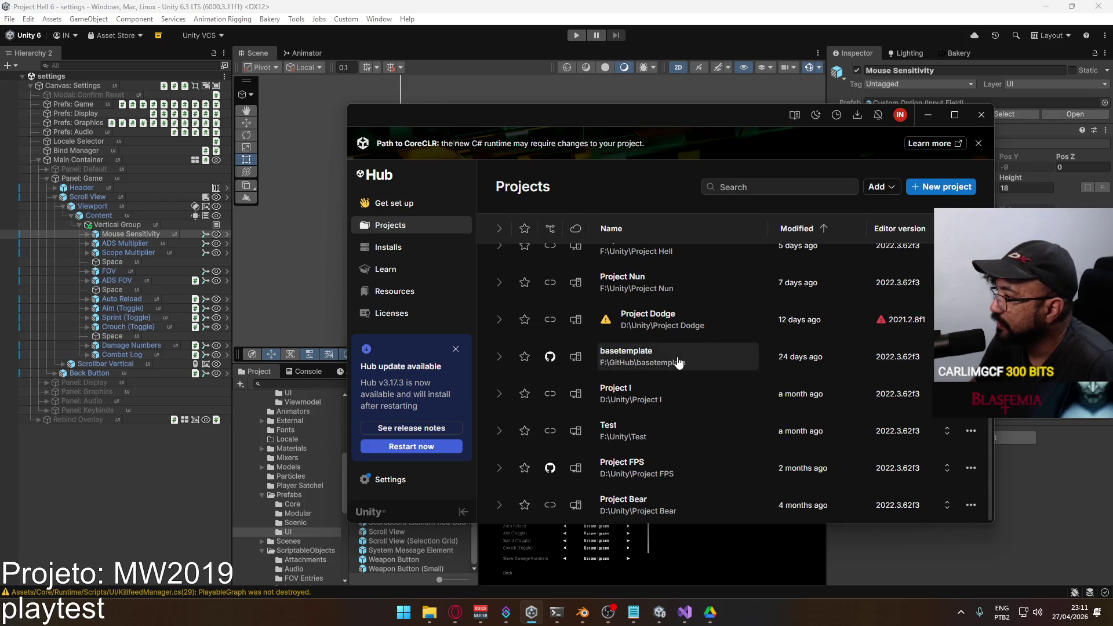
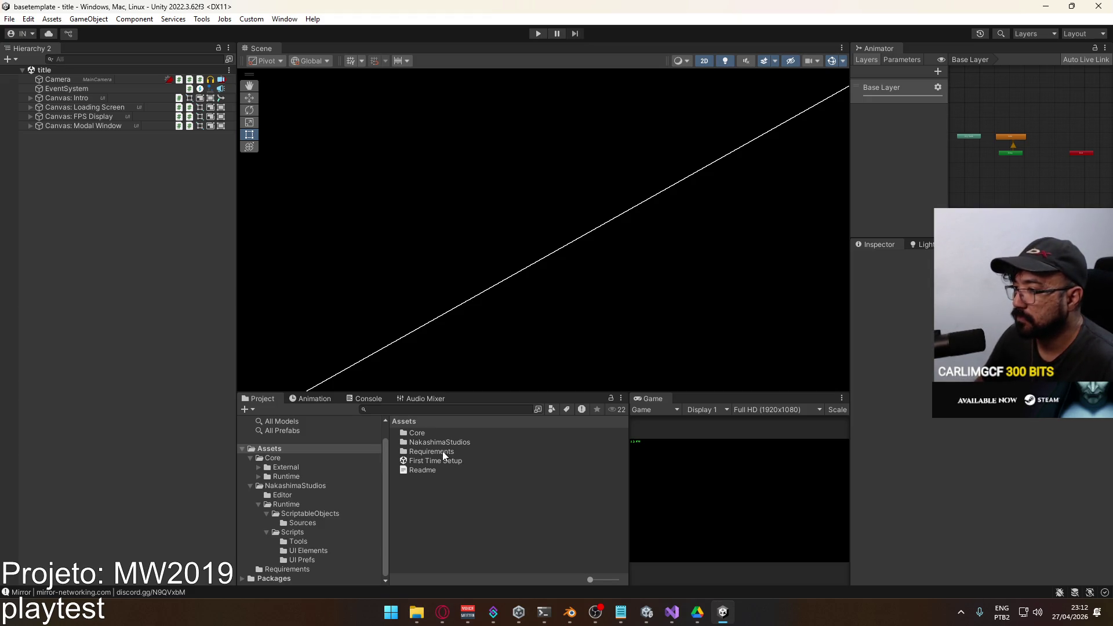
Look inside the Core folder, then return to the Assets root.
{"action": "double_click", "coordinate": [417, 433]}
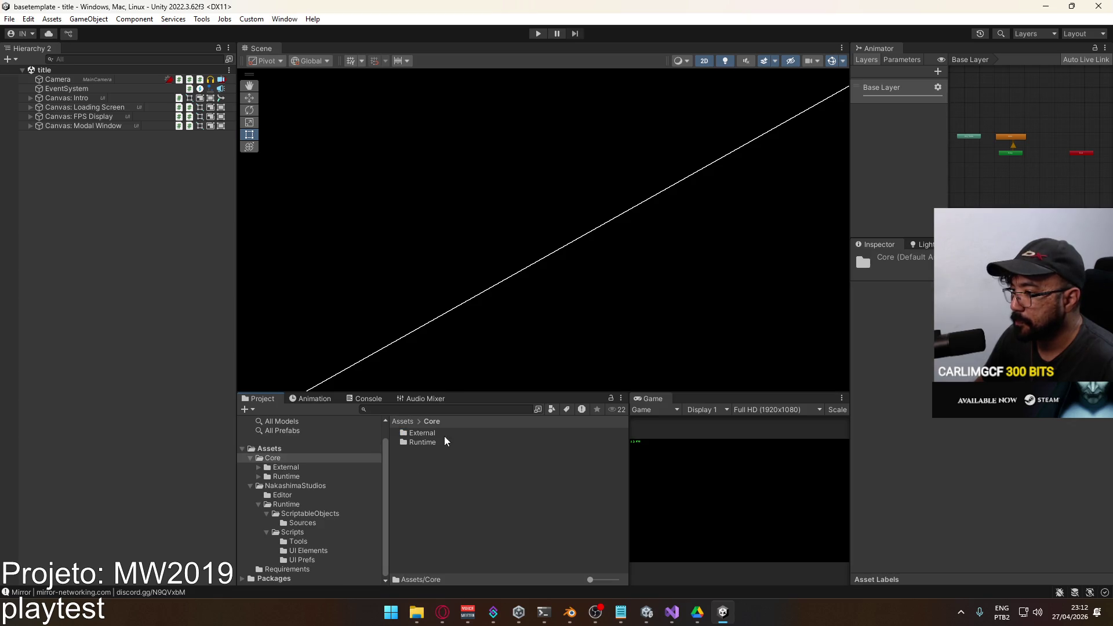
{"action": "double_click", "coordinate": [429, 442]}
{"action": "left_click", "coordinate": [431, 421]}
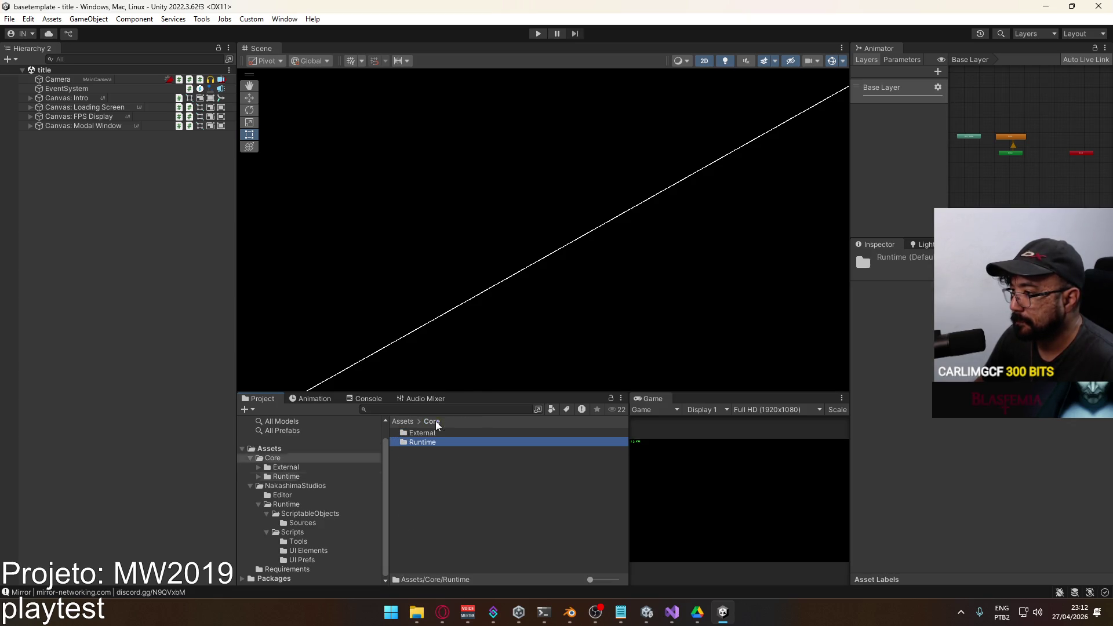
{"action": "left_click", "coordinate": [404, 421]}
Go into NakashimaStudios > Runtime > Scripts > UI Prefs and open MouseSensitivityPref in Visual Studio.
{"action": "left_click", "coordinate": [440, 444]}
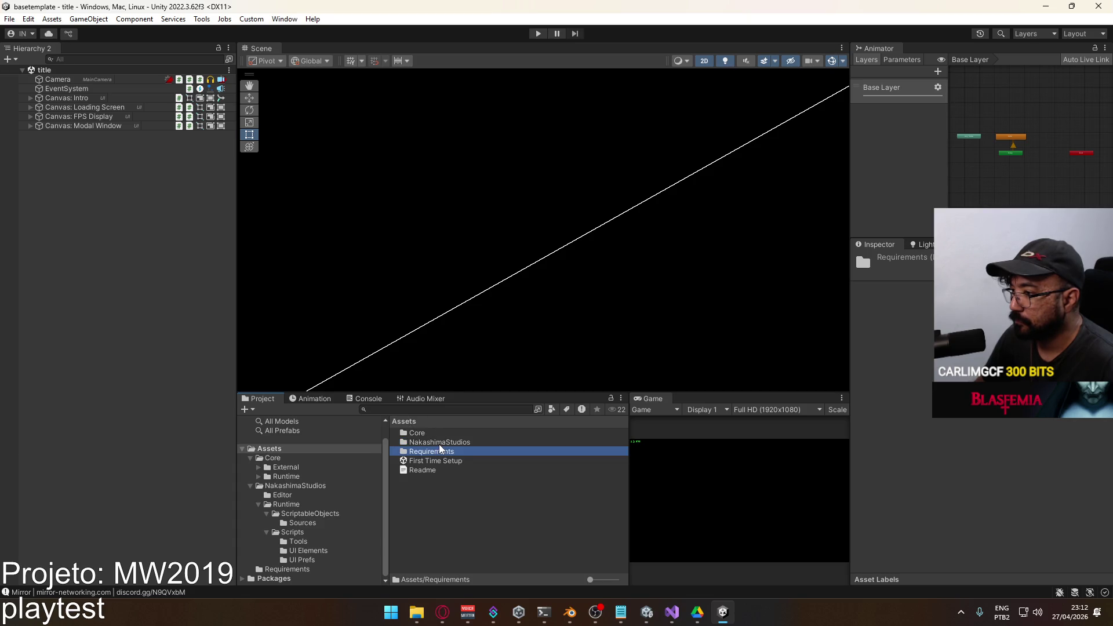
{"action": "double_click", "coordinate": [440, 444]}
{"action": "left_click", "coordinate": [439, 443]}
{"action": "double_click", "coordinate": [438, 444]}
{"action": "double_click", "coordinate": [440, 444]}
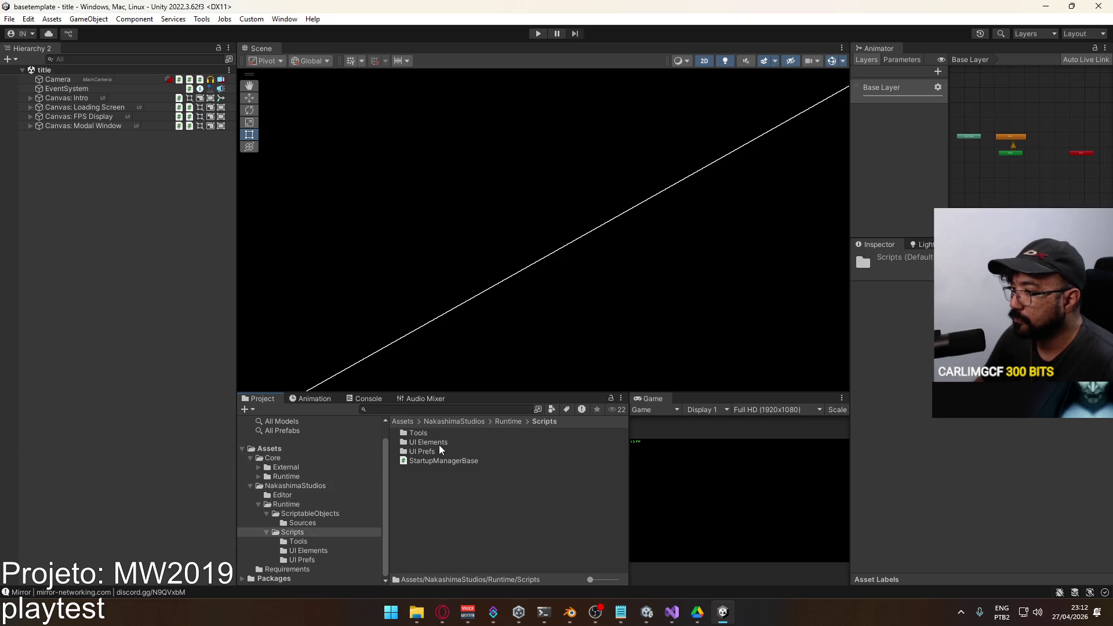
{"action": "double_click", "coordinate": [447, 451]}
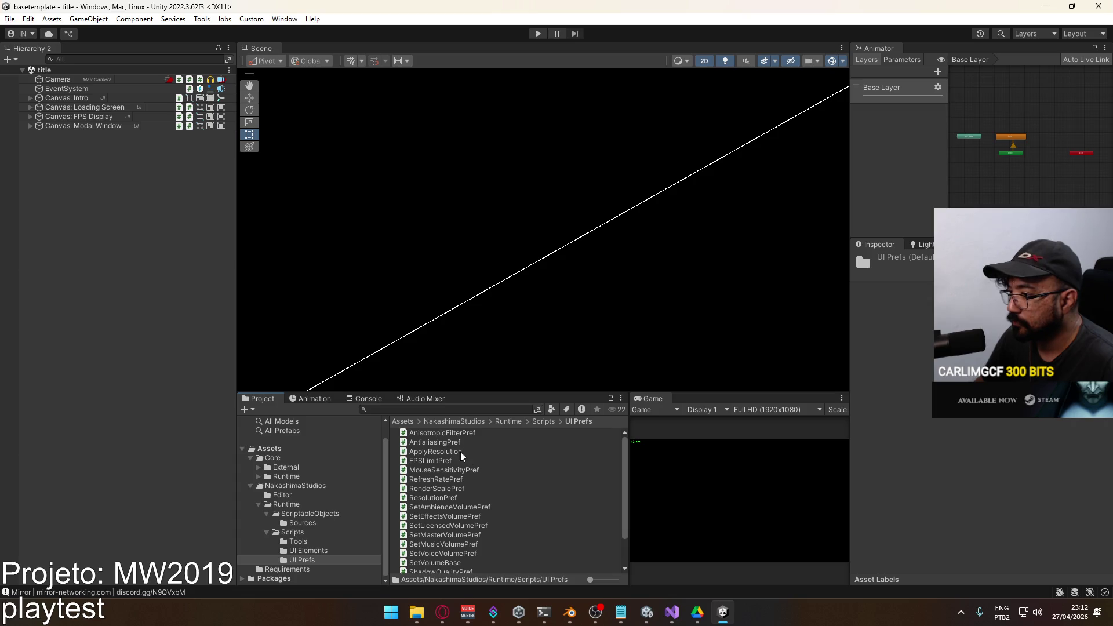
{"action": "scroll", "coordinate": [490, 473], "scroll_direction": "down", "scroll_amount": 2}
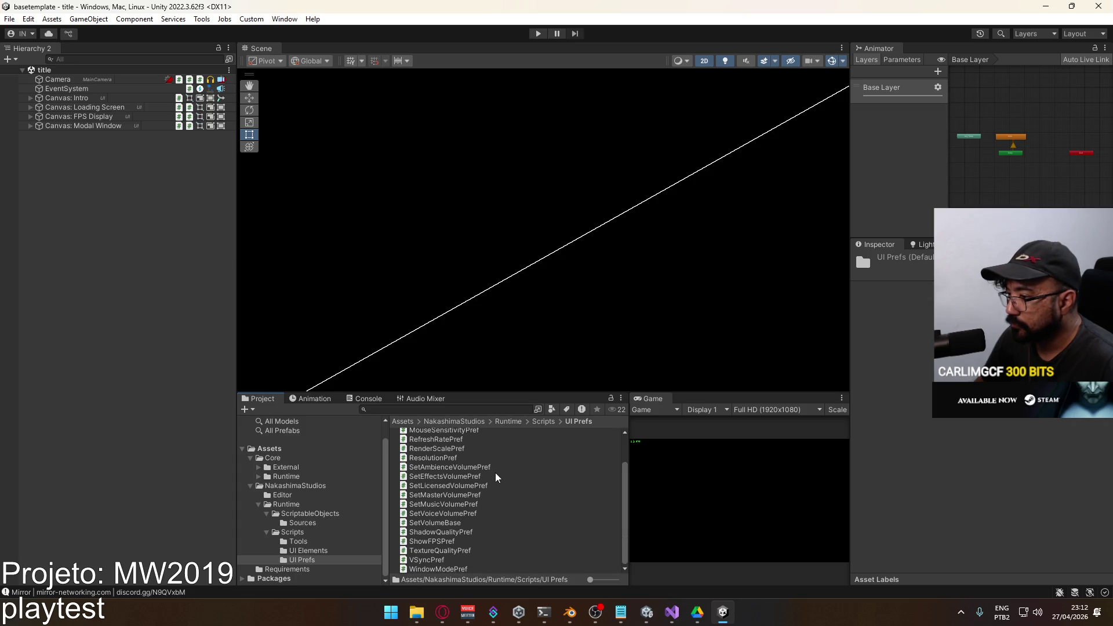
{"action": "scroll", "coordinate": [481, 527], "scroll_direction": "up", "scroll_amount": 2}
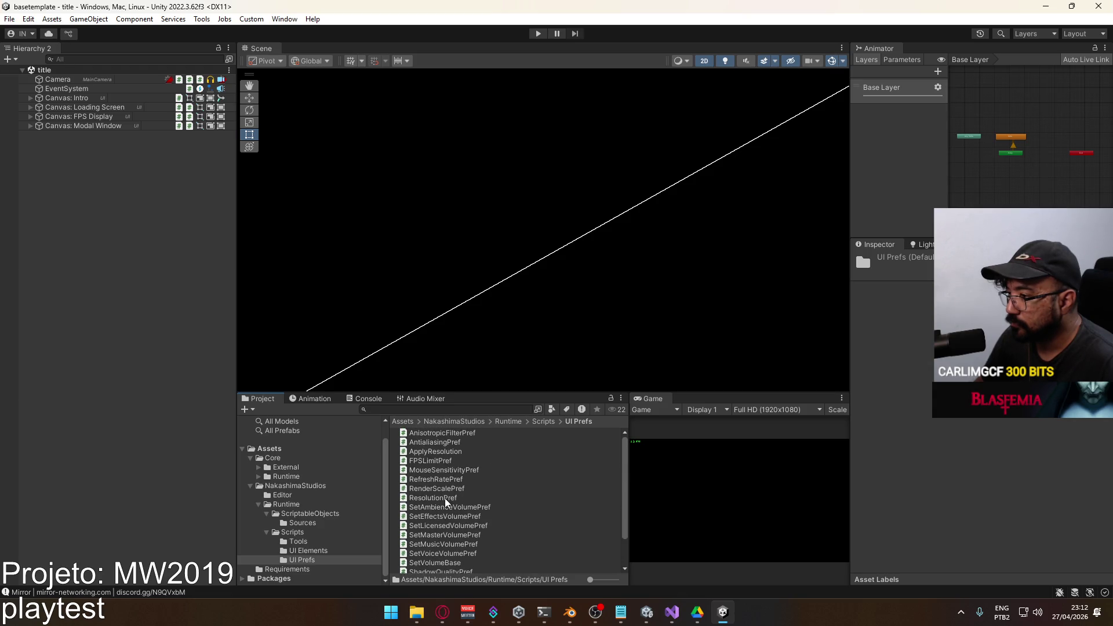
{"action": "double_click", "coordinate": [447, 470]}
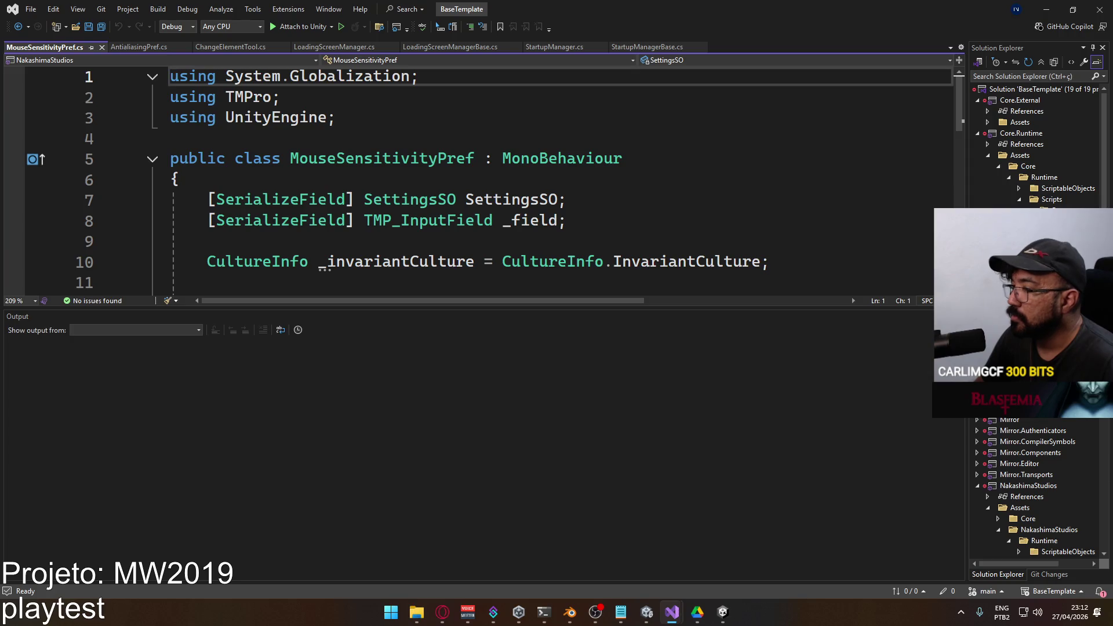
Review the MouseSensitivityPref code, then close the MouseSensitivityPref.cs tab.
{"action": "scroll", "coordinate": [425, 313], "scroll_direction": "down", "scroll_amount": 1}
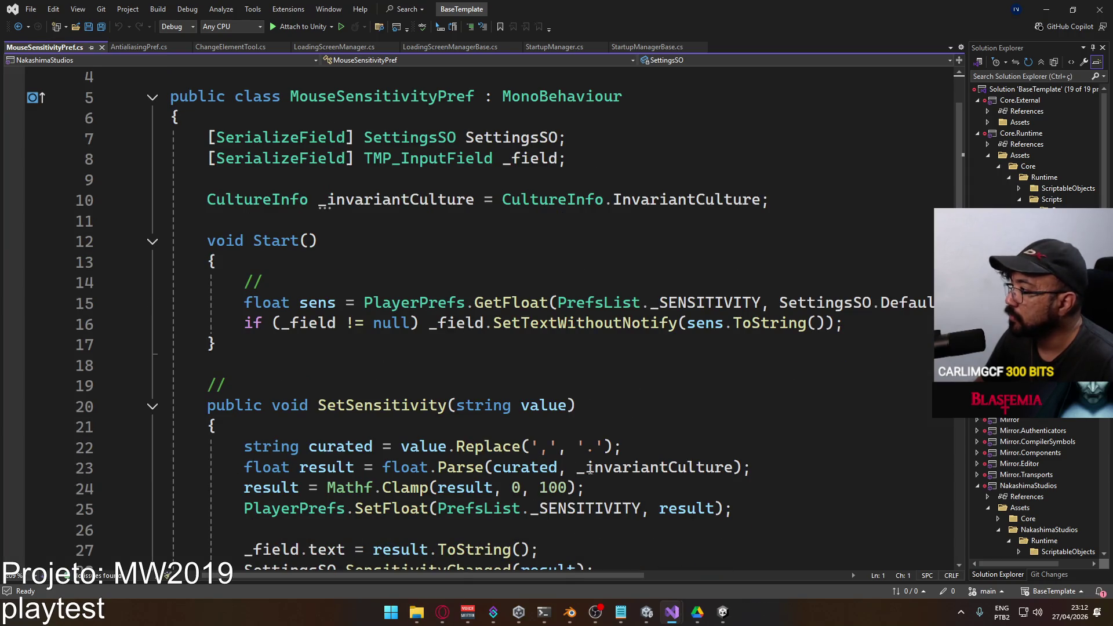
{"action": "mouse_move", "coordinate": [545, 575]}
{"action": "left_mouse_down"}
{"action": "mouse_move", "coordinate": [670, 583]}
{"action": "mouse_move", "coordinate": [589, 569]}
{"action": "mouse_move", "coordinate": [499, 574]}
{"action": "left_mouse_up"}
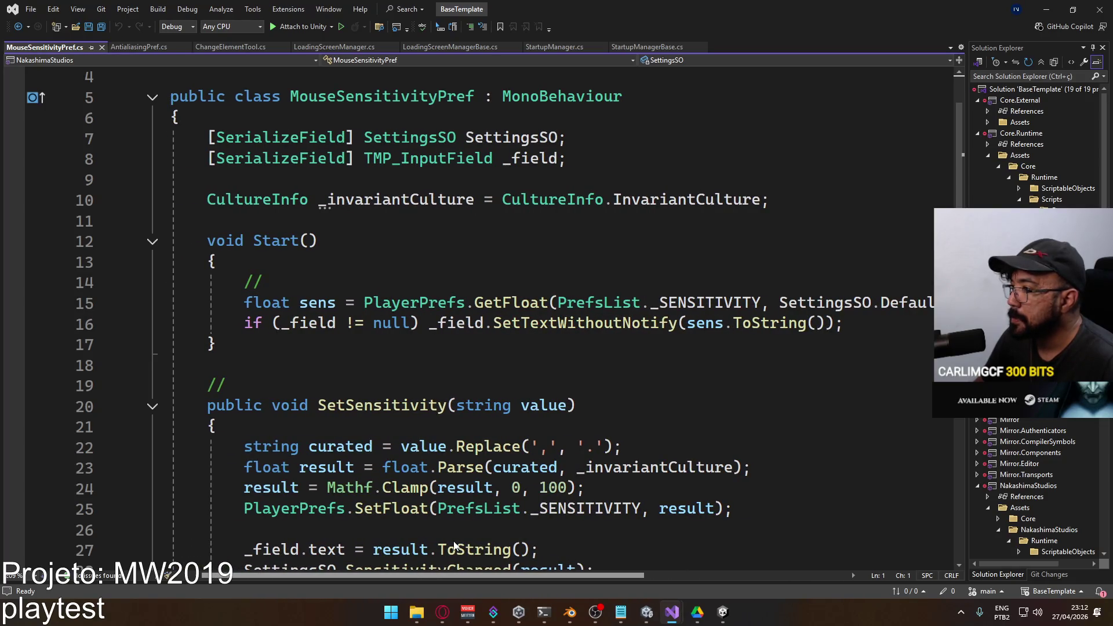
{"action": "scroll", "coordinate": [476, 548], "scroll_direction": "right", "scroll_amount": 1}
{"action": "scroll", "coordinate": [498, 552], "scroll_direction": "left", "scroll_amount": 1}
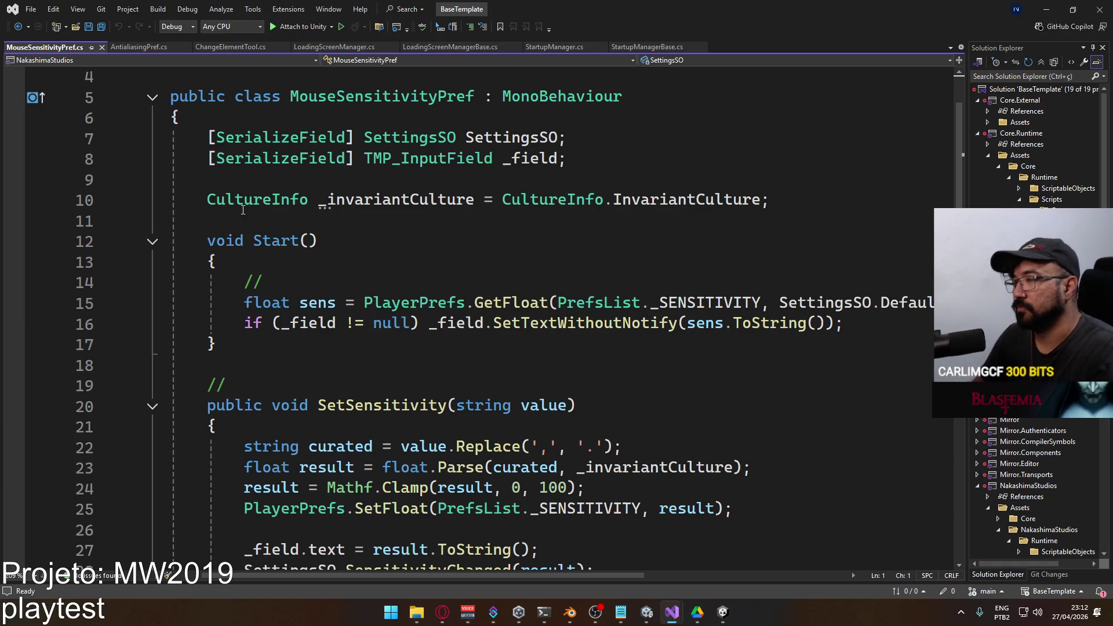
{"action": "left_click", "coordinate": [103, 47]}
Close the BaseTemplate Visual Studio window and bring the Project Hell 6 Unity editor forward.
{"action": "left_click", "coordinate": [723, 612]}
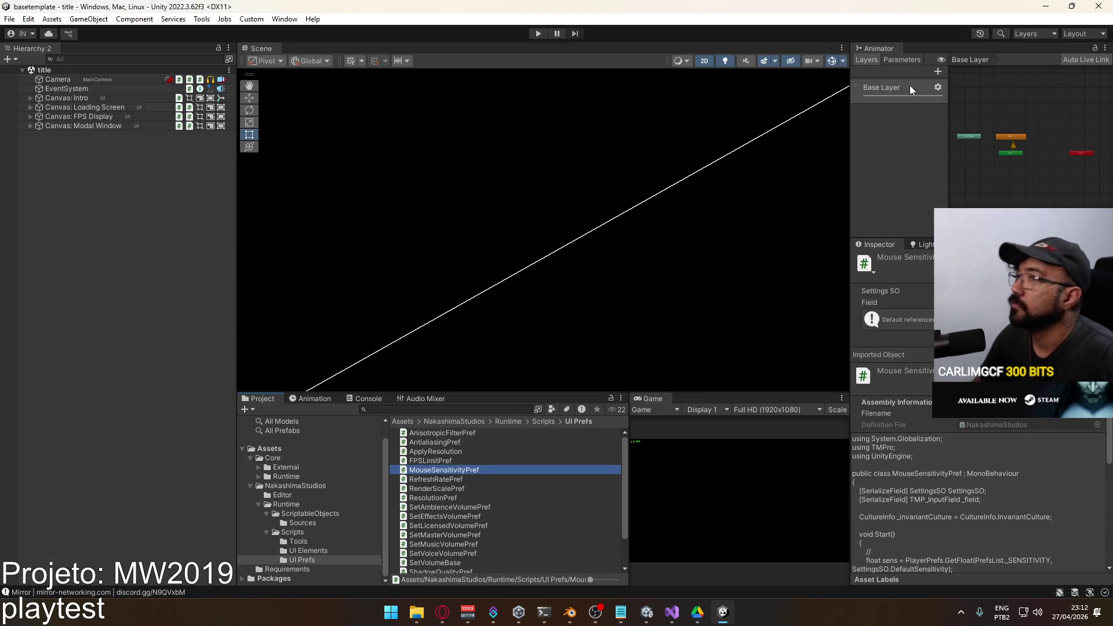
{"action": "key", "text": "alt+Tab"}
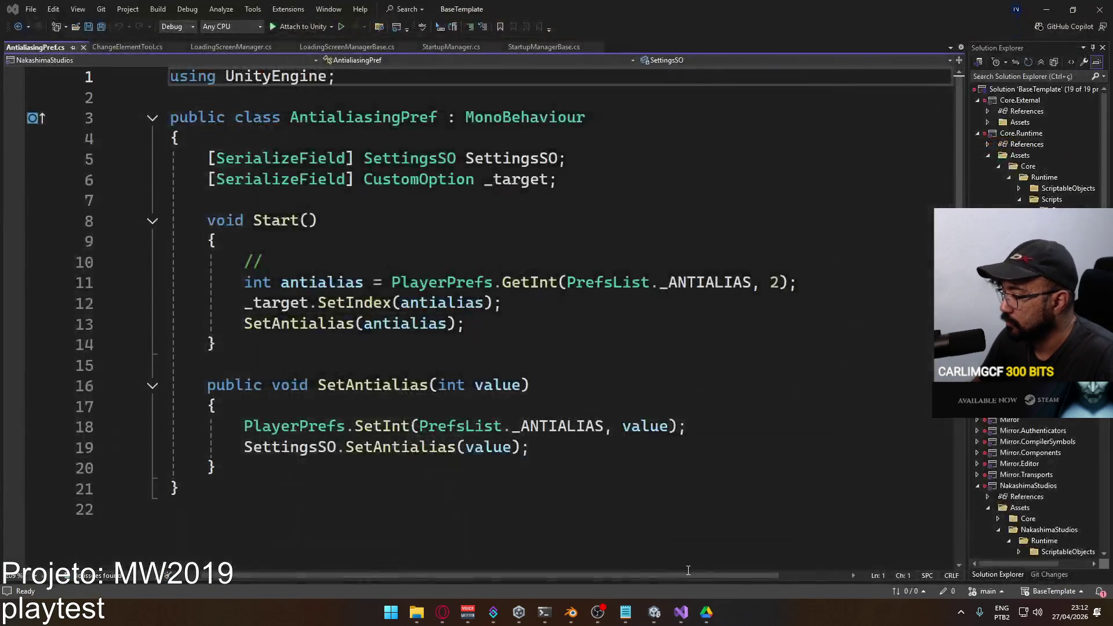
{"action": "mouse_move", "coordinate": [685, 612]}
{"action": "left_click", "coordinate": [649, 549]}
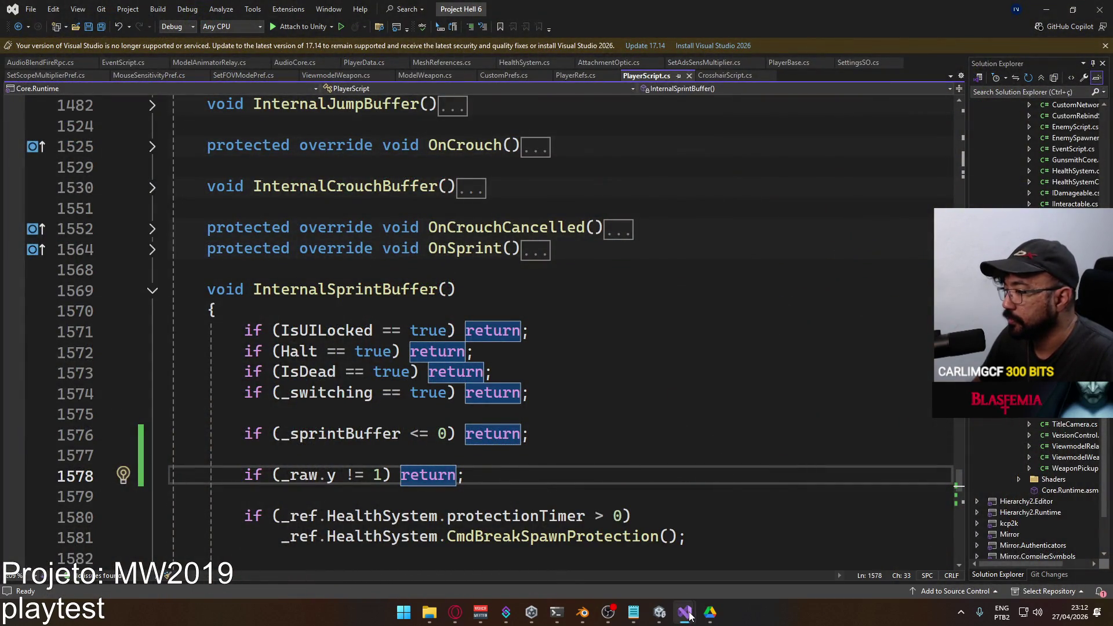
{"action": "mouse_move", "coordinate": [692, 613]}
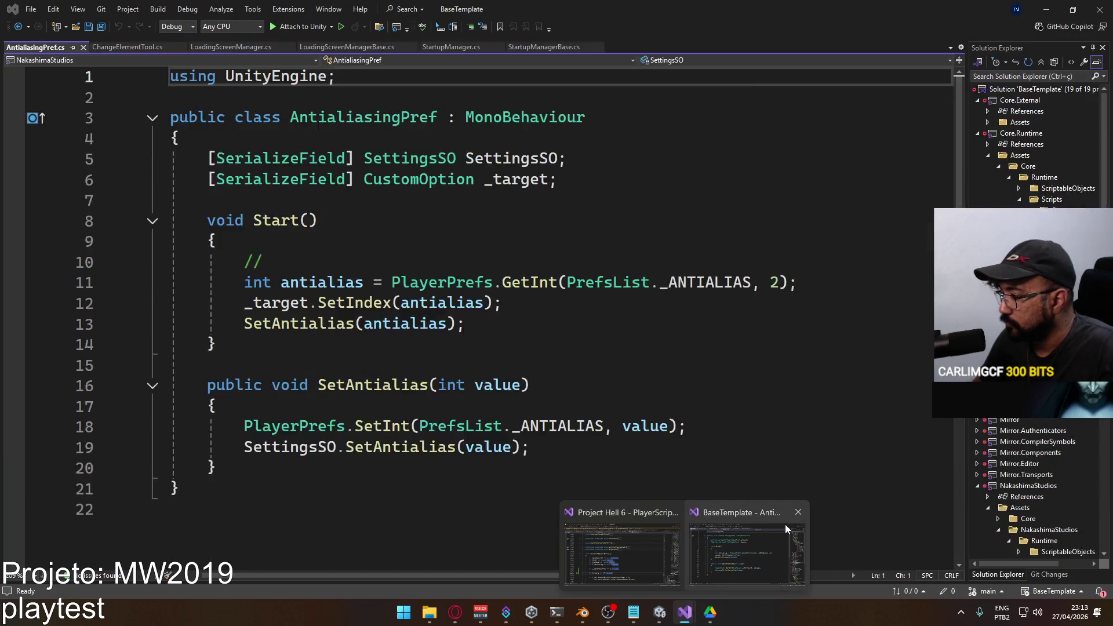
{"action": "left_click", "coordinate": [800, 513]}
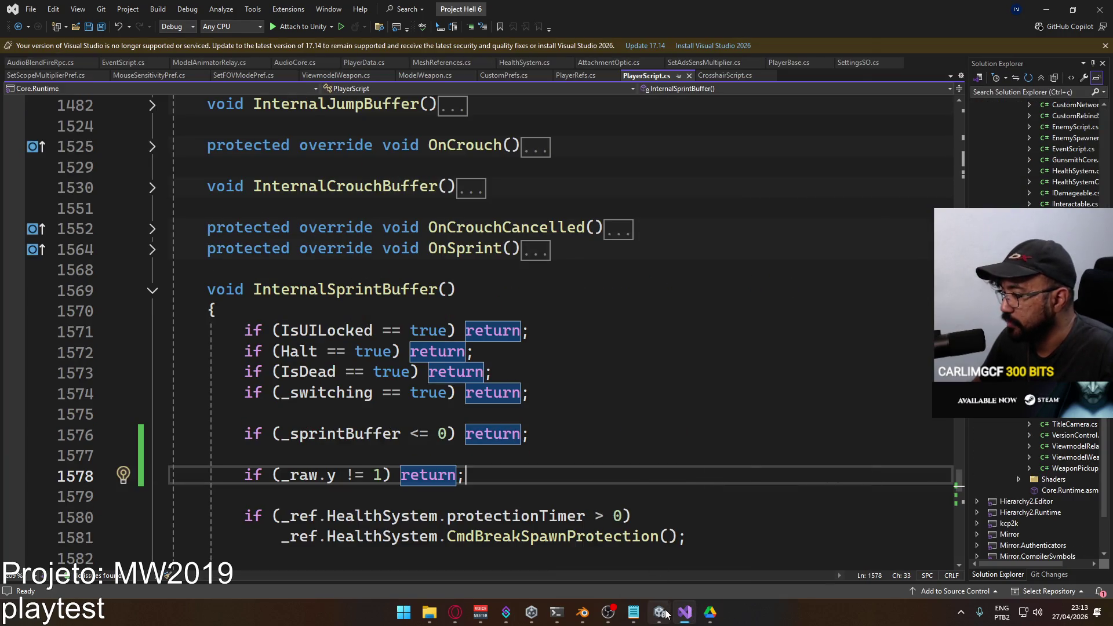
{"action": "key", "text": "alt+Tab"}
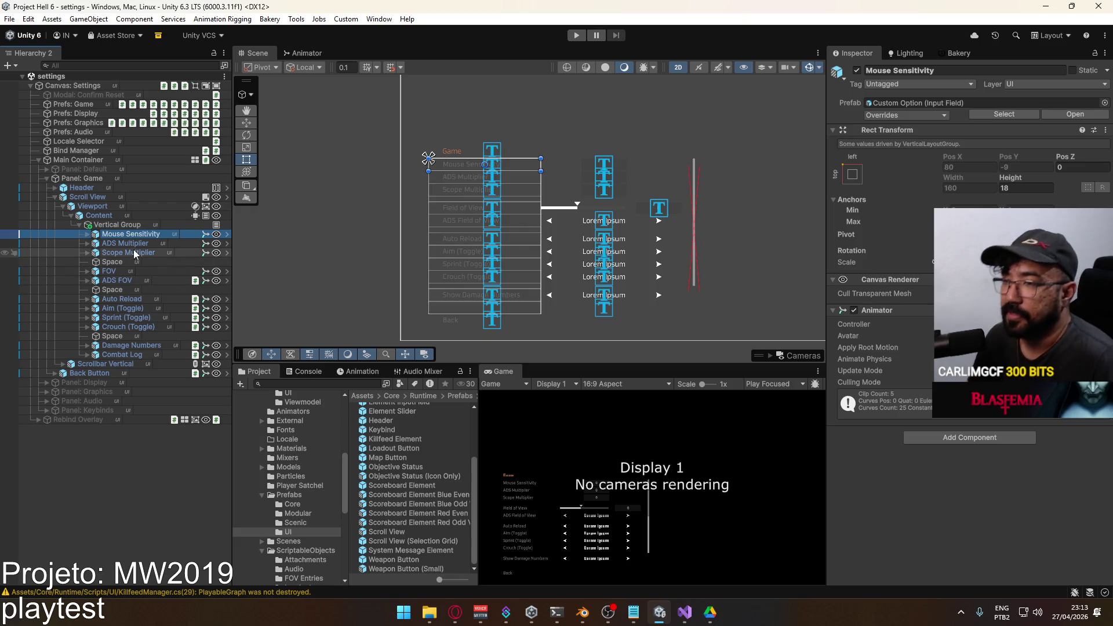
Expand and collapse Scrollbar Vertical and Mouse Sensitivity in the Hierarchy to inspect their children.
{"action": "left_click", "coordinate": [63, 364]}
{"action": "left_click", "coordinate": [63, 364]}
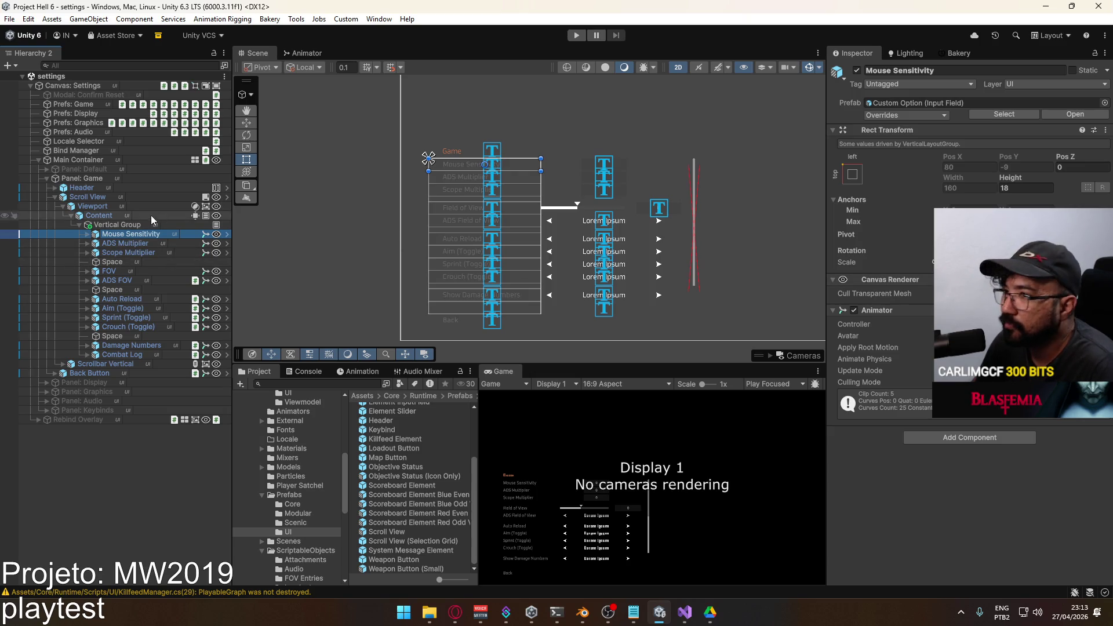
{"action": "left_click", "coordinate": [87, 234]}
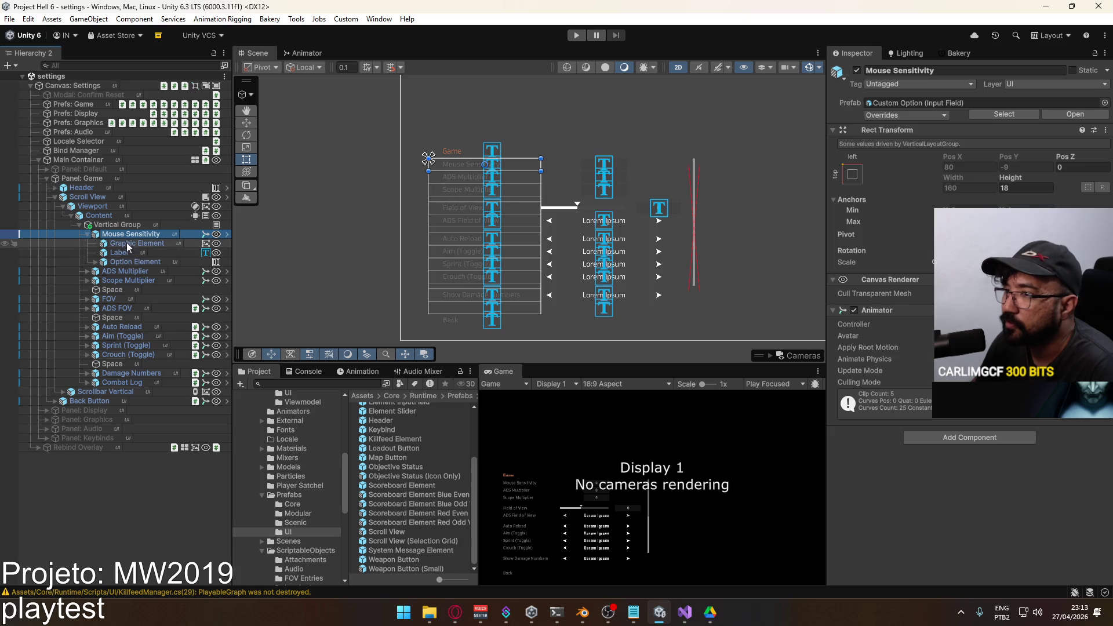
{"action": "left_click", "coordinate": [88, 234]}
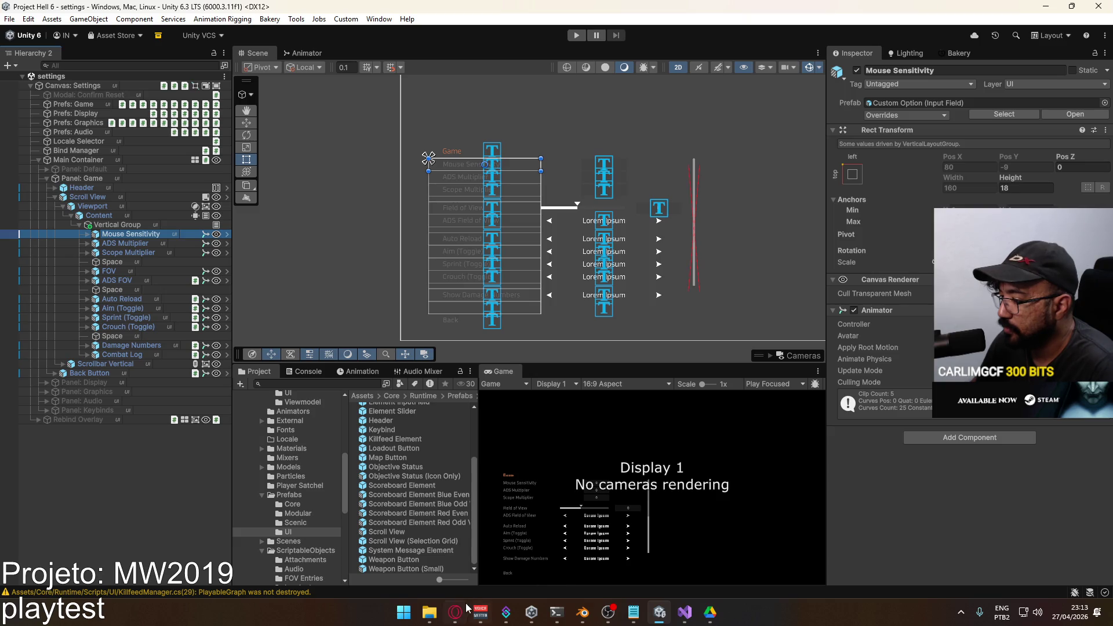
Browse the Project window into the Core > Runtime > Scripts folder.
{"action": "scroll", "coordinate": [325, 503], "scroll_direction": "down", "scroll_amount": 3}
{"action": "scroll", "coordinate": [293, 484], "scroll_direction": "down", "scroll_amount": 3}
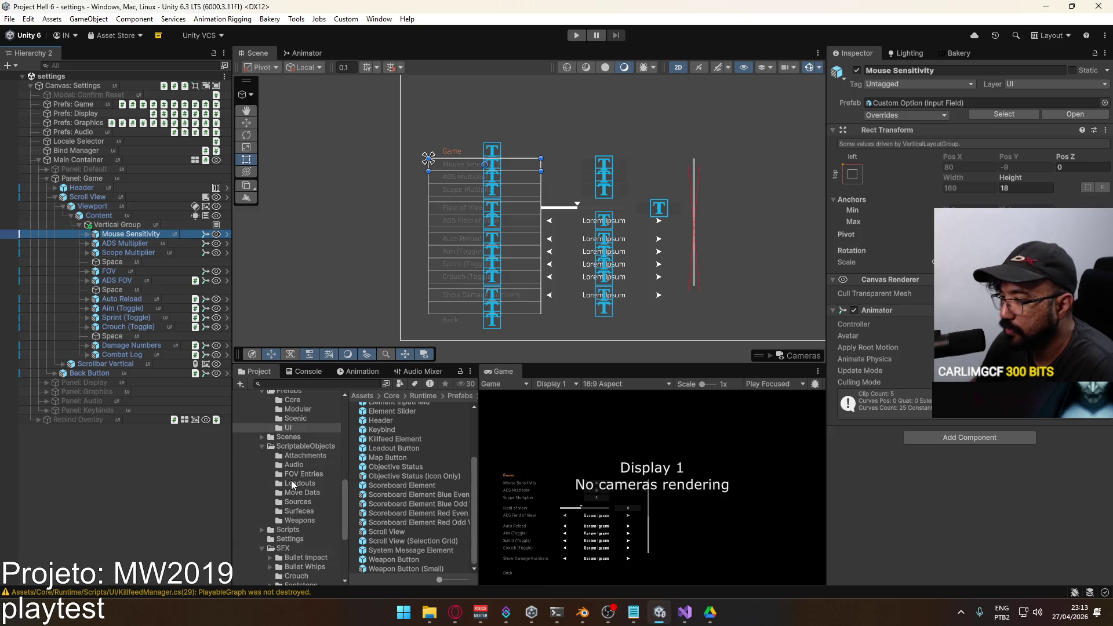
{"action": "left_click", "coordinate": [290, 530]}
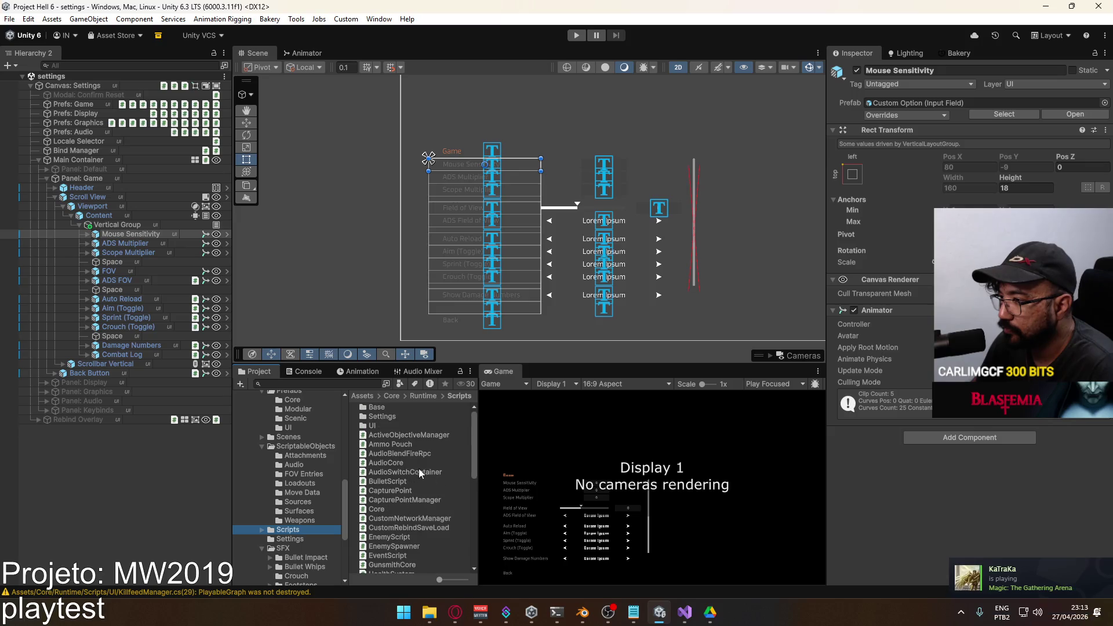
{"action": "double_click", "coordinate": [382, 417]}
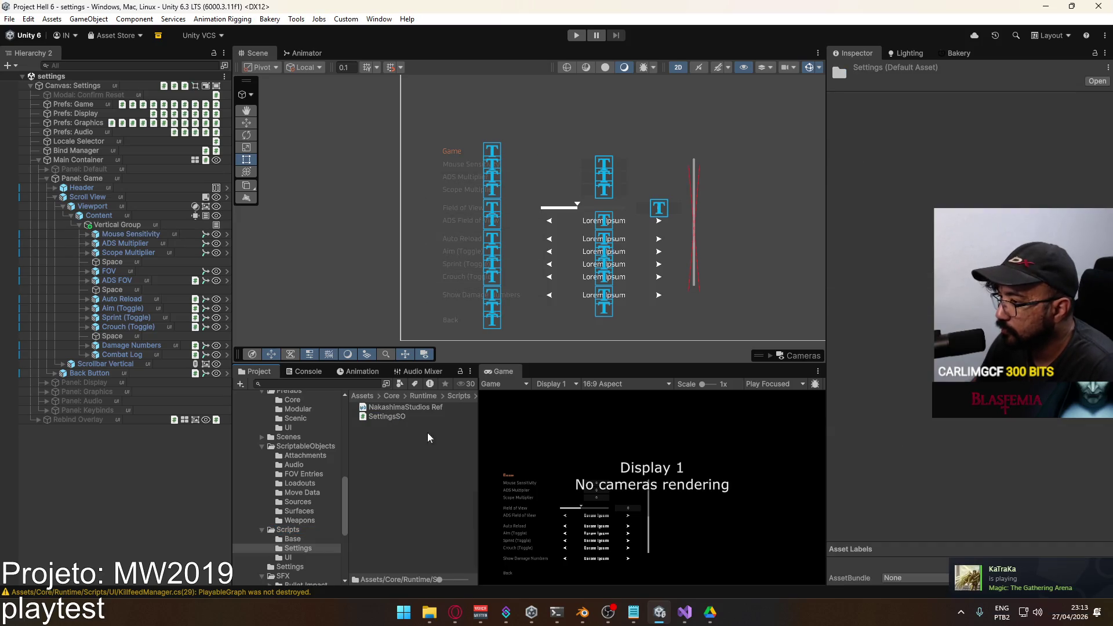
{"action": "left_click", "coordinate": [422, 396]}
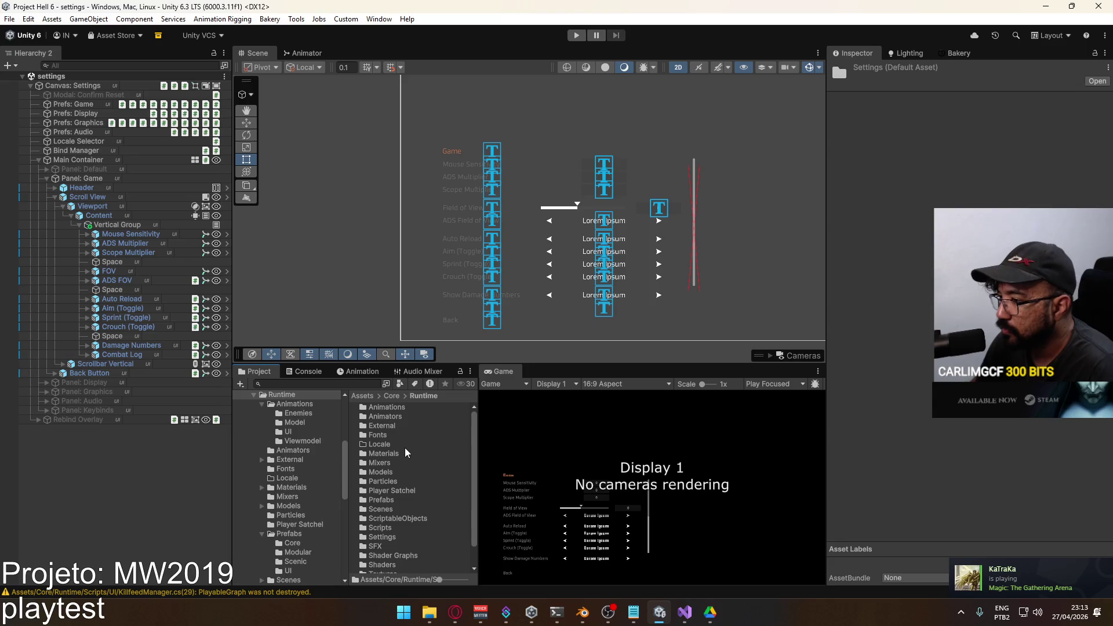
{"action": "double_click", "coordinate": [381, 528]}
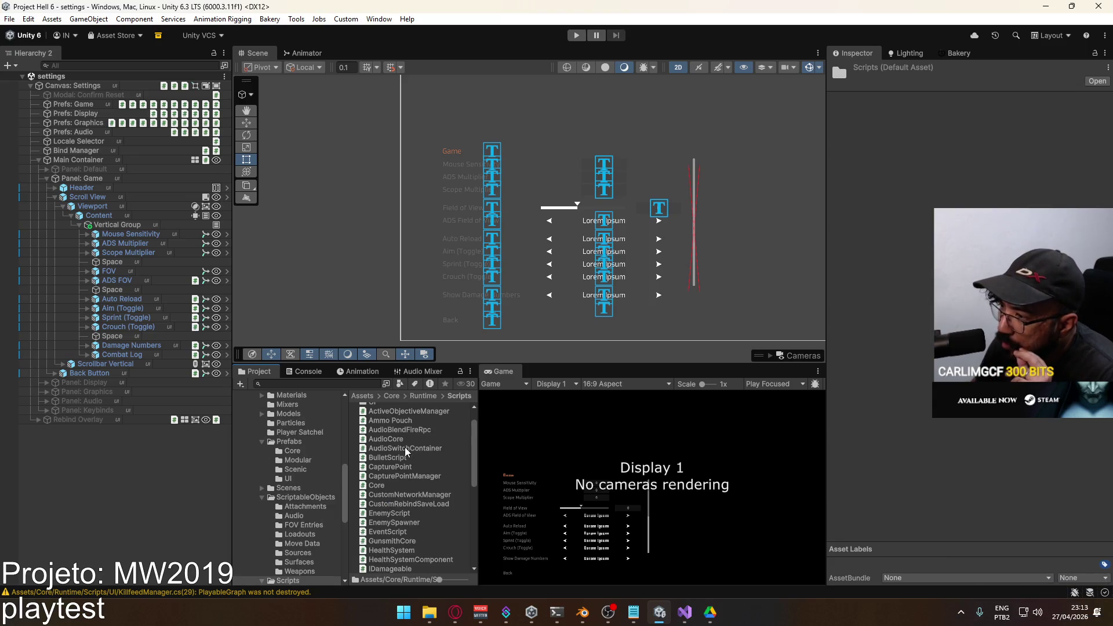
{"action": "scroll", "coordinate": [409, 453], "scroll_direction": "down", "scroll_amount": 6}
{"action": "scroll", "coordinate": [413, 451], "scroll_direction": "up", "scroll_amount": 5}
Enter the UI scripts folder and open SetAdsSensMultiplier in Visual Studio.
{"action": "left_click", "coordinate": [288, 479]}
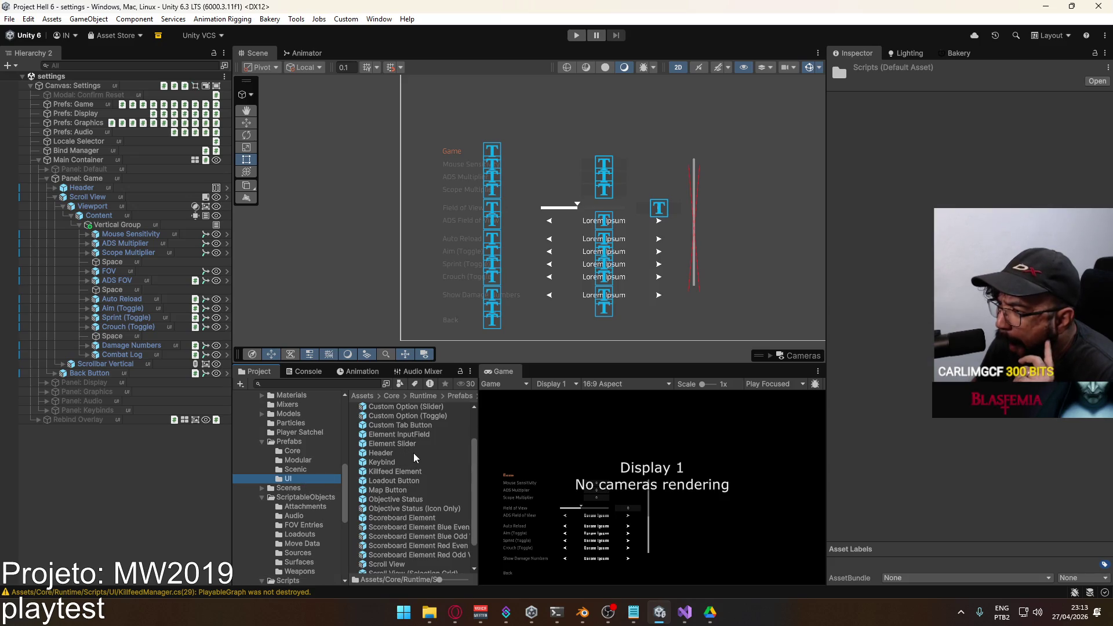
{"action": "scroll", "coordinate": [310, 499], "scroll_direction": "down", "scroll_amount": 2}
{"action": "scroll", "coordinate": [307, 523], "scroll_direction": "down", "scroll_amount": 2}
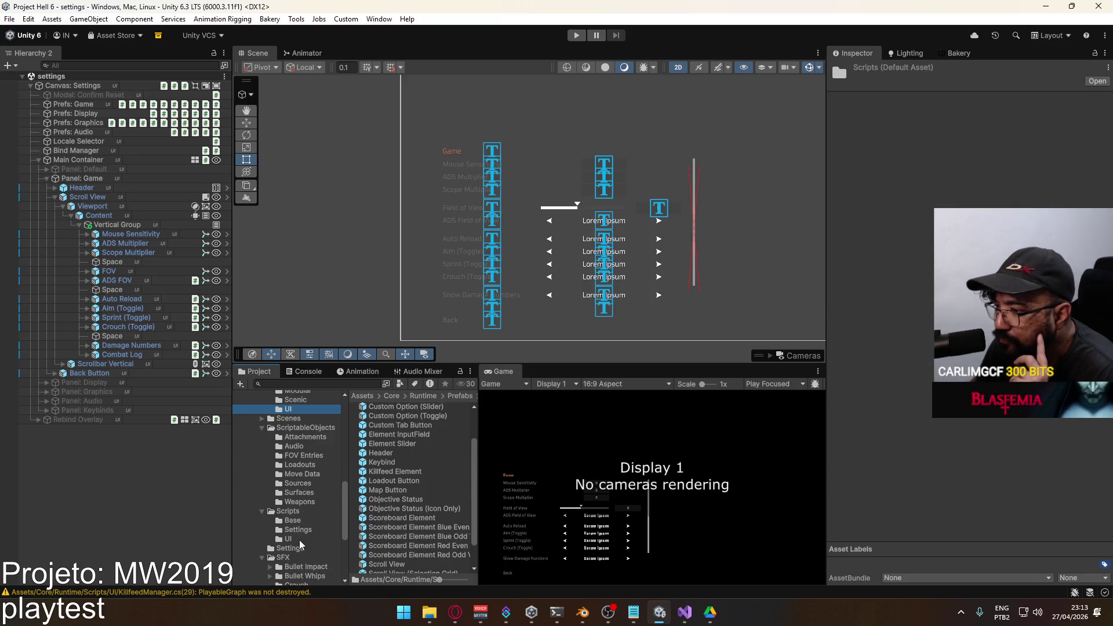
{"action": "left_click", "coordinate": [300, 542]}
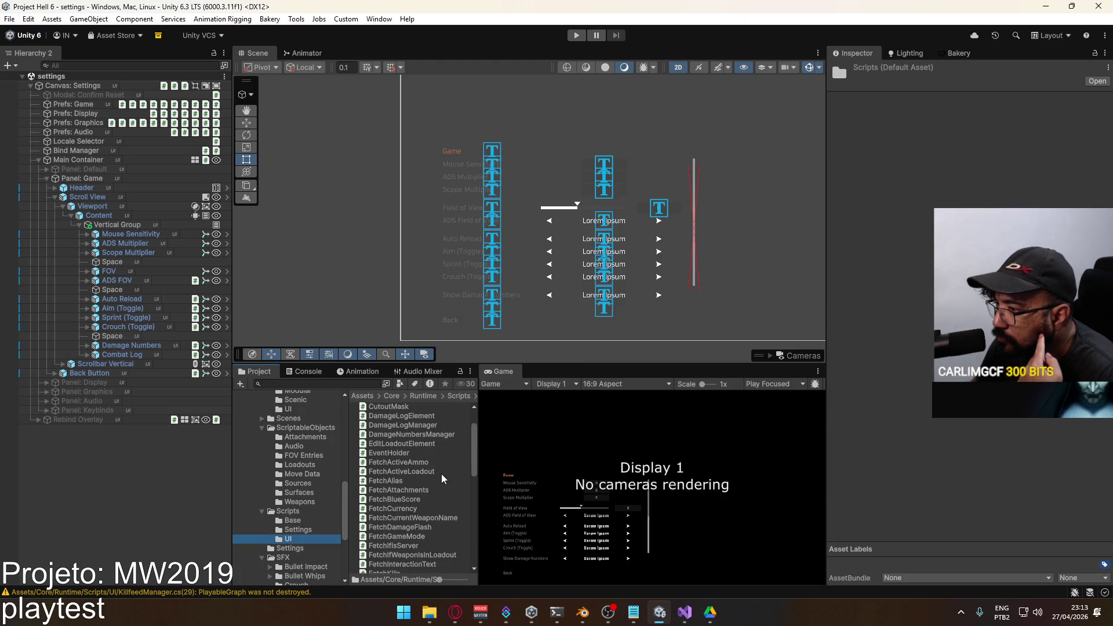
{"action": "scroll", "coordinate": [441, 477], "scroll_direction": "down", "scroll_amount": 15}
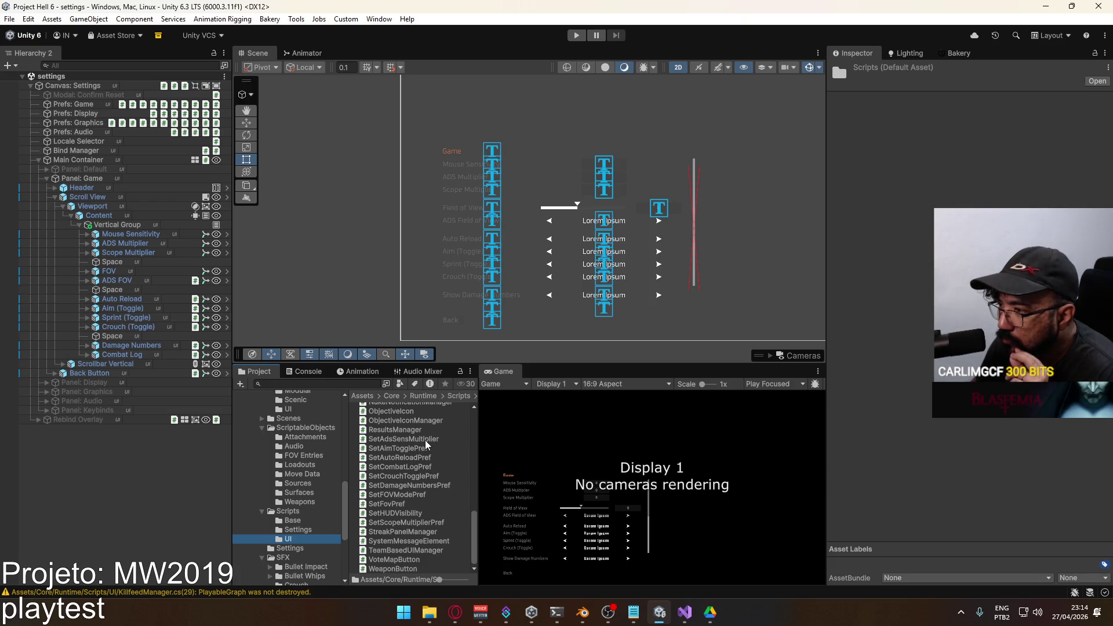
{"action": "left_click", "coordinate": [422, 439]}
{"action": "double_click", "coordinate": [426, 444]}
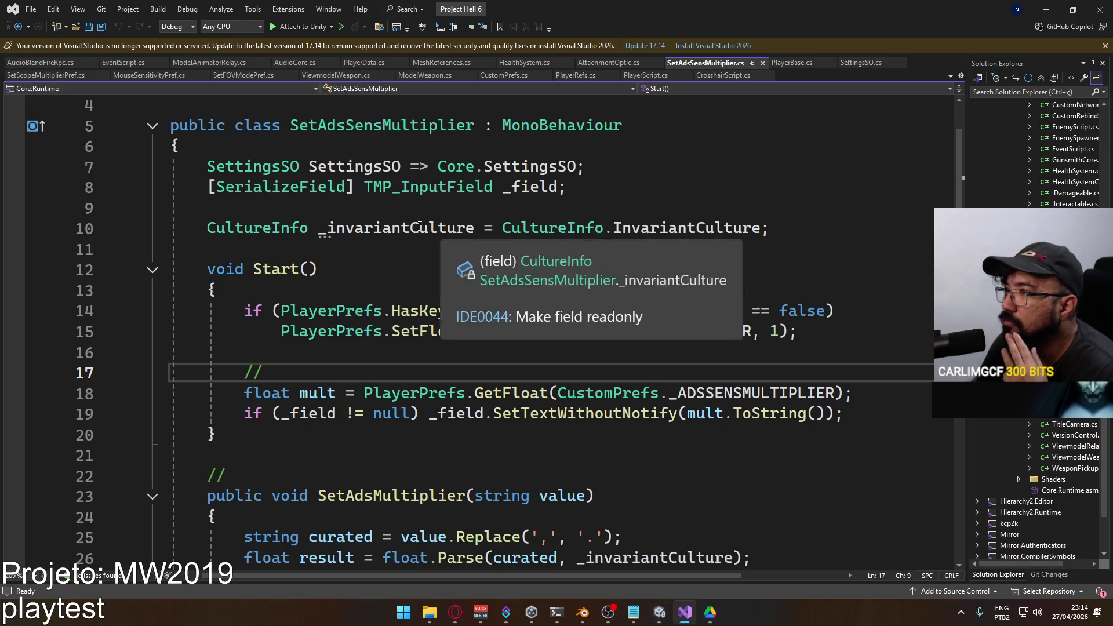
Select the SetAdsSensMultiplier class body from SettingsSO to the end for copying.
{"action": "scroll", "coordinate": [309, 264], "scroll_direction": "down", "scroll_amount": 4}
{"action": "left_click", "coordinate": [292, 434]}
{"action": "scroll", "coordinate": [261, 324], "scroll_direction": "up", "scroll_amount": 5}
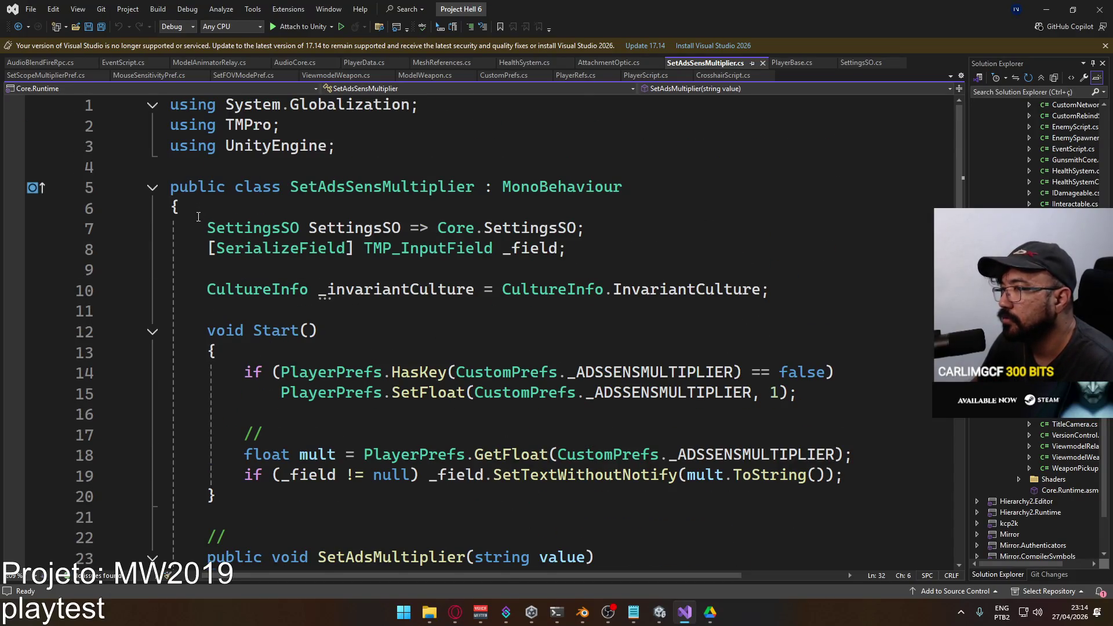
{"action": "left_click", "coordinate": [207, 228], "text": "shift"}
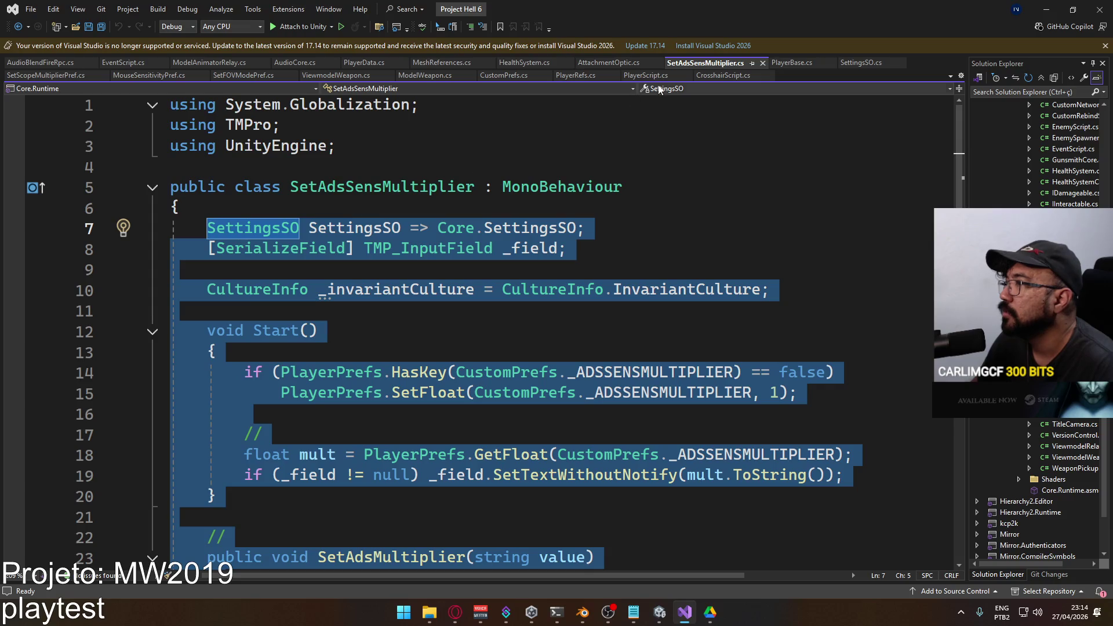
Close SetAdsSensMultiplier.cs and return to the UI scripts folder in Unity.
{"action": "left_click", "coordinate": [763, 63]}
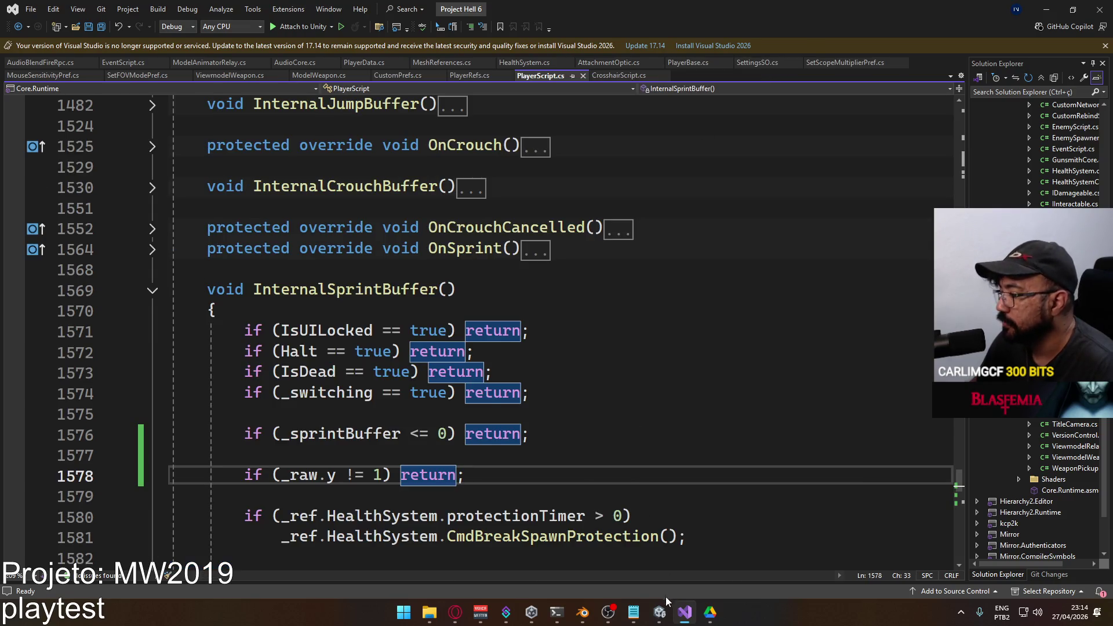
{"action": "left_click", "coordinate": [661, 612]}
{"action": "right_click", "coordinate": [405, 440]}
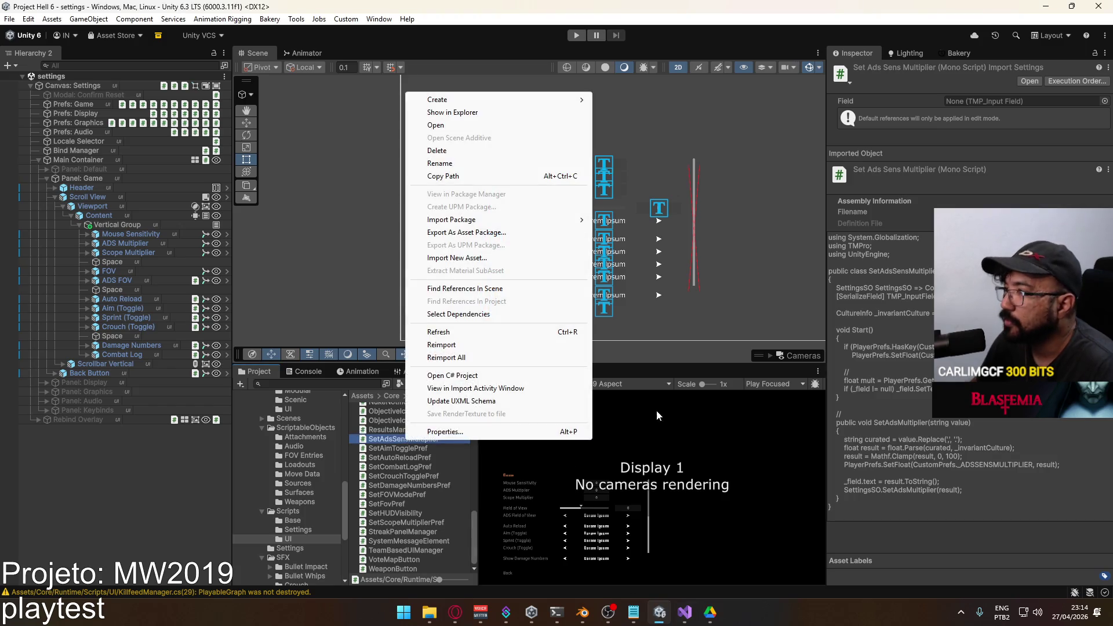
Create an empty C# script named SetSensitivityPref via Create > Scripting > Empty C# Script.
{"action": "mouse_move", "coordinate": [495, 102]}
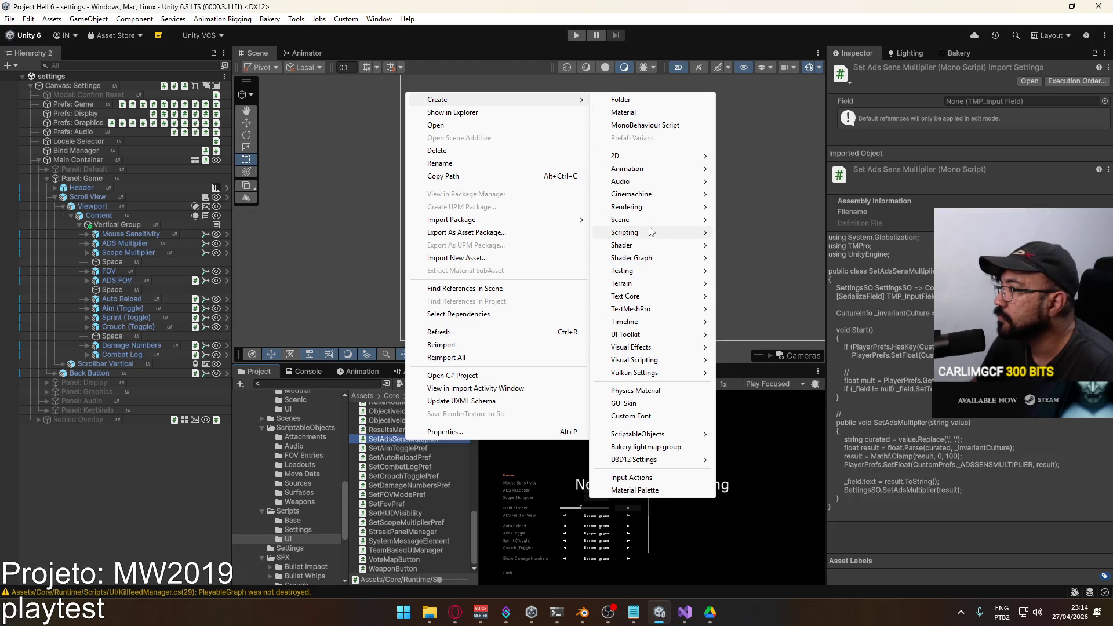
{"action": "mouse_move", "coordinate": [651, 231]}
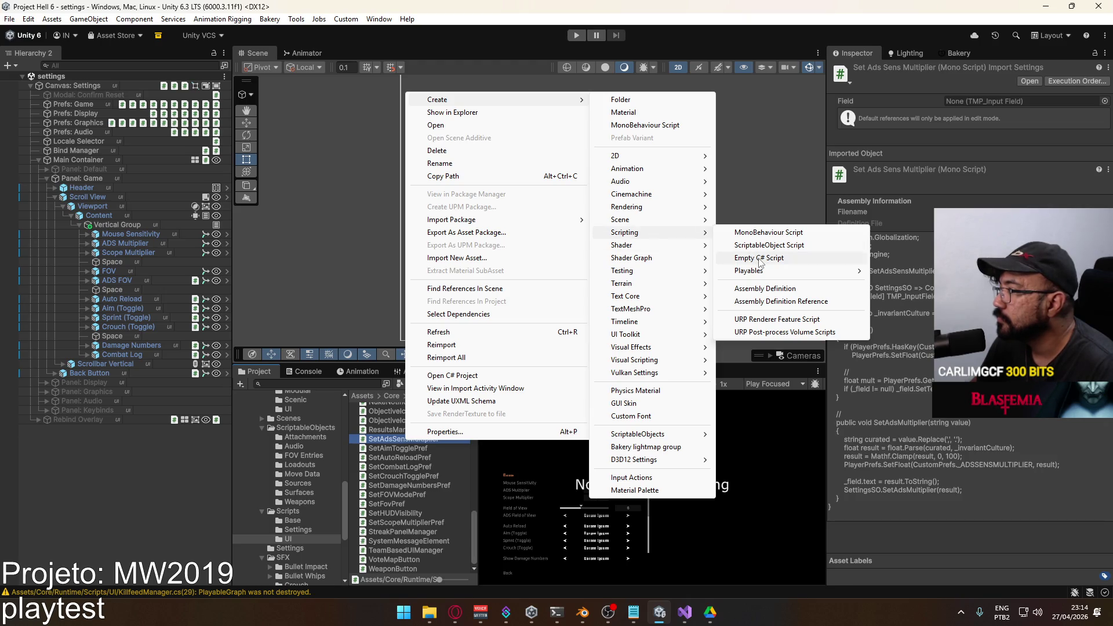
{"action": "left_click", "coordinate": [767, 232]}
{"action": "type", "text": "Se"}
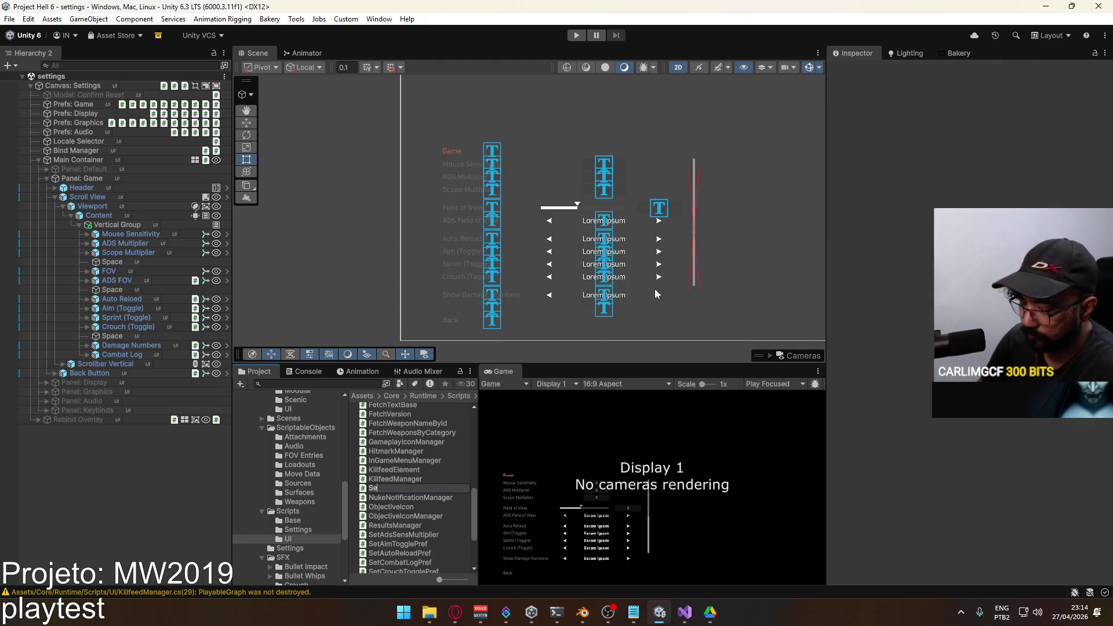
{"action": "type", "text": "tSensitivityPref"}
{"action": "key", "text": "Return"}
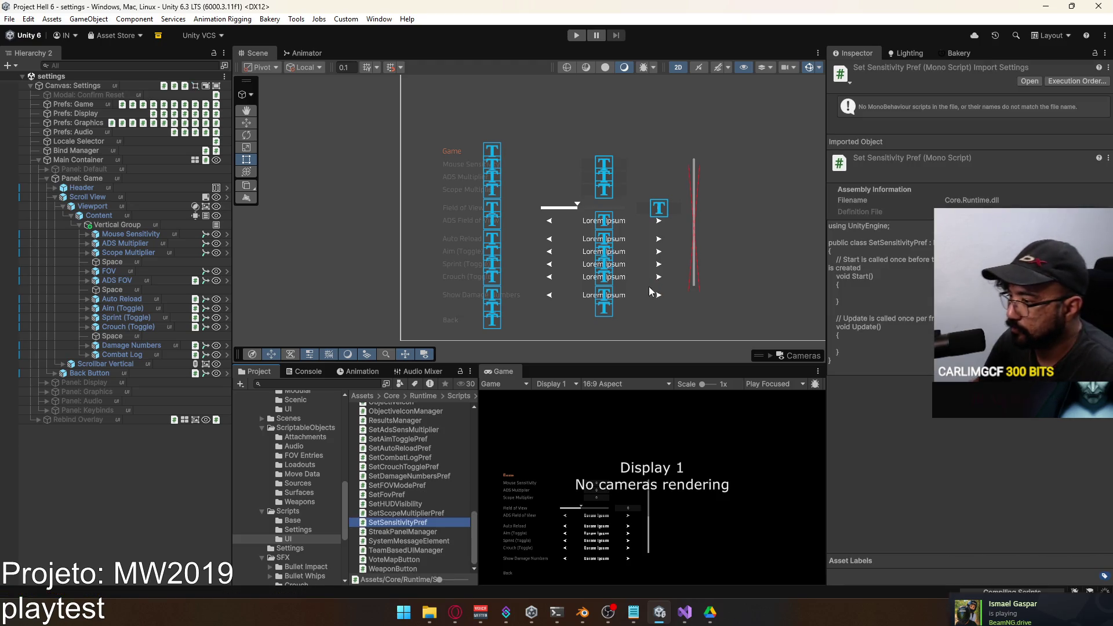
Replace SetSensitivityPref's template Start and Update methods with the copied code and save it.
{"action": "double_click", "coordinate": [401, 524]}
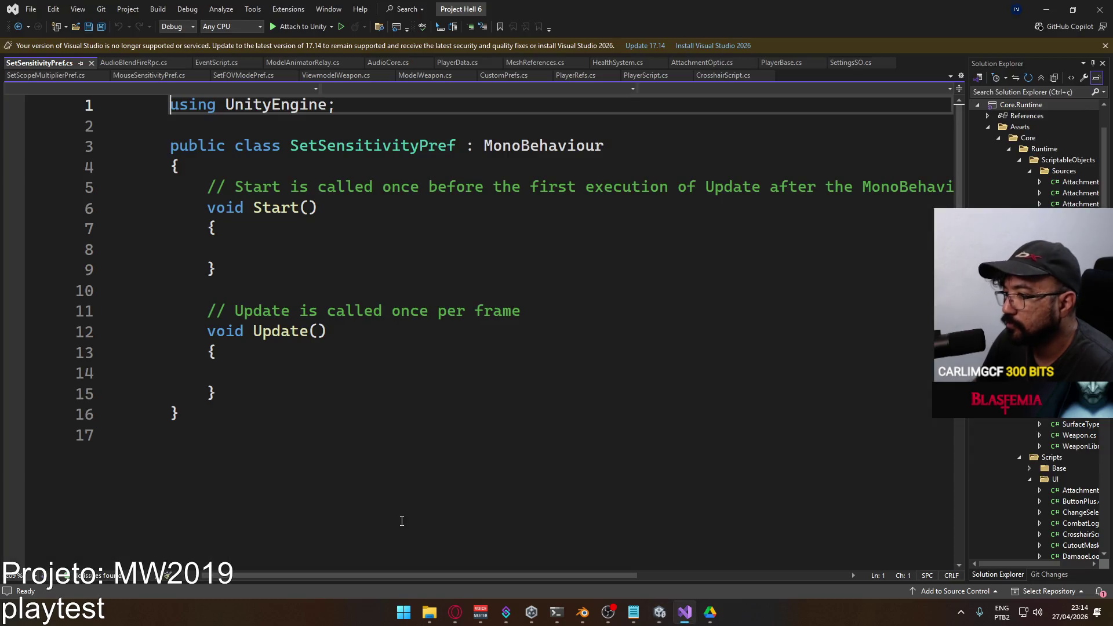
{"action": "left_click_drag", "start_coordinate": [220, 394], "coordinate": [207, 186]}
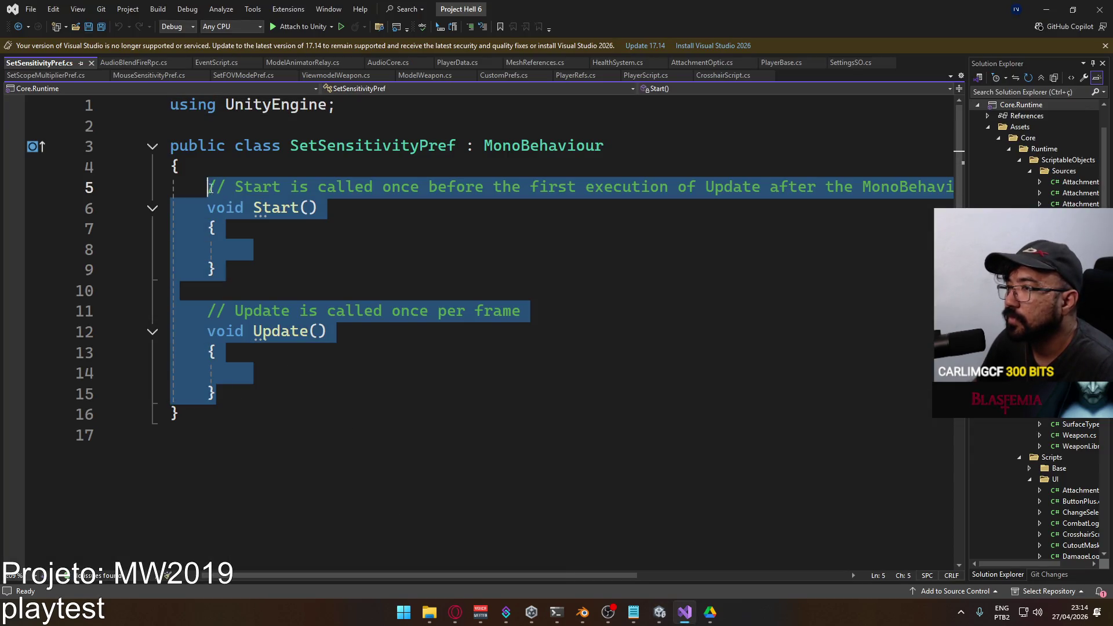
{"action": "type", "text": "SettingsSO SettingsSO => Core.SettingsSO;     [SerializeField] TMP_InputField _field;      CultureInfo _invariantCulture = CultureInfo.InvariantCulture;      void Start()     {         if (PlayerPrefs.HasKey(CustomPrefs._ADSSENSMULTIPLIER) == false)             PlayerPrefs.SetFloat(CustomPrefs._ADSSENSMULTIPLIER, 1);          //         float mult = PlayerPrefs.GetFloat(CustomPrefs._ADSSENSMULTIPLIER);         if (_field != null) _field.SetTextWithoutNotify(mult.ToString());     }      //     public void SetAdsMultiplier(string value)     {         string curated = value.Replace(',', '.');         float result = float.Parse(curated, _invariantCulture);         result = Mathf.Clamp(result, 0, 100);         PlayerPrefs.SetFloat(CustomPrefs._ADSSENSMULTIPLIER, result);          _field.text = result.ToString();         SettingsSO.SetAdsMultiplier(result);     }"}
{"action": "scroll", "coordinate": [345, 260], "scroll_direction": "up", "scroll_amount": 3}
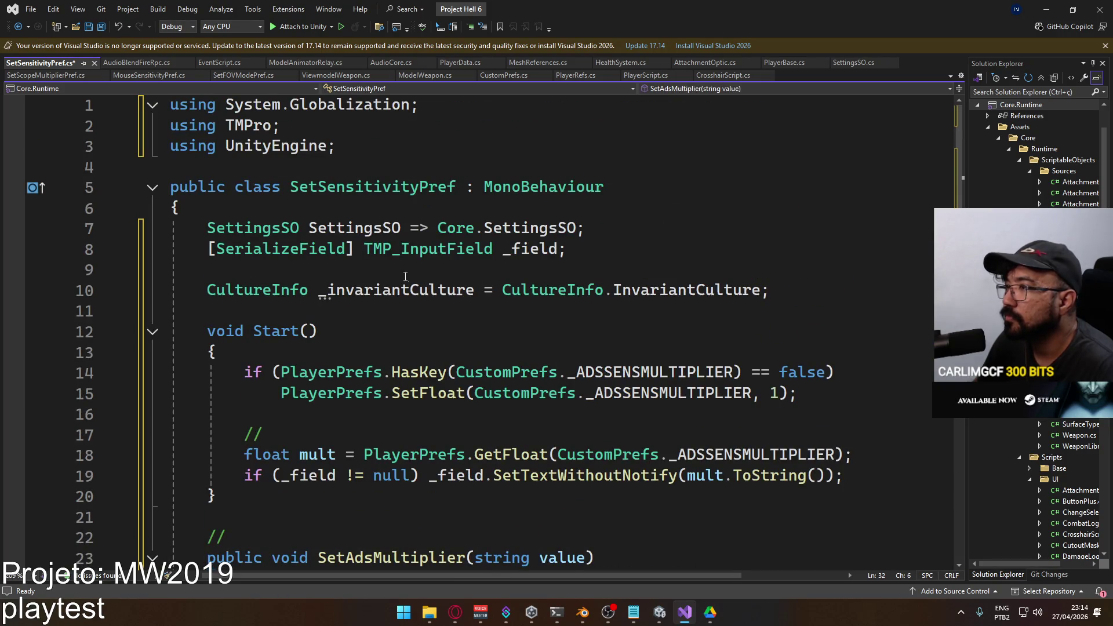
{"action": "key", "text": "ctrl+s"}
{"action": "scroll", "coordinate": [452, 252], "scroll_direction": "down", "scroll_amount": 2}
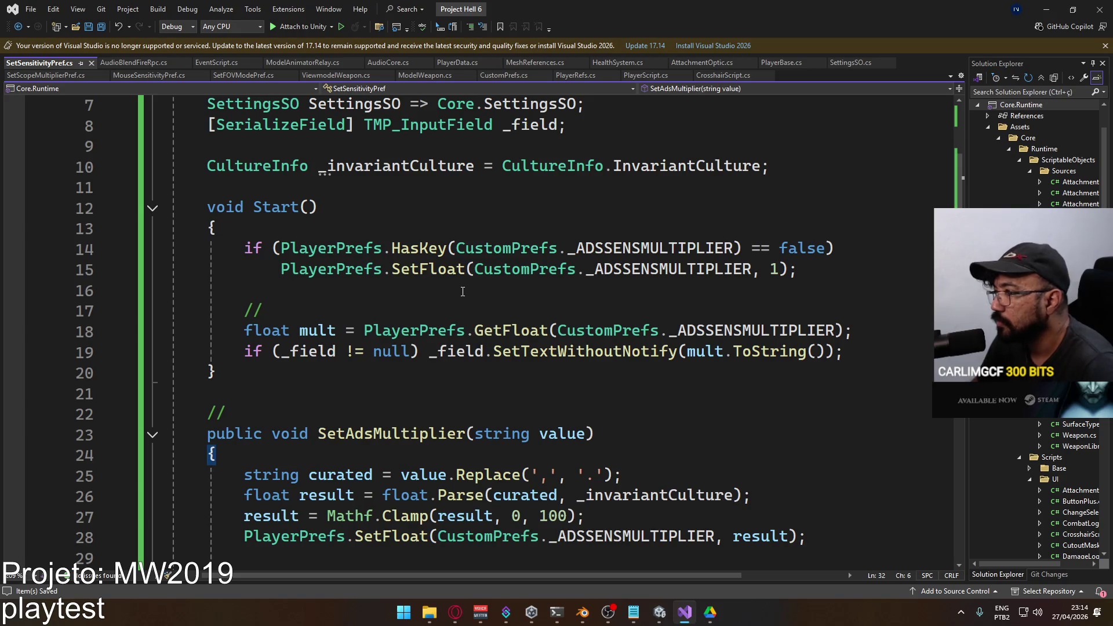
{"action": "scroll", "coordinate": [432, 287], "scroll_direction": "down", "scroll_amount": 3}
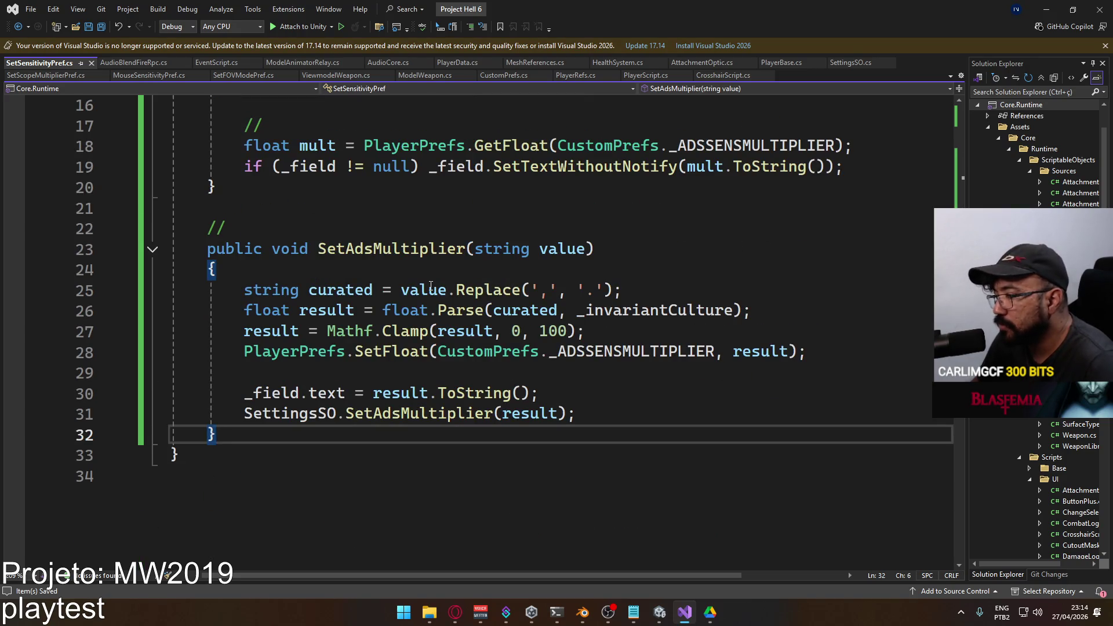
{"action": "scroll", "coordinate": [423, 284], "scroll_direction": "up", "scroll_amount": 5}
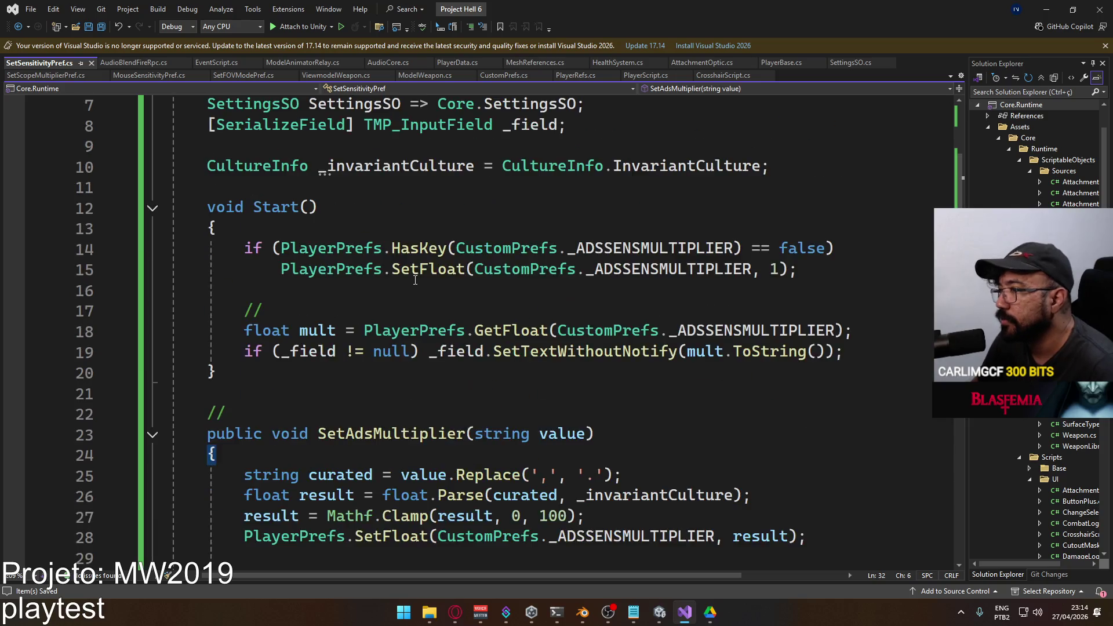